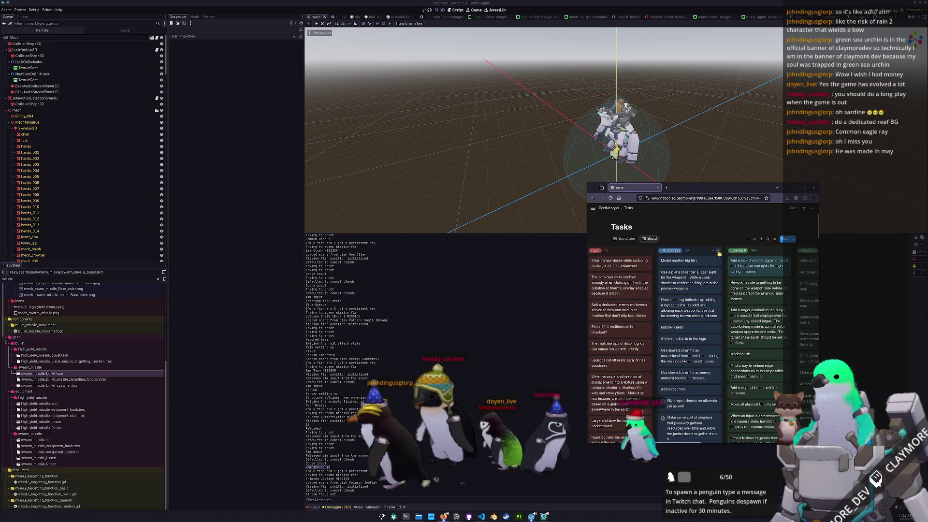
- Add a new card to In progress and delete the laser sight task
click(714, 255)
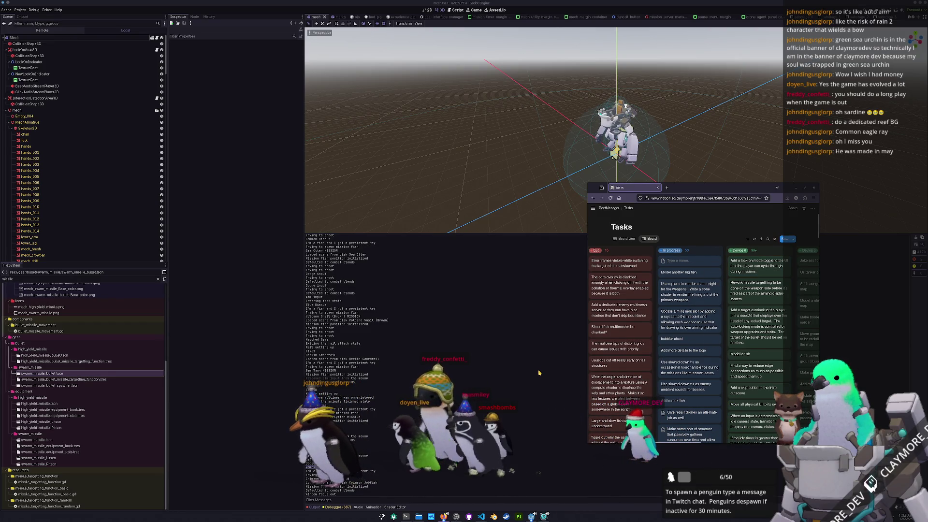
right_click(690, 293)
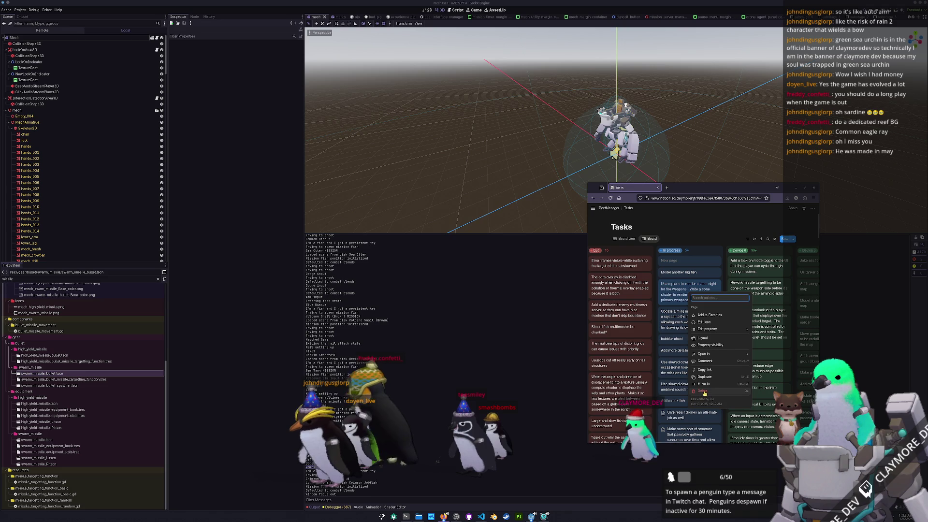
click(701, 391)
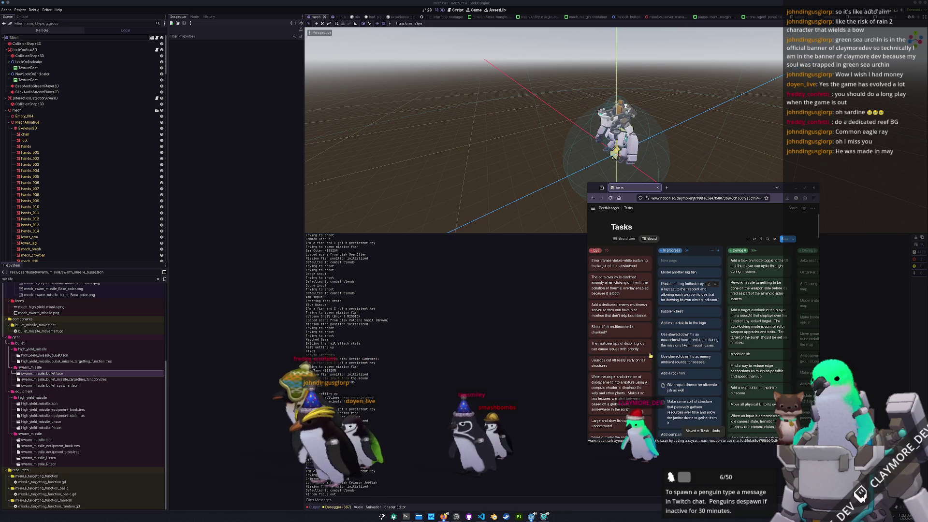
- Delete the aiming indicator task, then open the new blank task as a page
right_click(680, 305)
key(Escape)
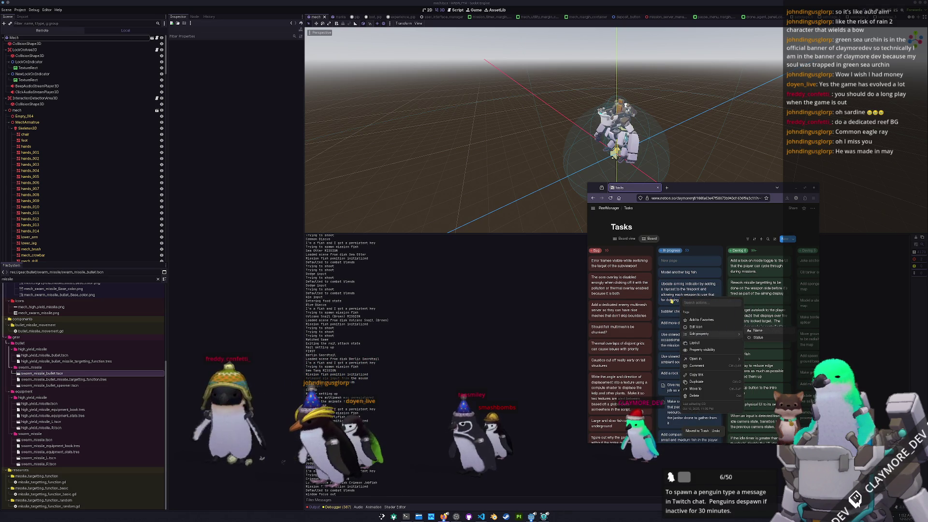
click(692, 396)
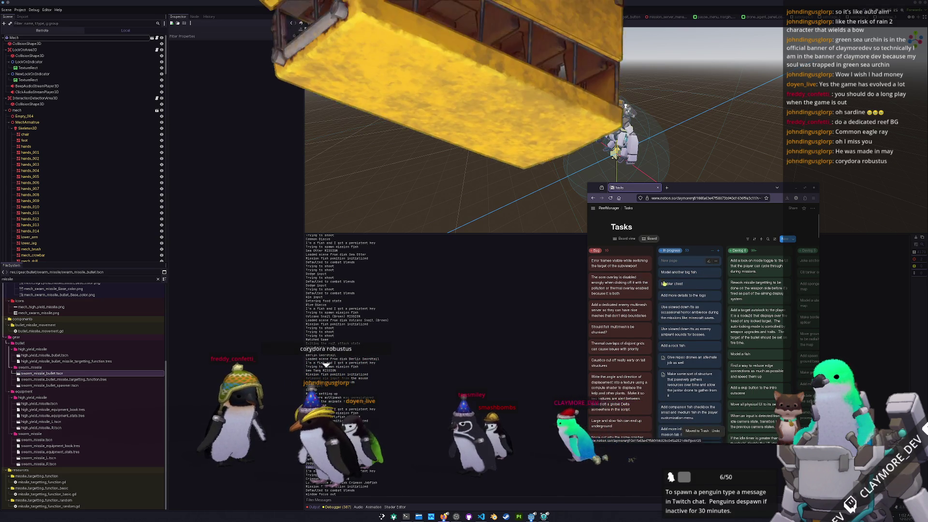
click(700, 261)
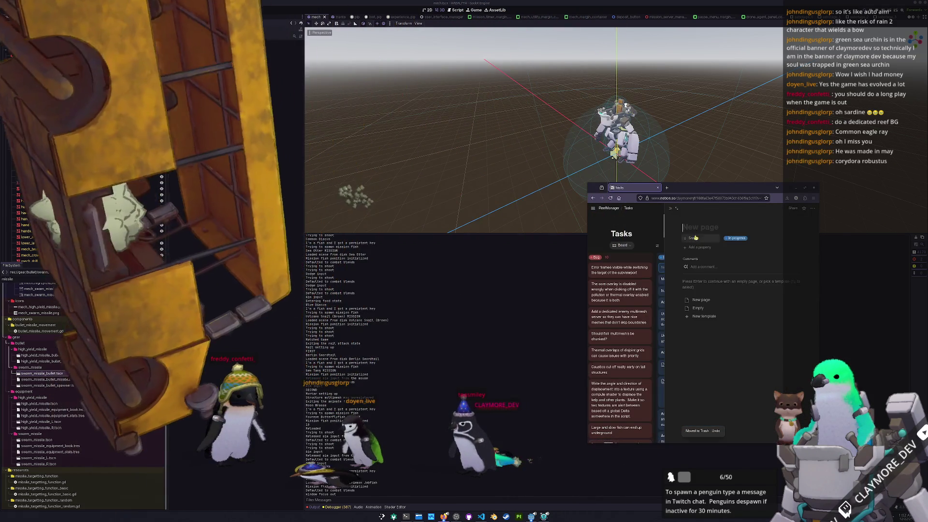
text(Allow each )
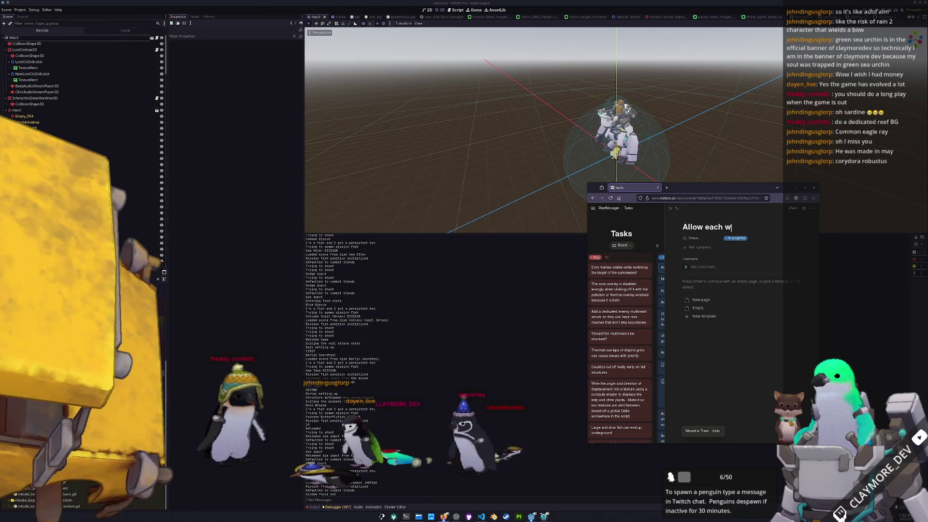
text(weapon to )
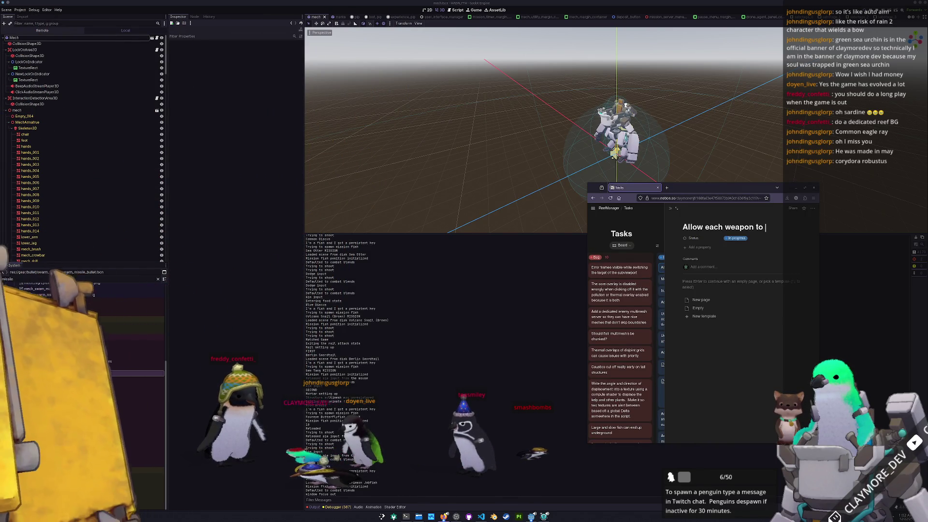
text(draw )
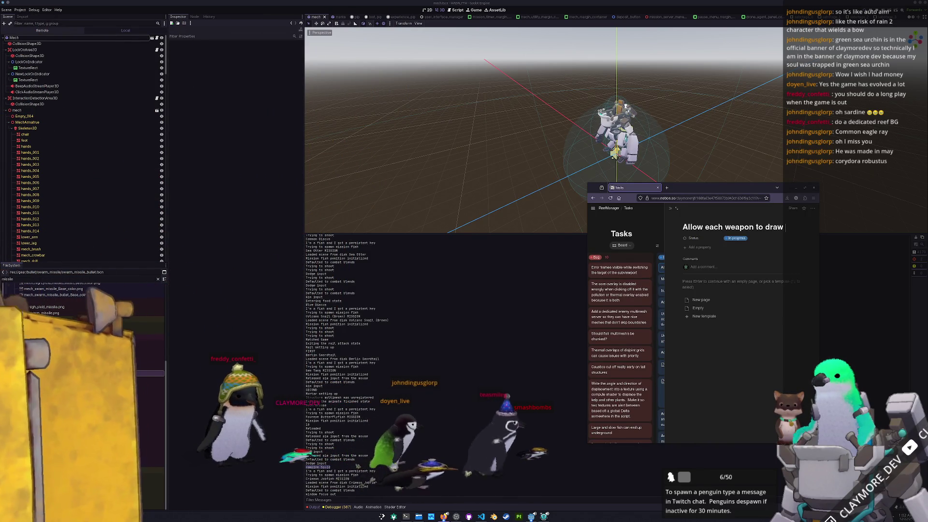
text(their own)
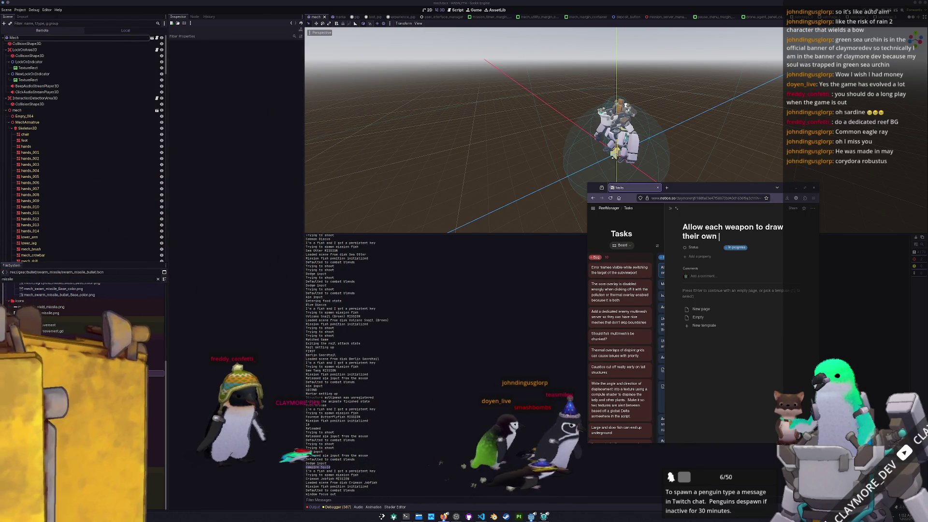
text( range)
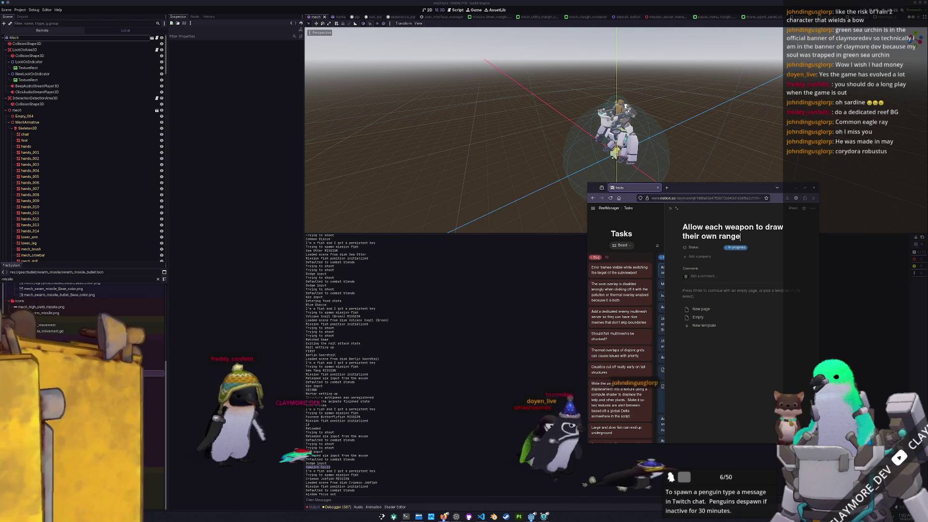
text( indicators)
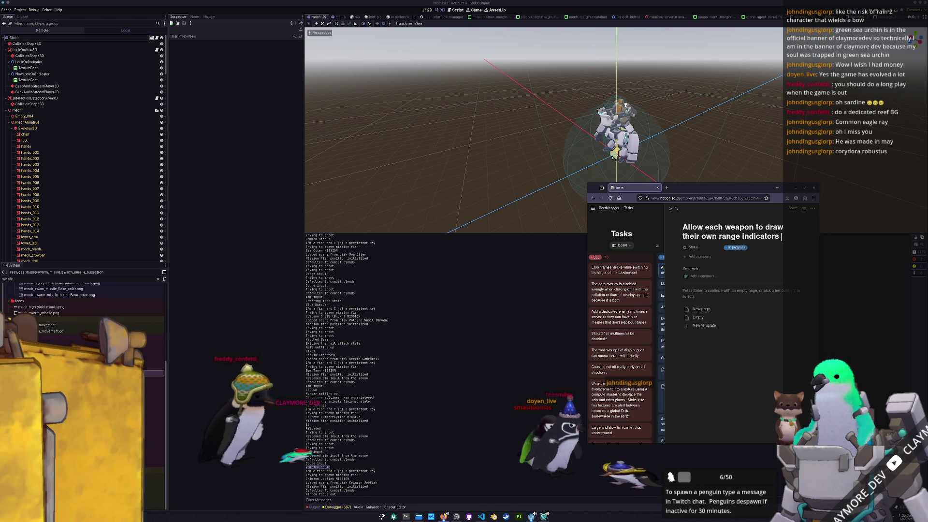
text( depending on the mech's state.)
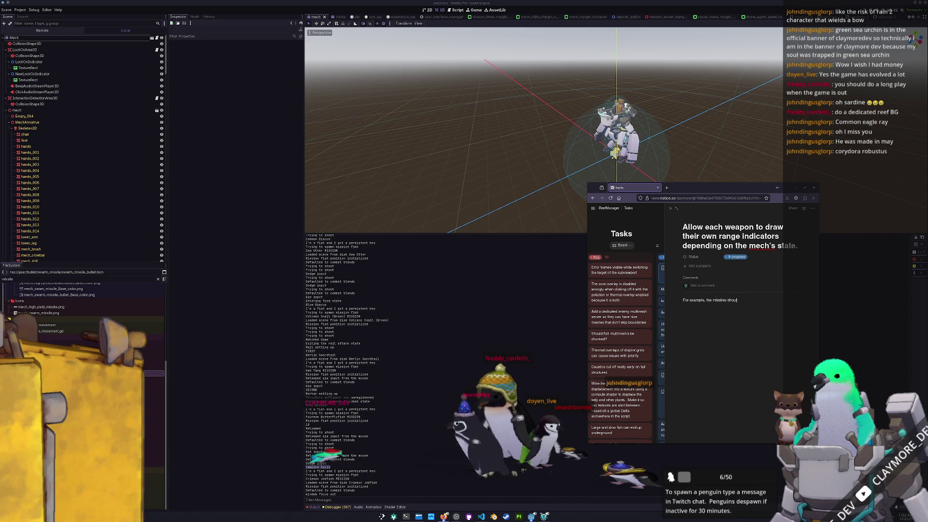
text(a)
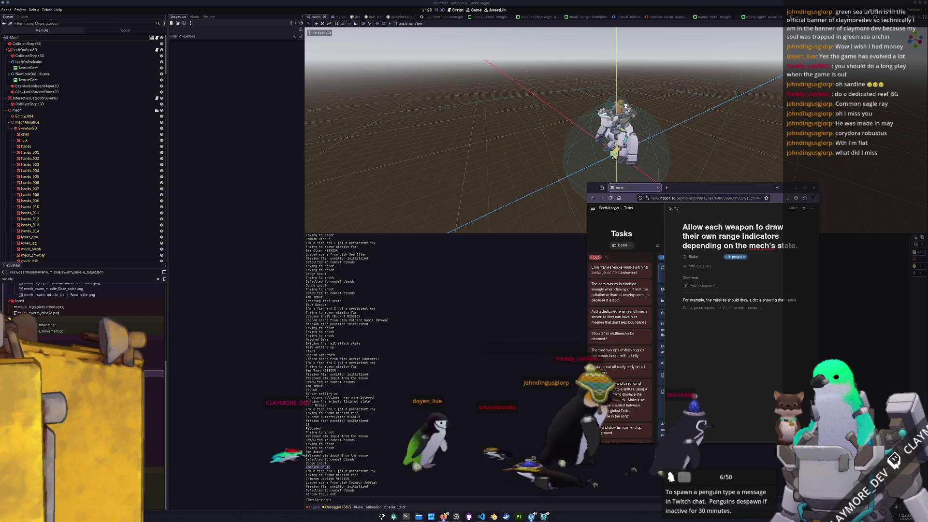
- Write the description lines: missiles draw a range/lock-on arc, guns draw a firing-pattern arc
key(Return)
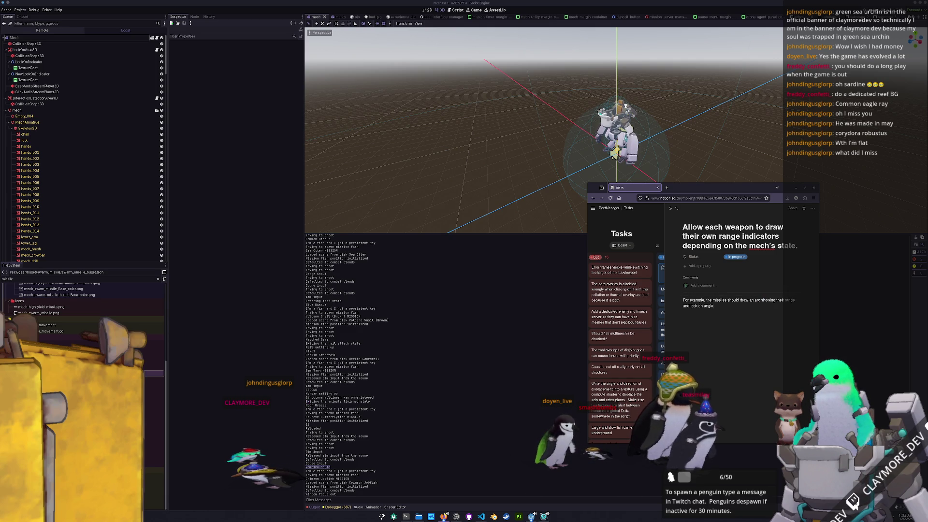
key(Return)
text(The )
text(game should draw a co)
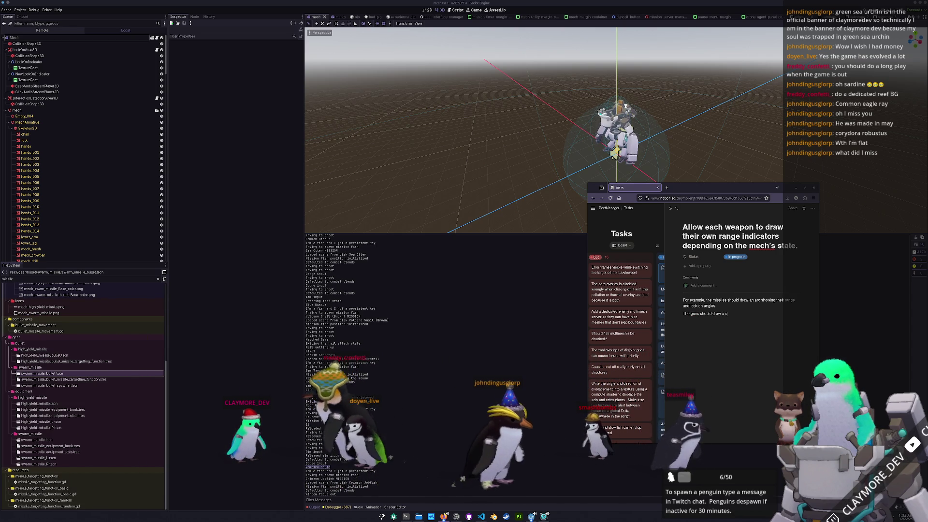
text(arc show)
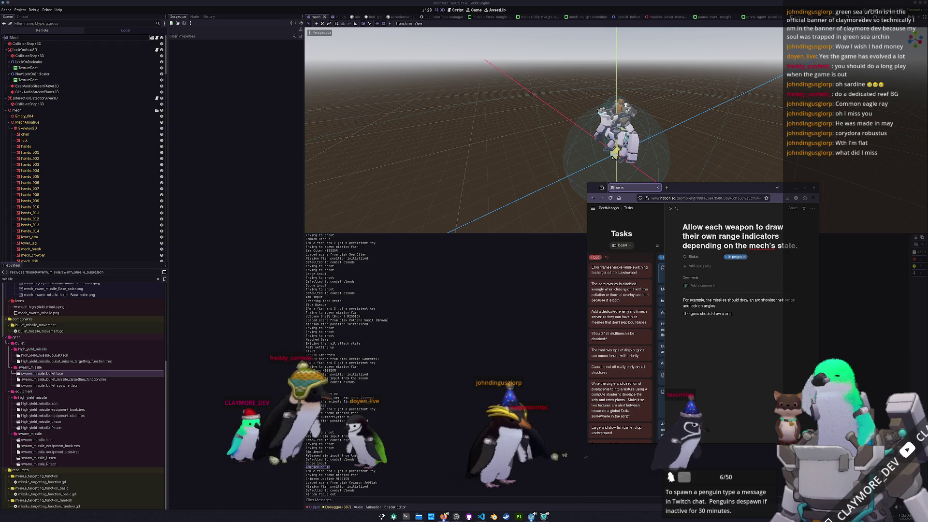
text(ing their firin)
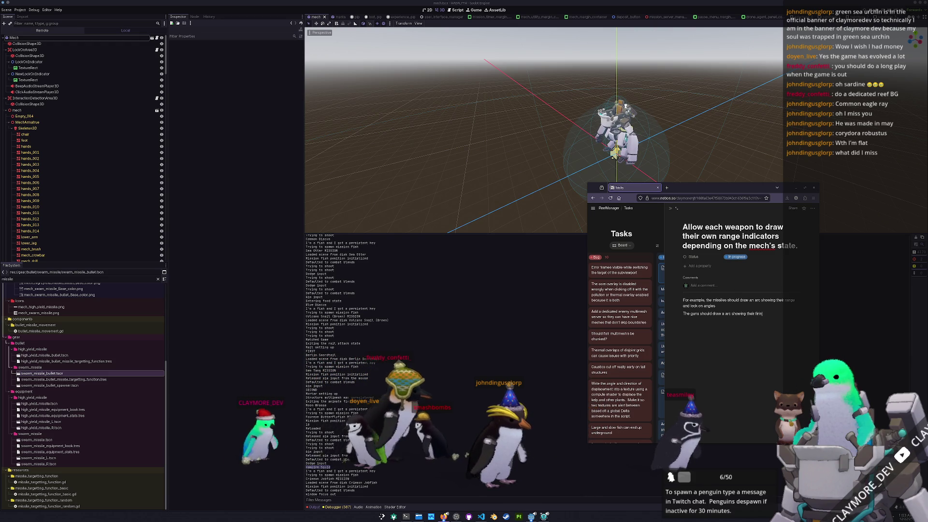
text(g pattern)
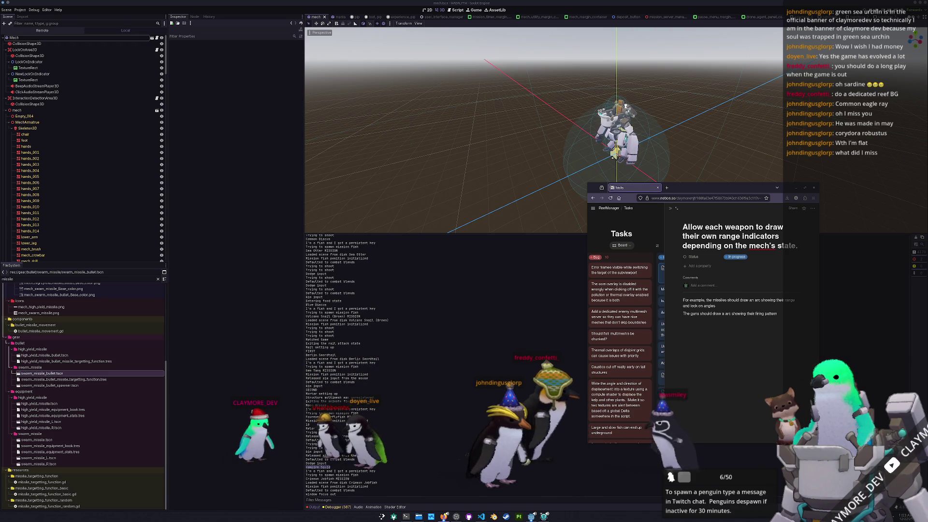
key(Return)
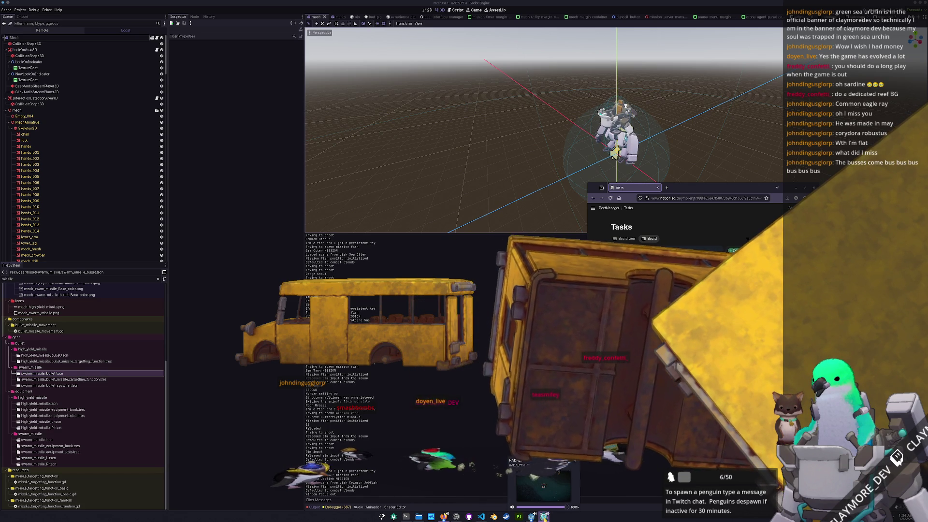
- Resume the paused game and move the character right and up through the level
key(alt+Tab)
key(Escape)
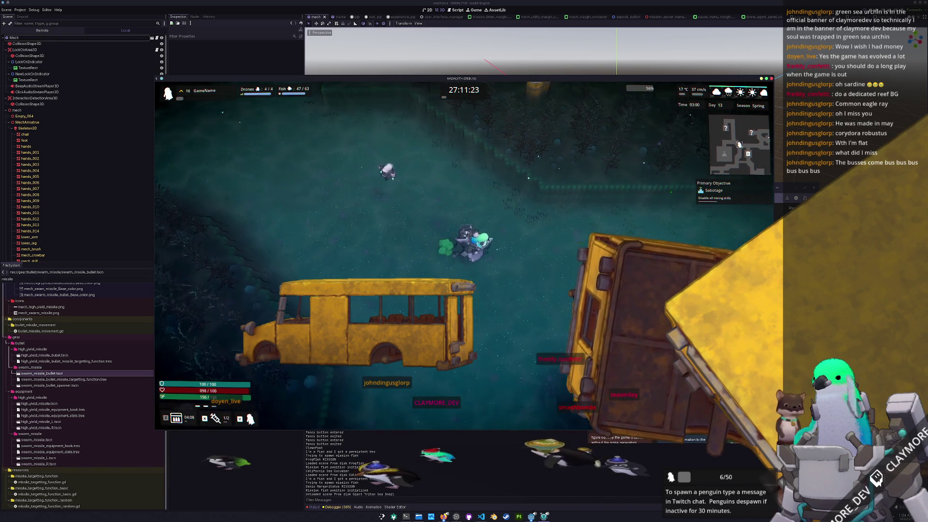
key(d)
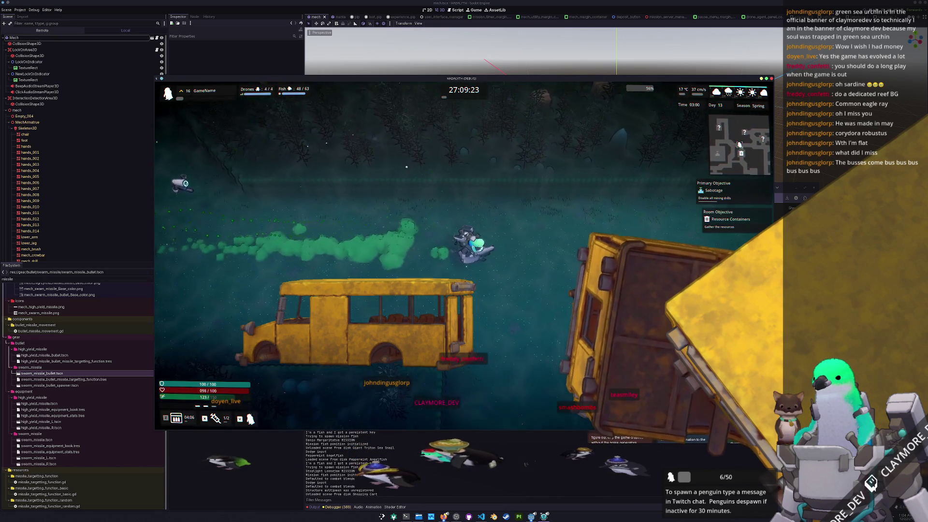
key(s)
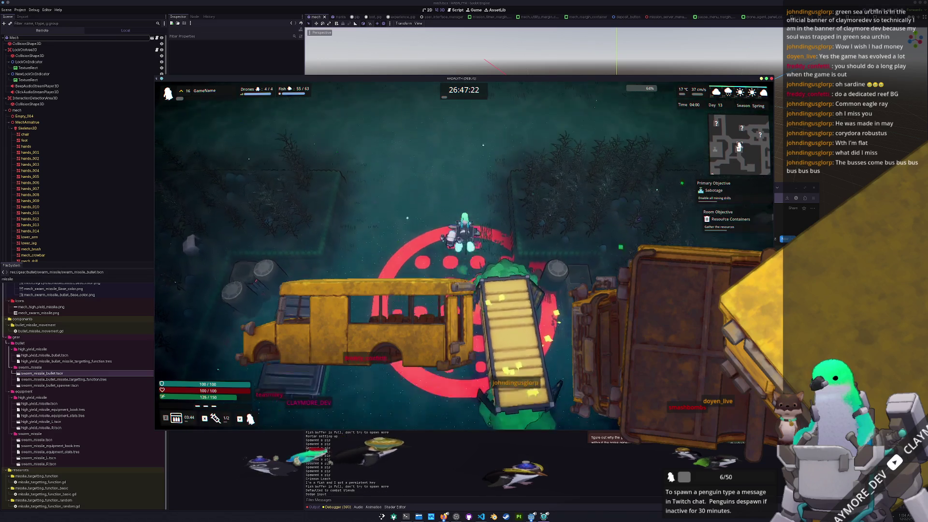
- Pause and stop the game, then bring up the quick resource search
key(Escape)
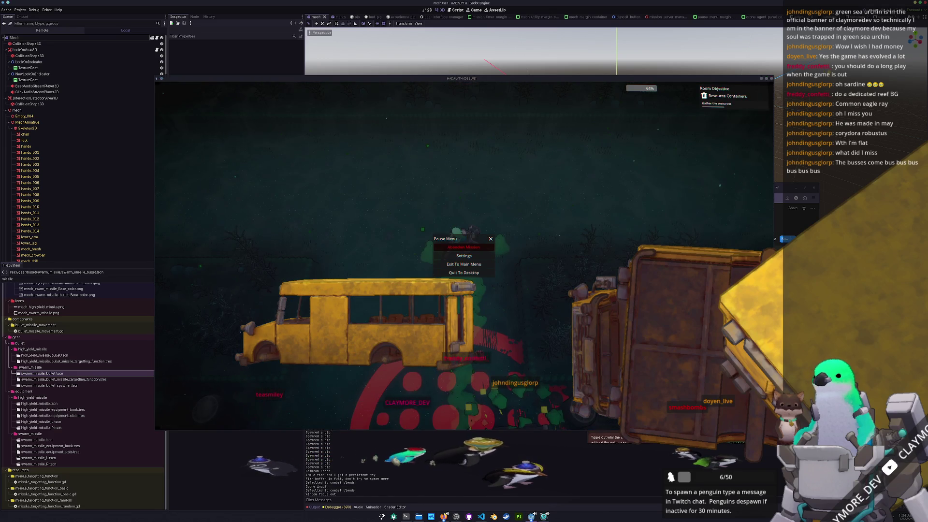
key(F8)
key(shift+alt+o)
text(swarm)
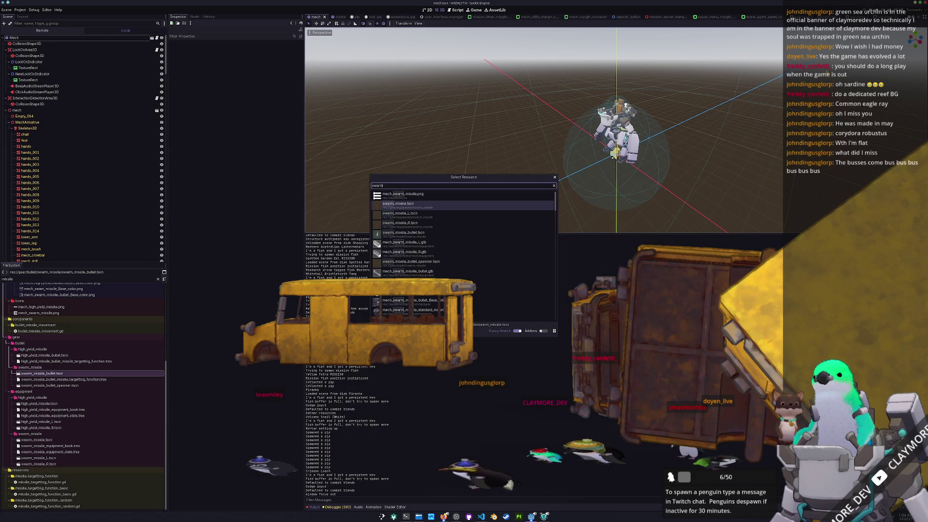
- Open swarm_missile.tscn then swarm_missile_bullet.tscn and rotate the bullet from the right-side view
key(Return)
key(shift+alt+o)
text(swa)
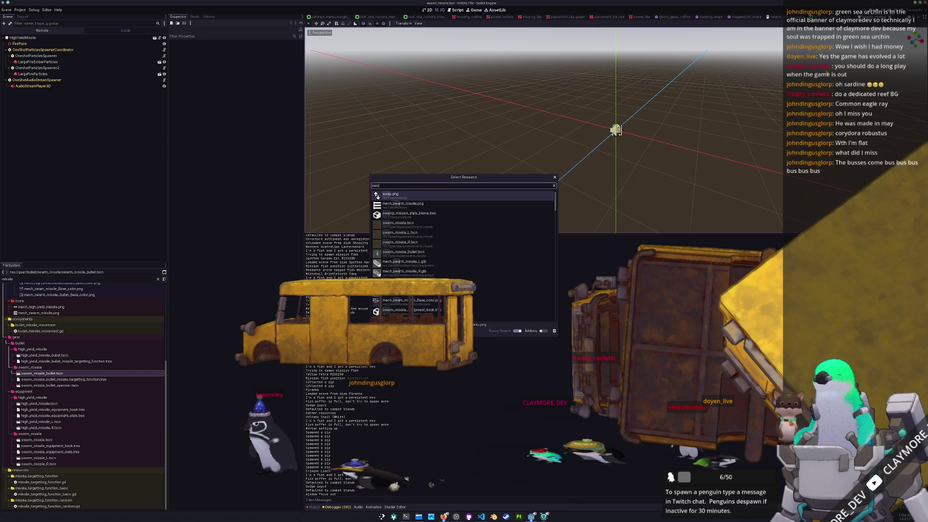
text(rm__bullet)
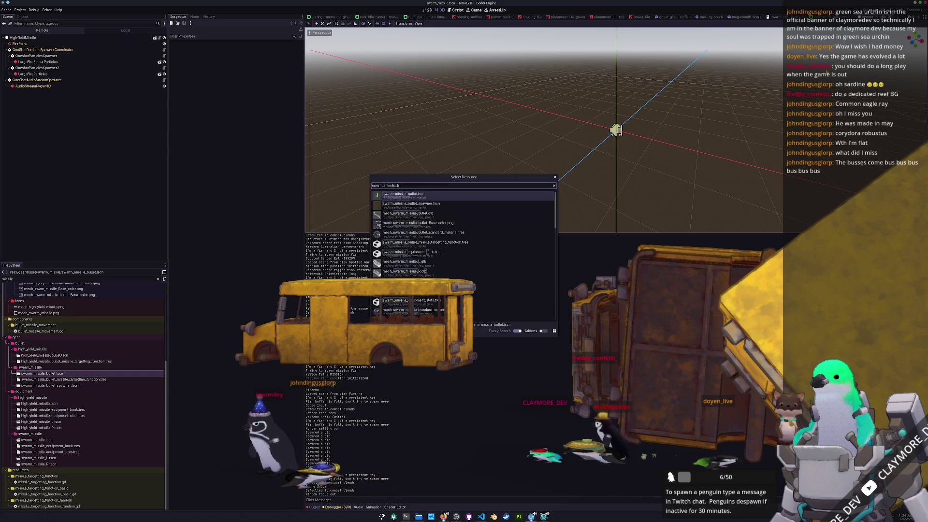
key(Return)
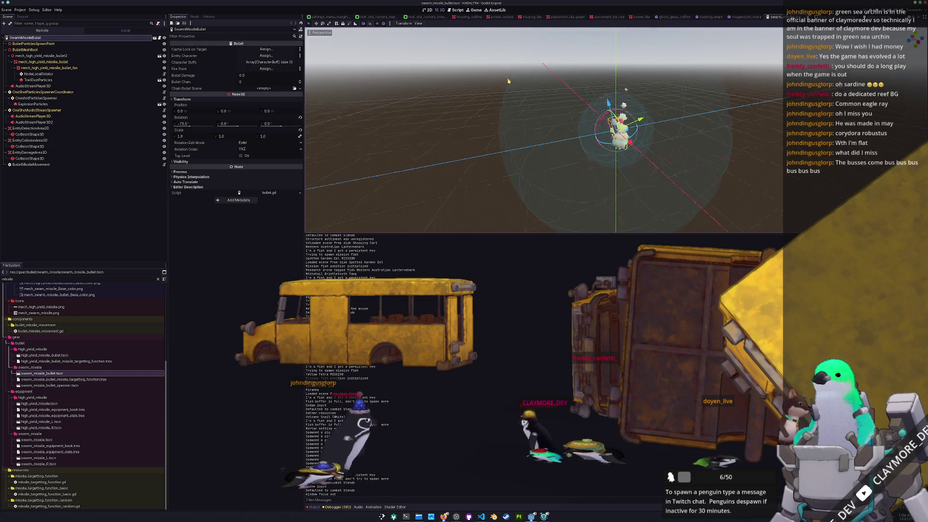
key(KP_3)
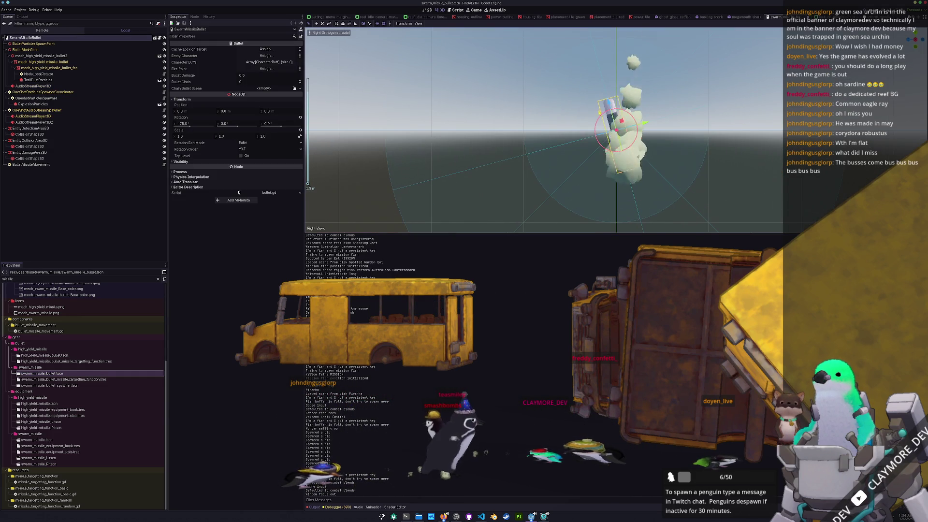
key(r)
click(634, 121)
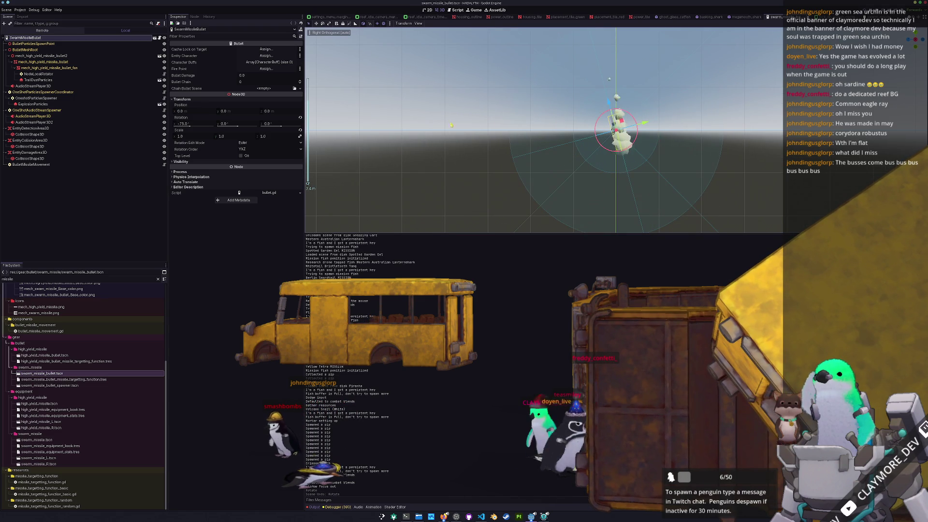
- On the SwarmMissileBullet root, reset X rotation and rotate the model upright to -90°
click(26, 44)
click(29, 39)
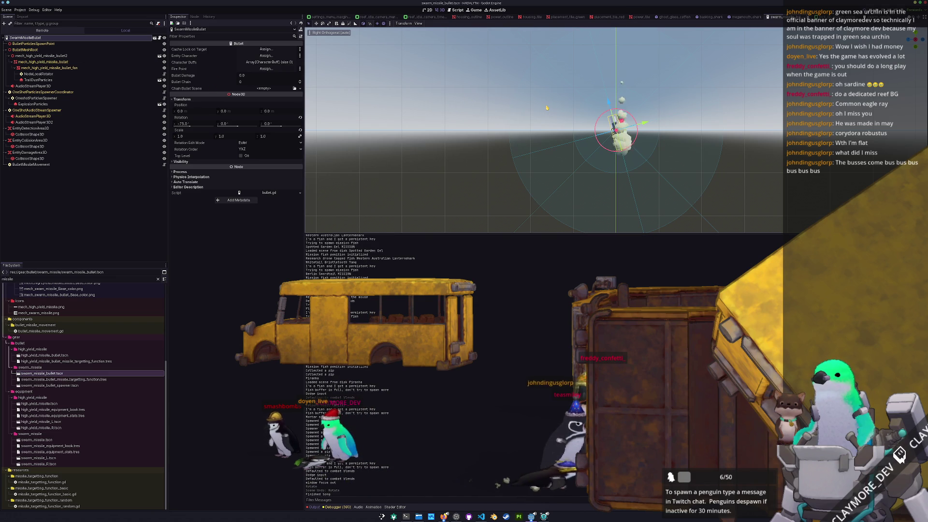
click(299, 118)
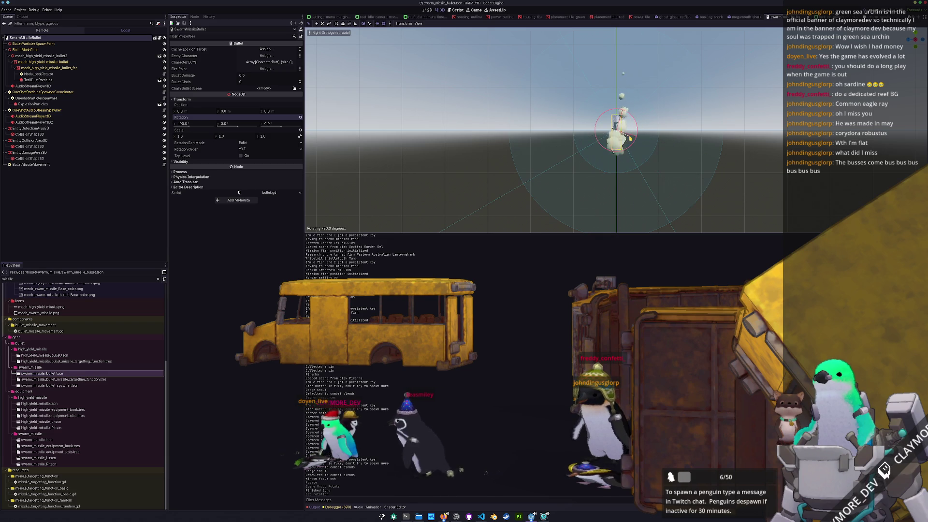
drag(629, 138, 541, 142)
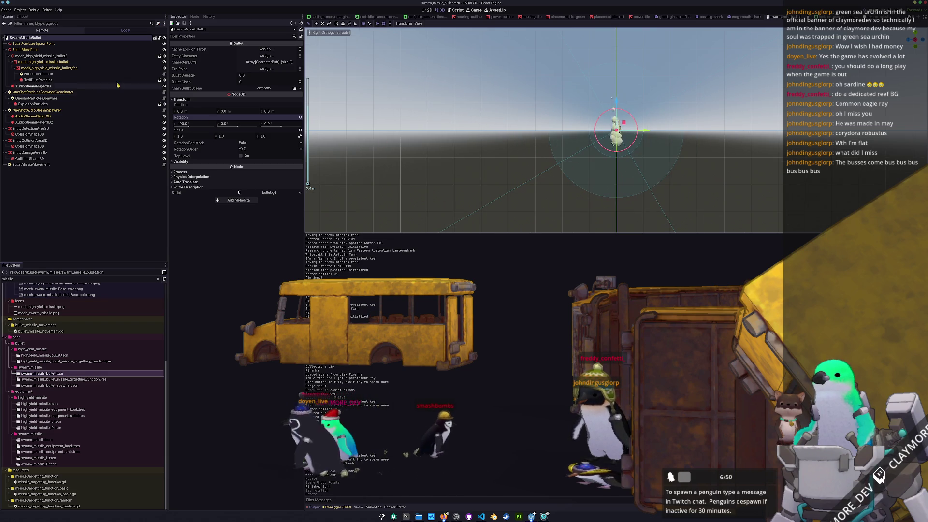
- Step down through the spawn point, BulletMeshRoot and missile mesh child nodes
key(Down)
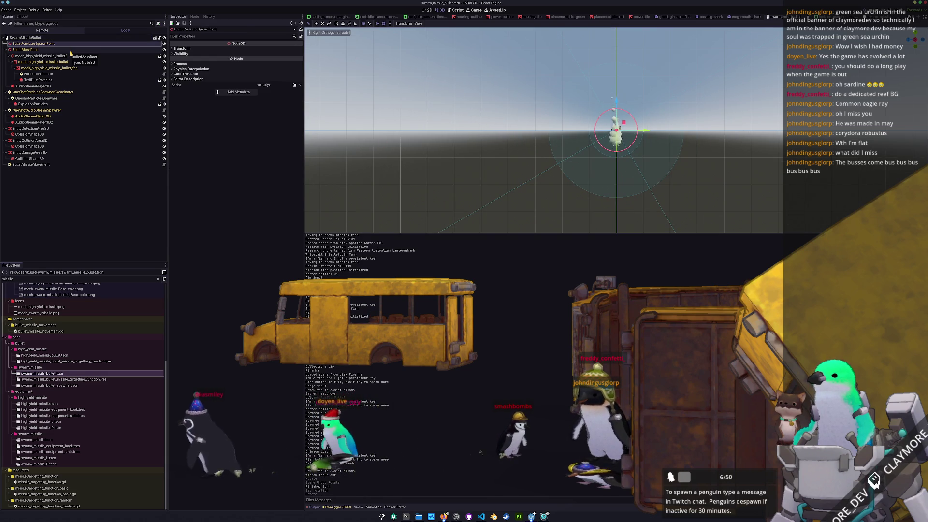
key(Down)
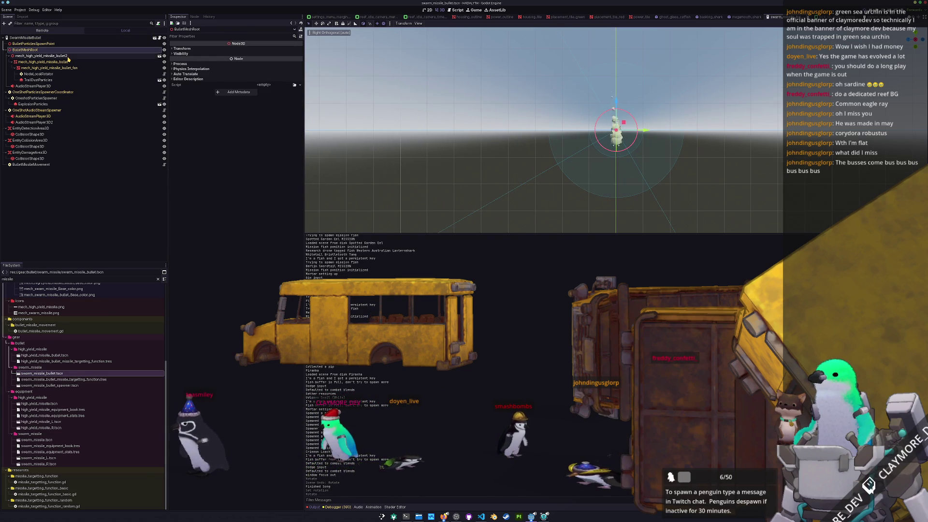
key(Down)
- Inspect the BulletMissileMovement and collision shape nodes, then search resources for high_yield_mi
click(43, 166)
middle_drag(534, 141, 527, 172)
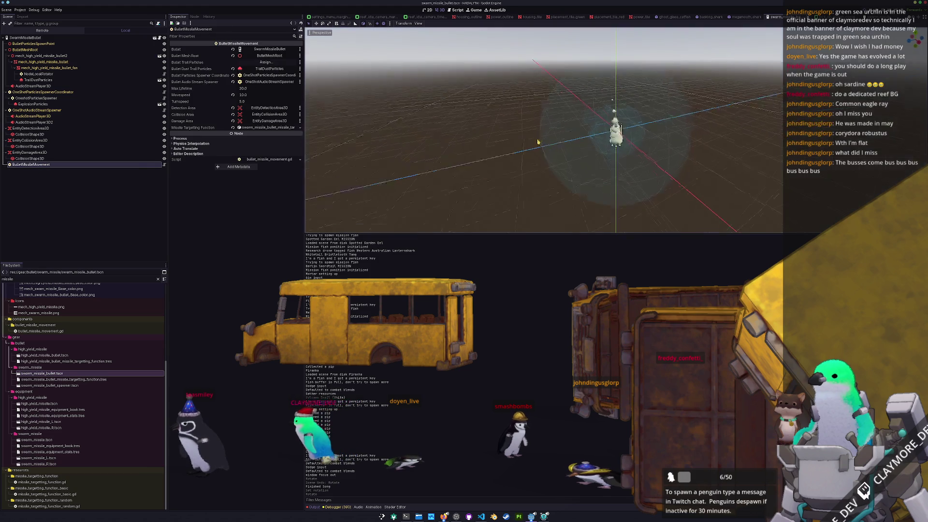
scroll(527, 172, up, 3)
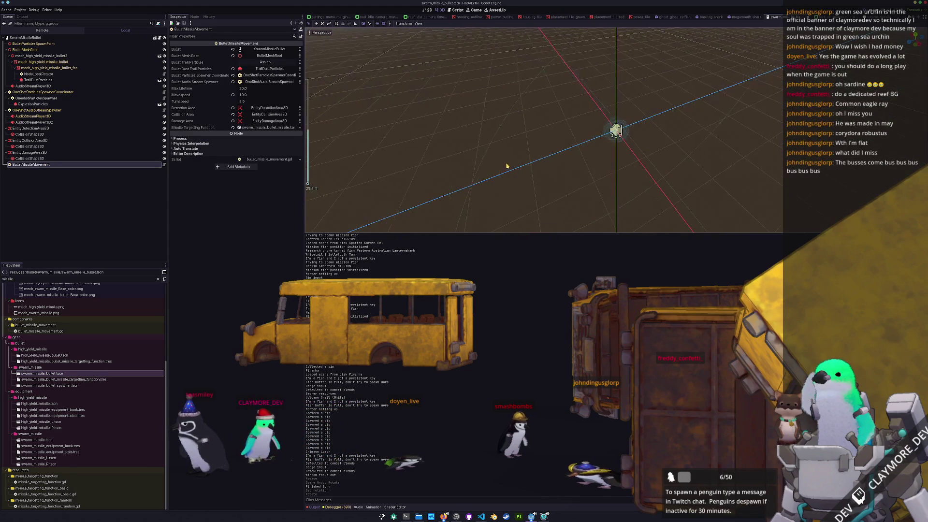
click(29, 134)
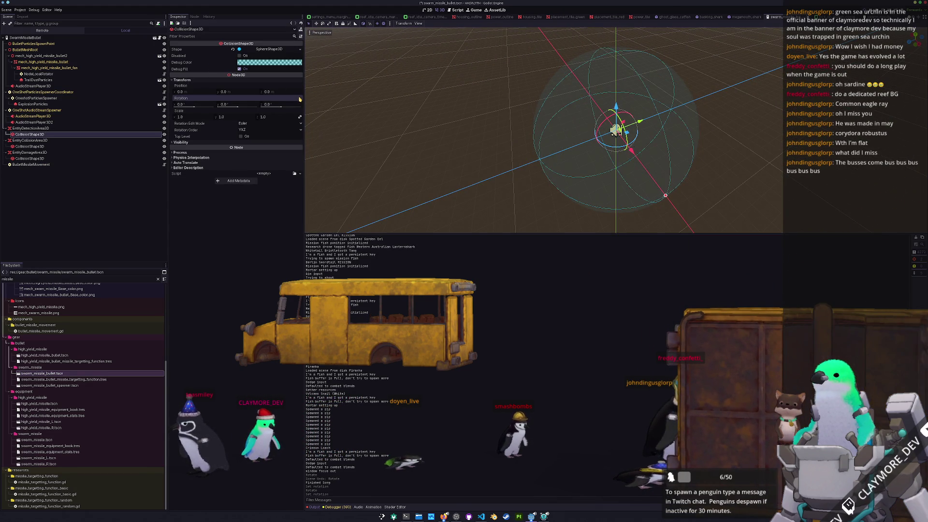
scroll(471, 140, up, 3)
scroll(445, 131, up, 5)
scroll(457, 141, up, 5)
click(472, 150)
key(shift+alt+o)
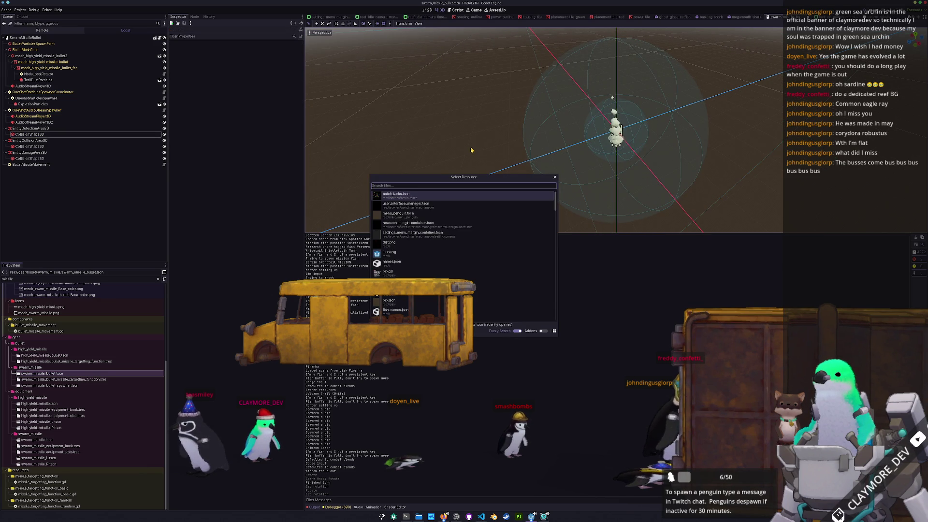
text(high_yield_mi)
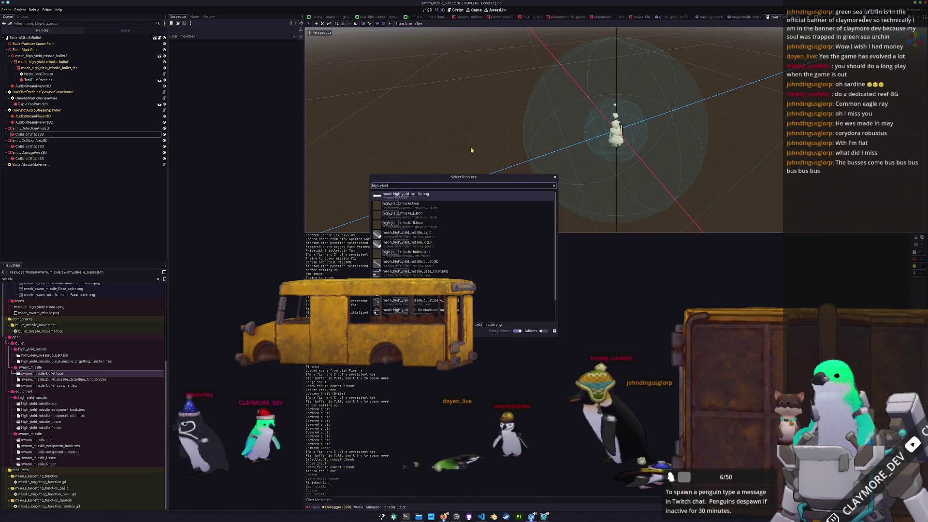
- Open the high-yield missile bullet scene and select its HighYieldMissileBullet root
key(Down)
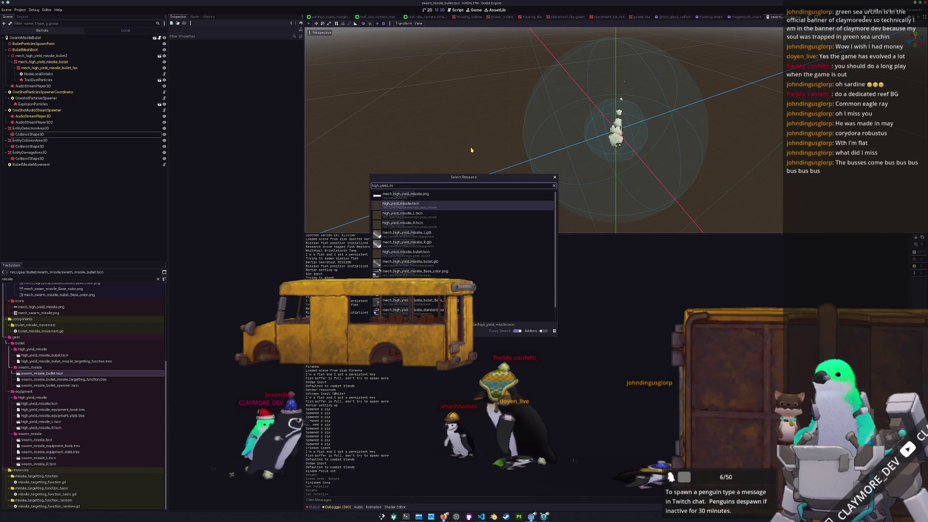
key(Down)
key(Down)
key(Return)
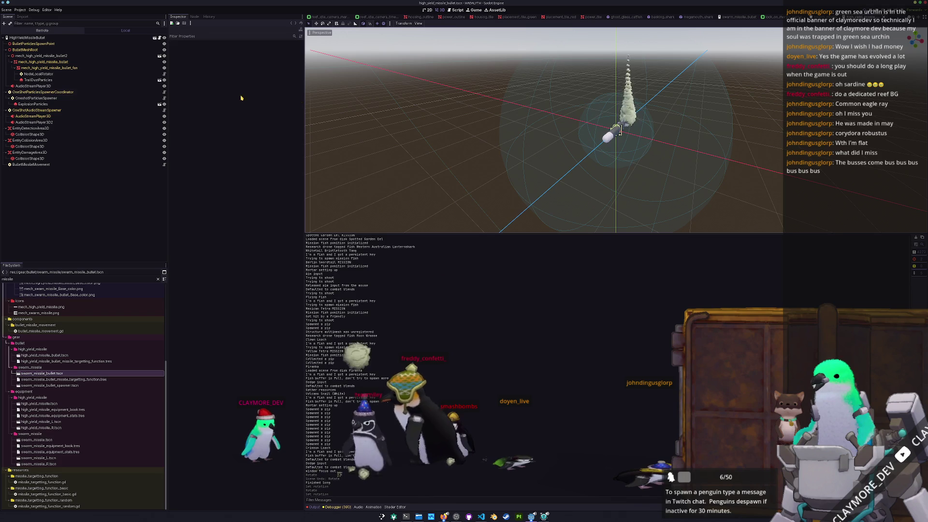
click(64, 38)
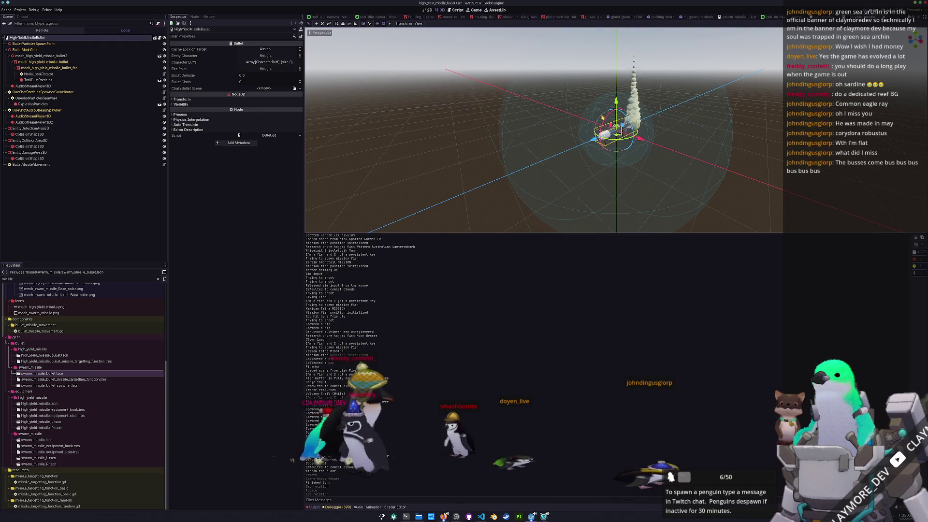
- Rotate the missile to vertical in side view, then switch to the next scene's side view
key(KP_3)
key(r)
click(538, 147)
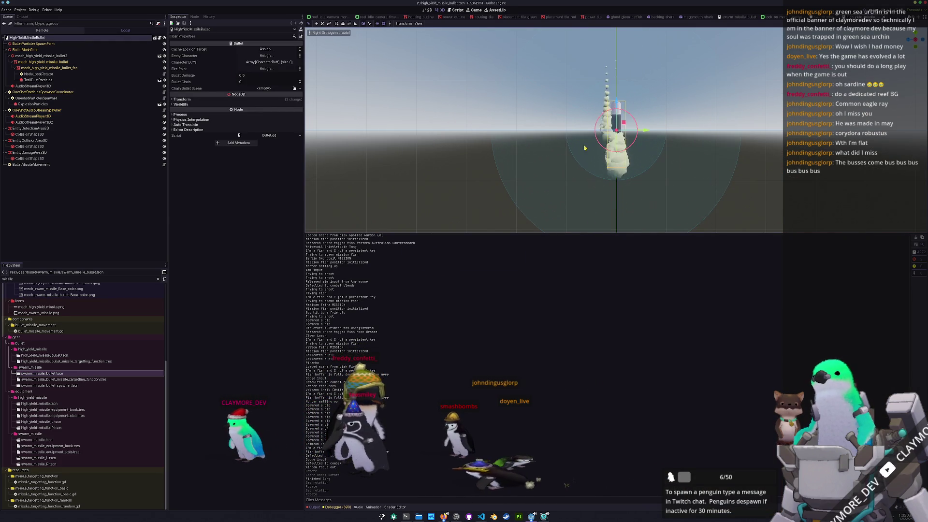
scroll(544, 143, down, 2)
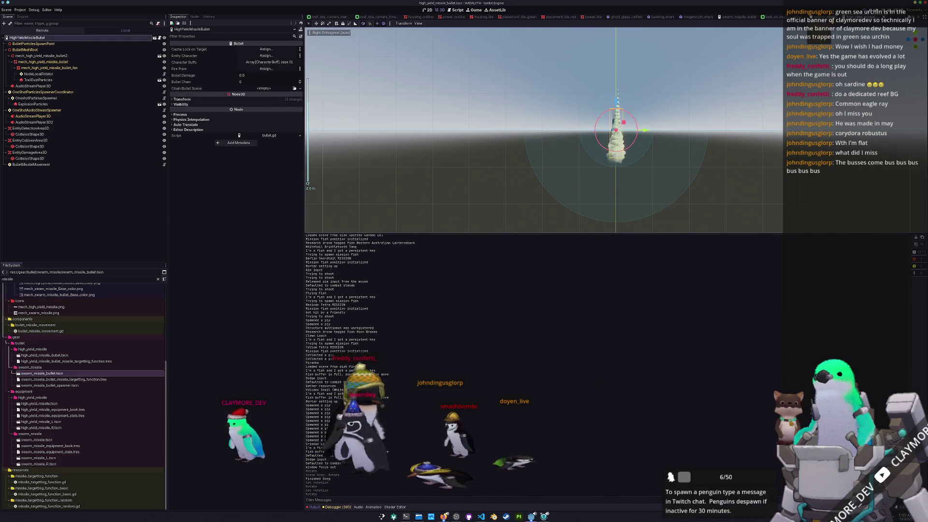
key(ctrl+Tab)
key(KP_3)
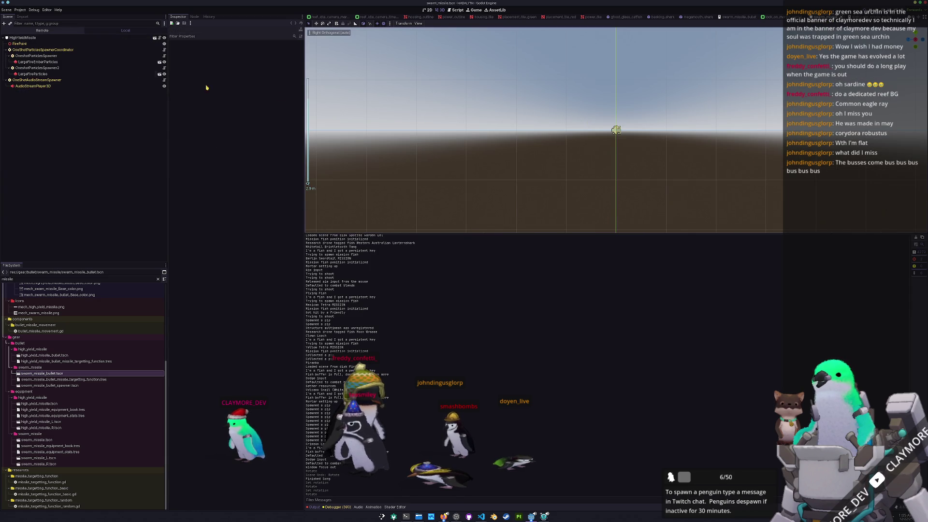
- Select the root node, orbit around the missile and dismiss a quick resource search
click(17, 39)
middle_drag(552, 145, 593, 115)
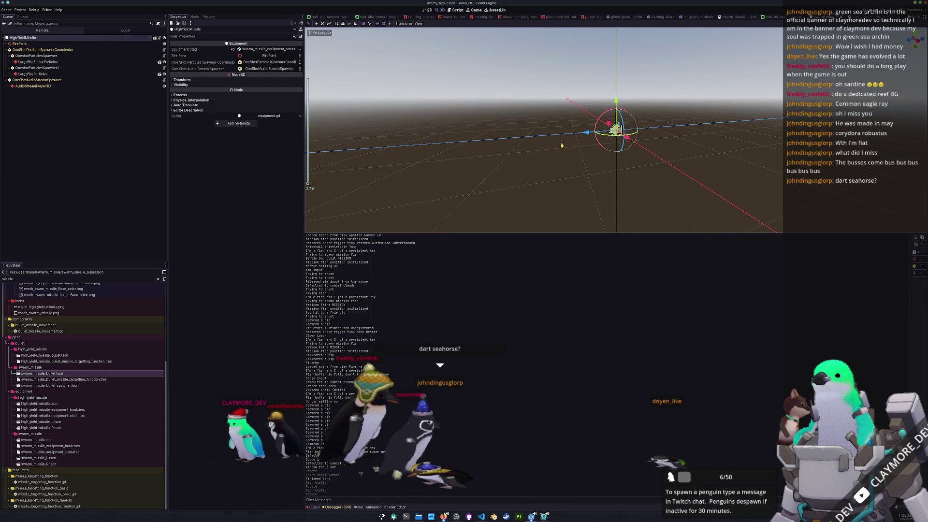
key(shift+alt+o)
key(Escape)
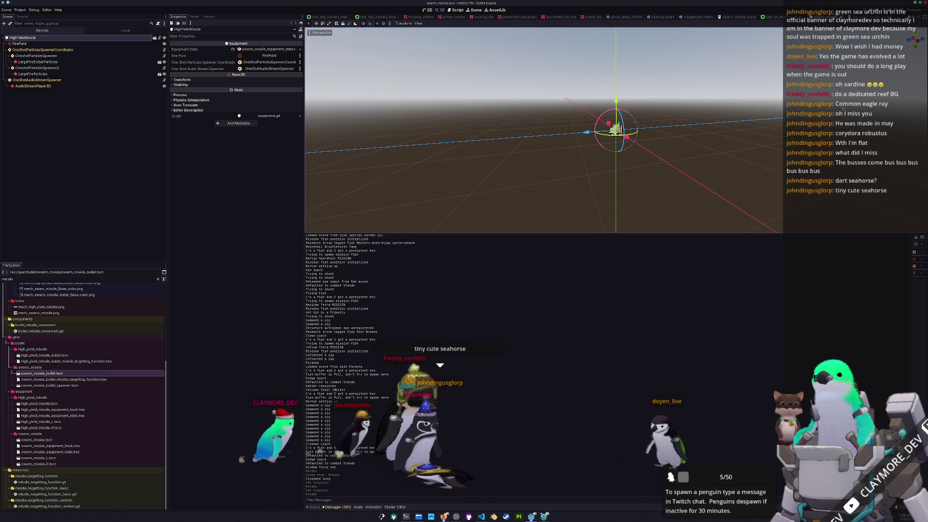
- Return to the swarm_missile_bullet scene and rotate its missile model around the X axis
click(770, 16)
click(730, 17)
scroll(543, 131, up, 5)
mouse_move(597, 129)
mouse_down()
mouse_move(605, 116)
mouse_move(594, 127)
mouse_move(590, 120)
mouse_up()
click(616, 134)
scroll(590, 120, down, 5)
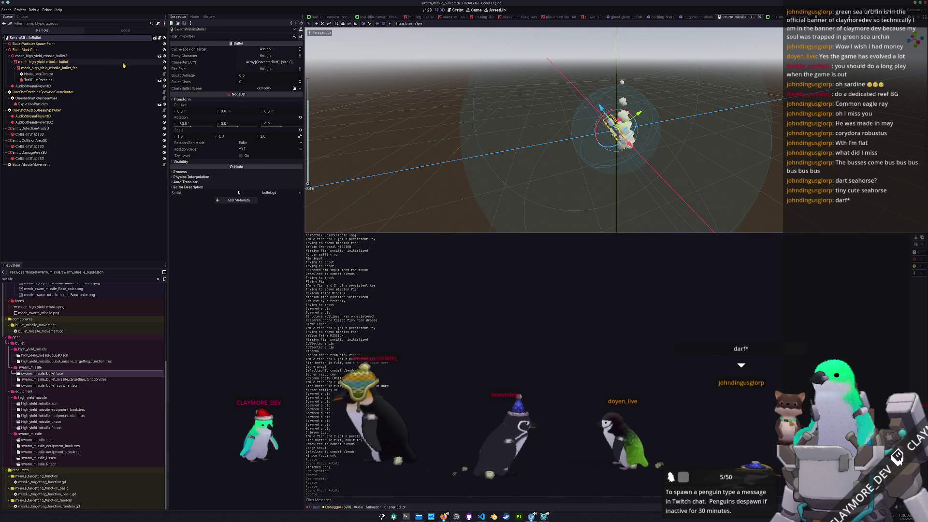
- Show BulletMissileMovement settings in the swarm and then the high-yield missile bullet scenes
click(63, 165)
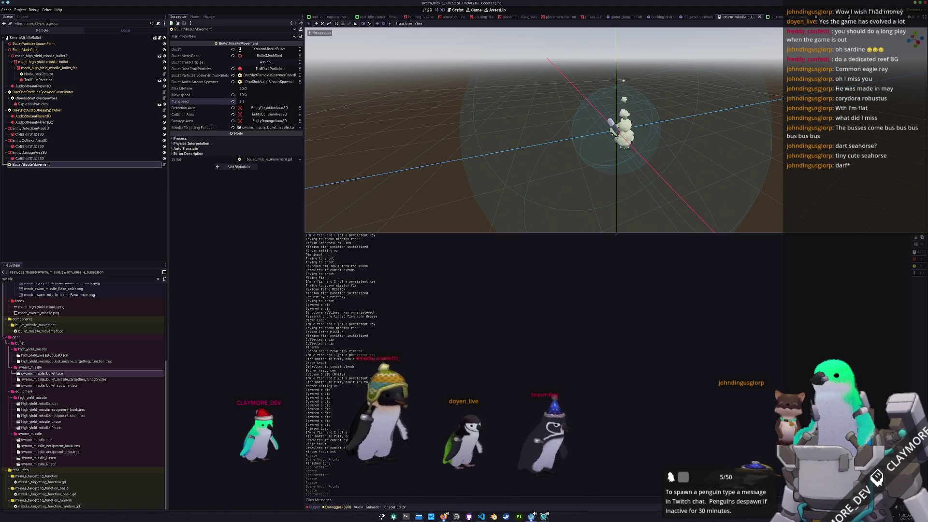
key(ctrl+Tab)
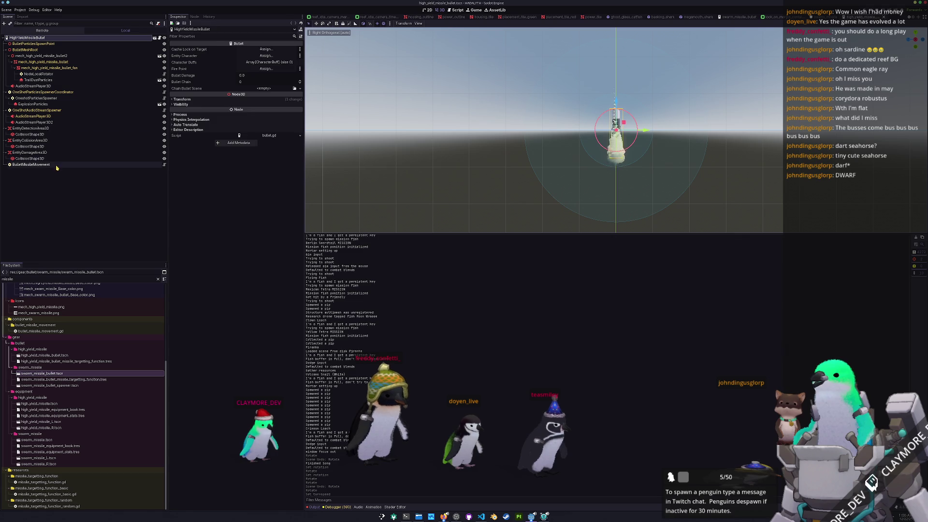
click(44, 165)
click(437, 200)
scroll(451, 152, down, 3)
- Review move_left_equipment_fire around line 684 of entity_mech.gd, then return to Godot
key(alt+Tab)
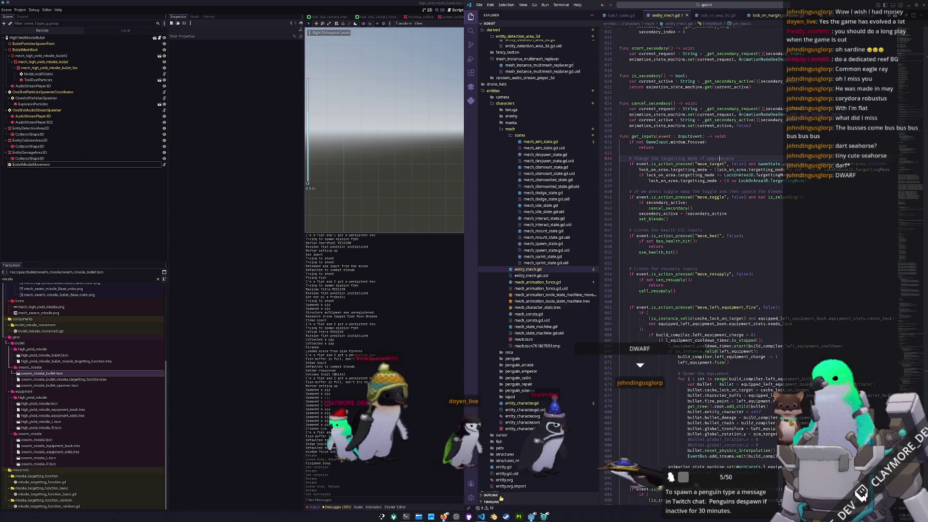
scroll(670, 204, down, 4)
scroll(670, 204, down, 3)
scroll(682, 205, down, 4)
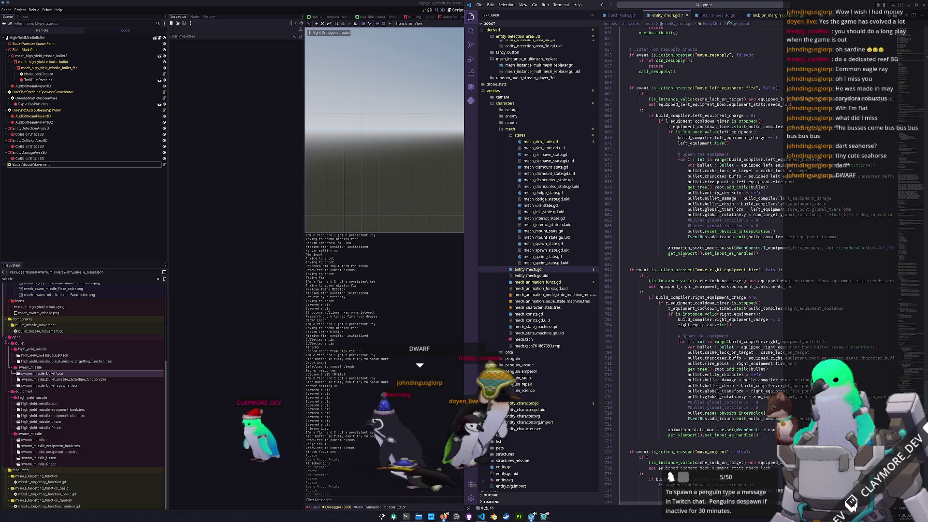
click(877, 214)
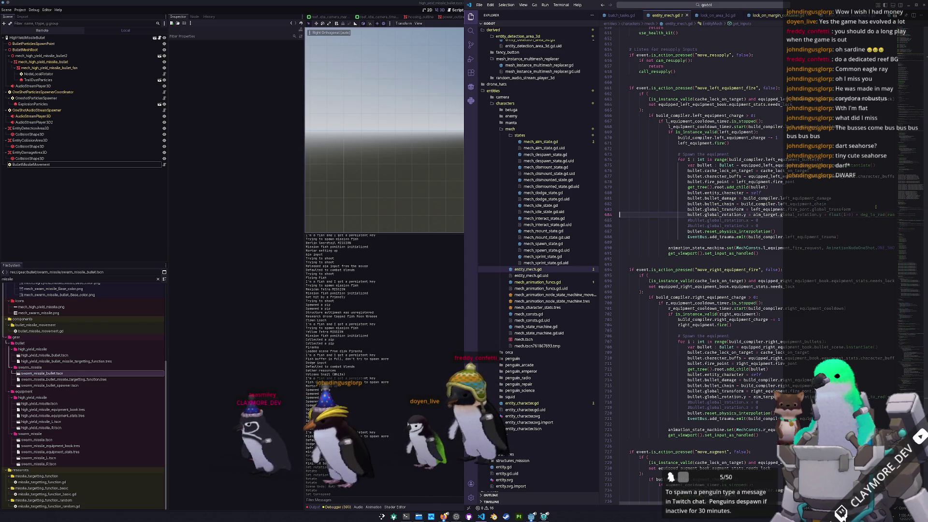
key(End)
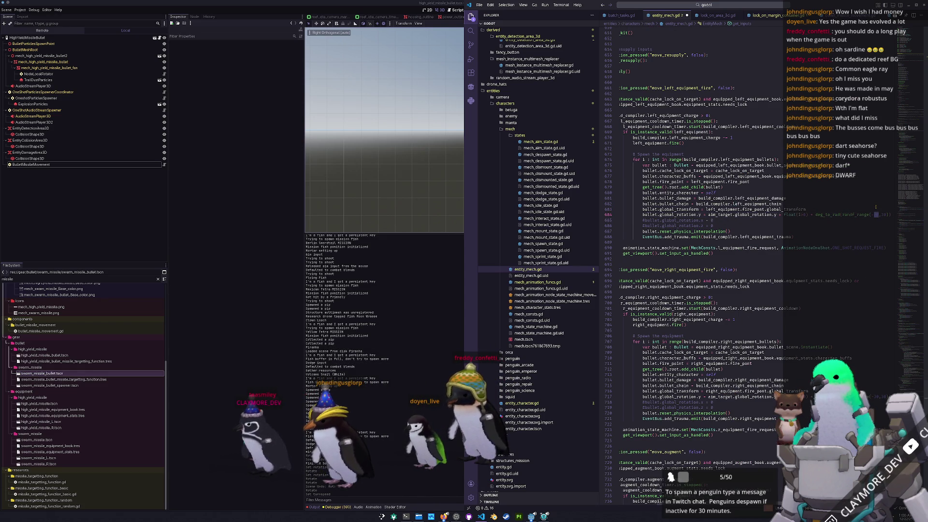
scroll(876, 207, left, 2)
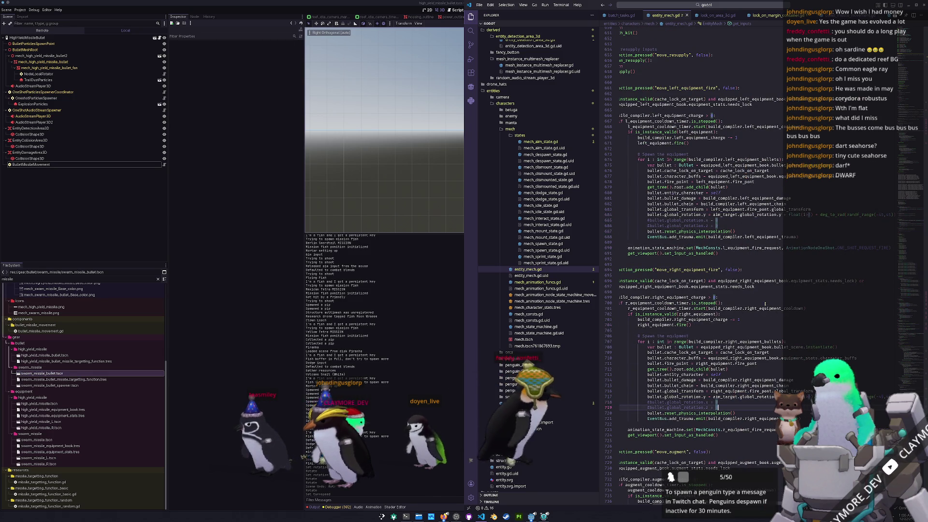
click(426, 173)
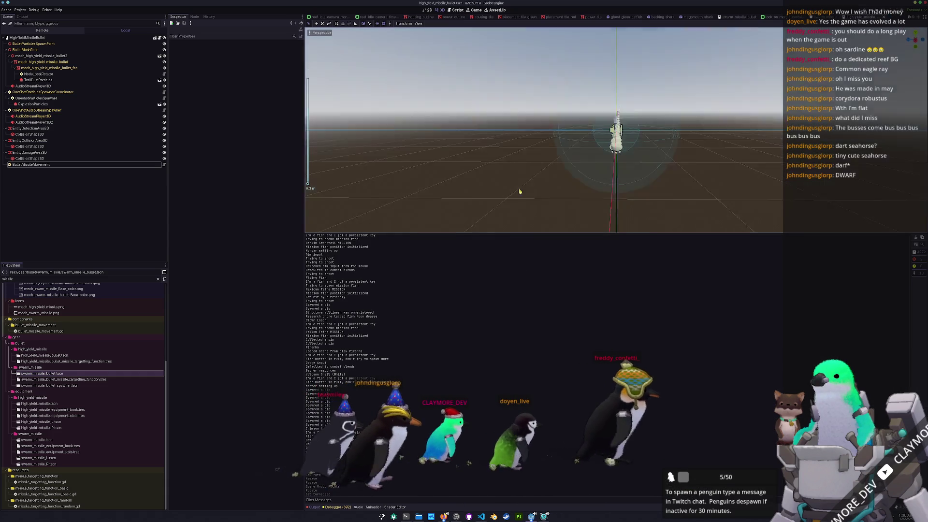
- Run the game with F5, choose Play and load save slot 1 into the hub world
key(F5)
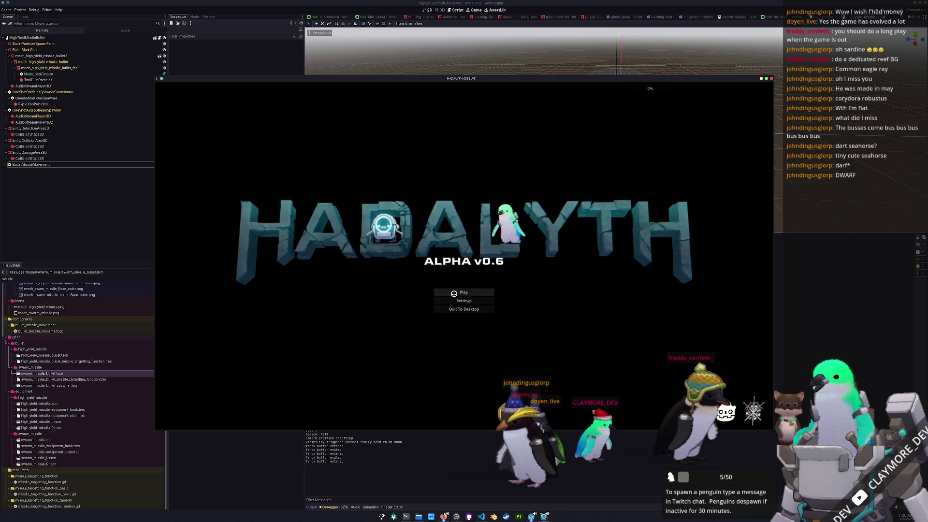
click(453, 293)
click(411, 290)
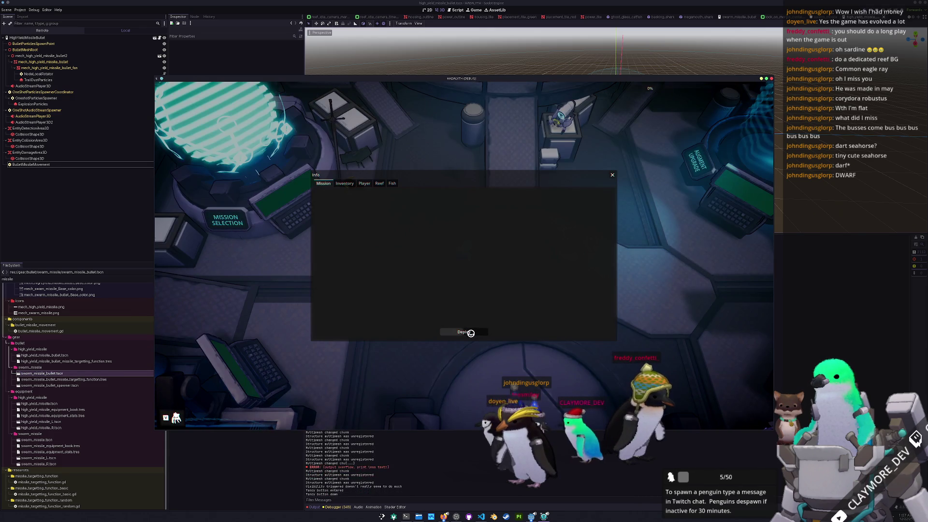
- Deploy the chosen mission and start moving the mech right as the level loads
click(467, 333)
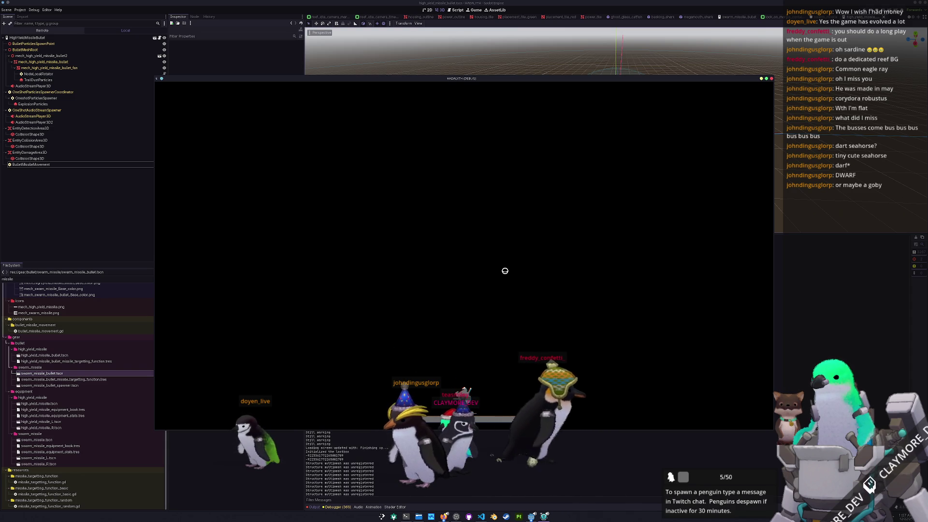
key(d)
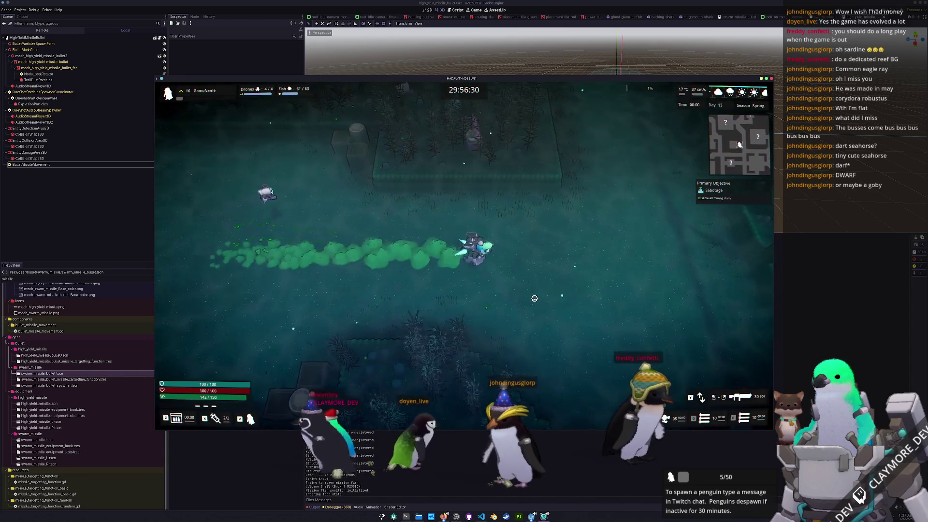
- Steer the character up through the arena and around to the left toward the drill room
key(w)
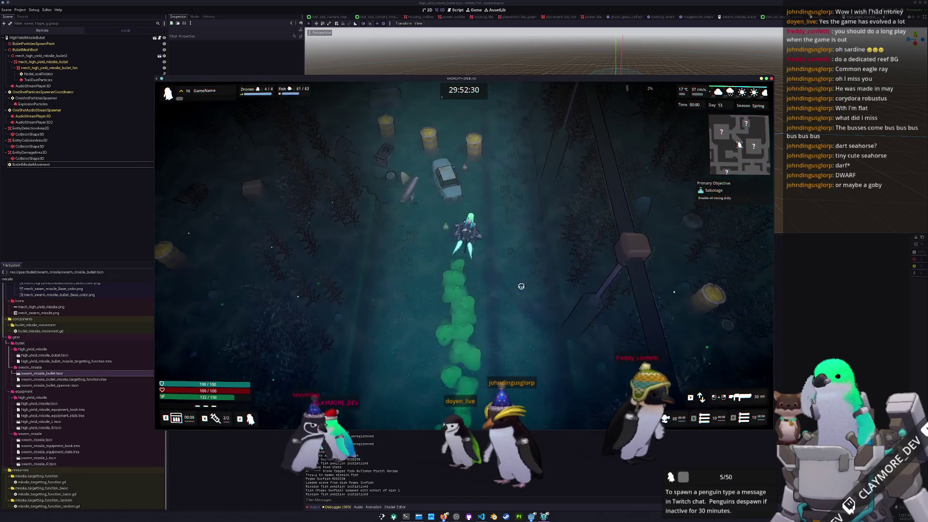
key(a)
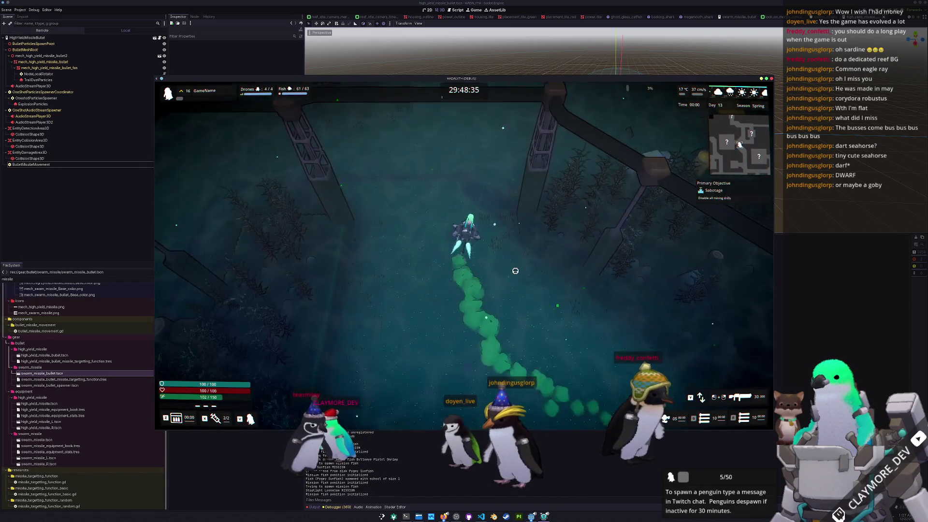
key(d)
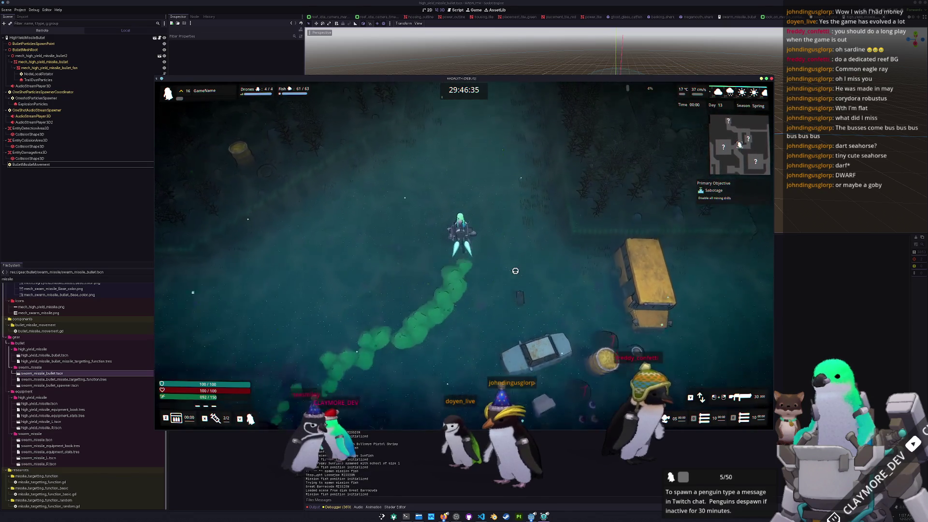
key(a)
key(s)
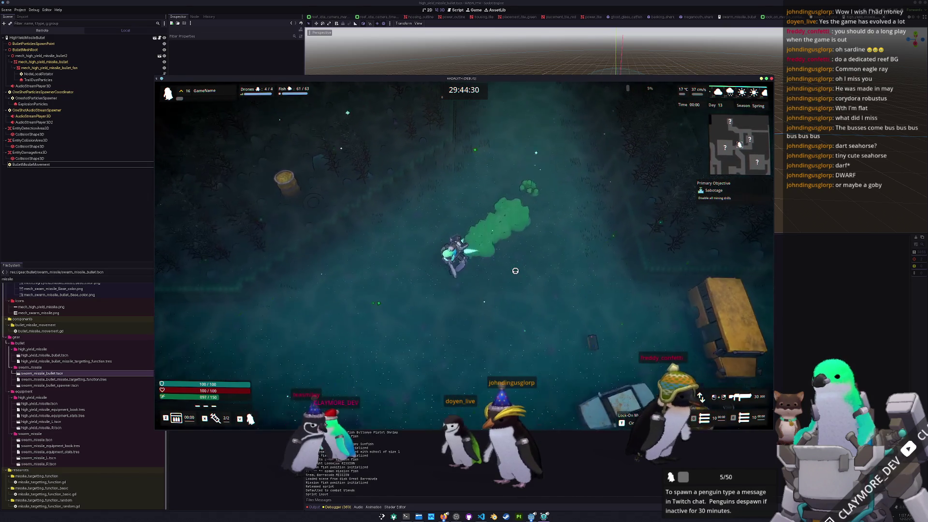
key(a)
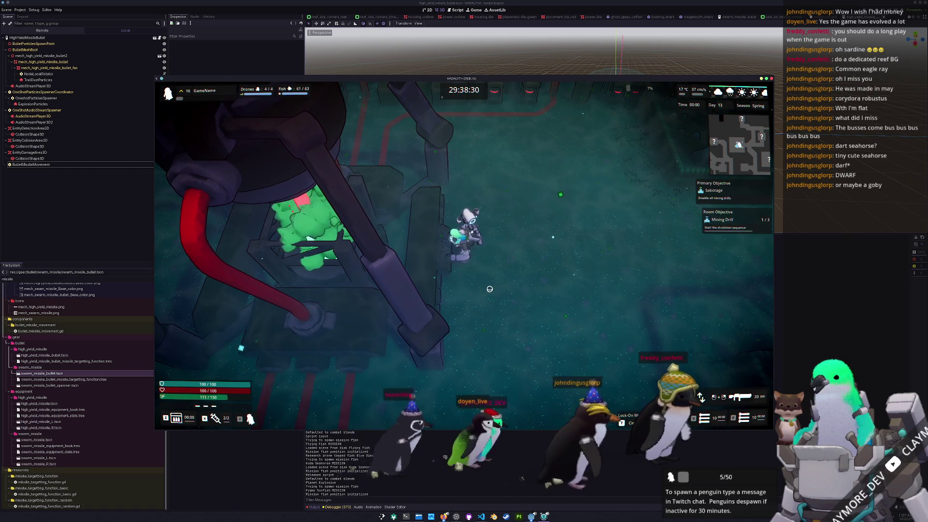
- Fire at the Mining Drill while aiming and moving, raising the room objective to 2/3
key(e)
drag(472, 282, 536, 148)
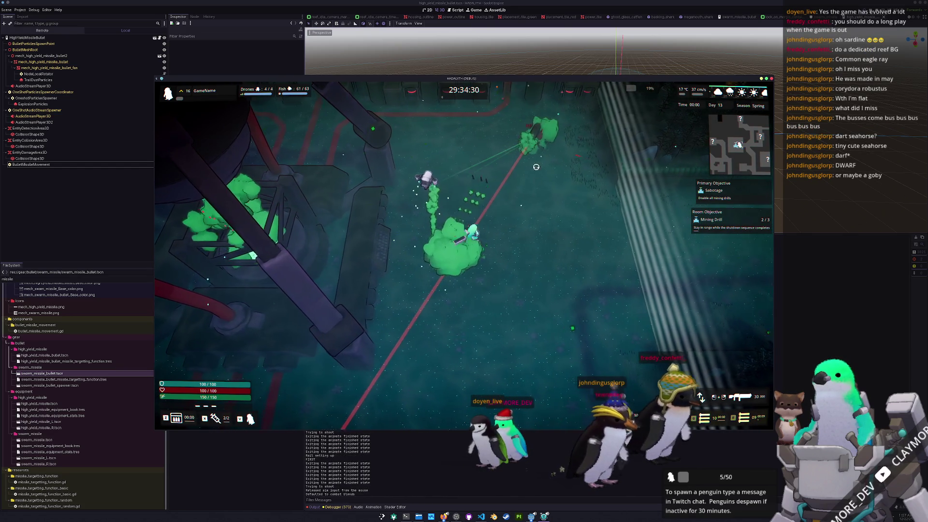
key(w)
mouse_move(536, 157)
mouse_down()
mouse_move(386, 270)
mouse_move(252, 248)
mouse_move(281, 210)
mouse_up()
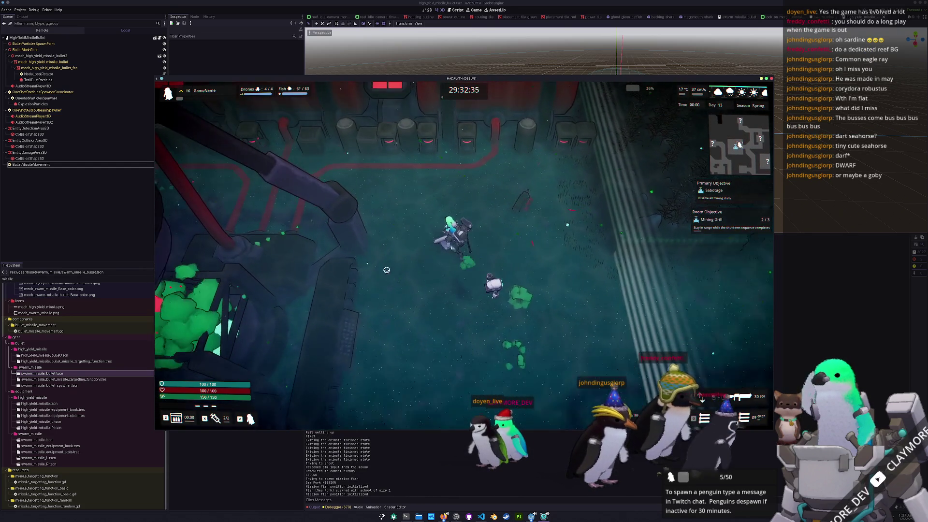
key(w)
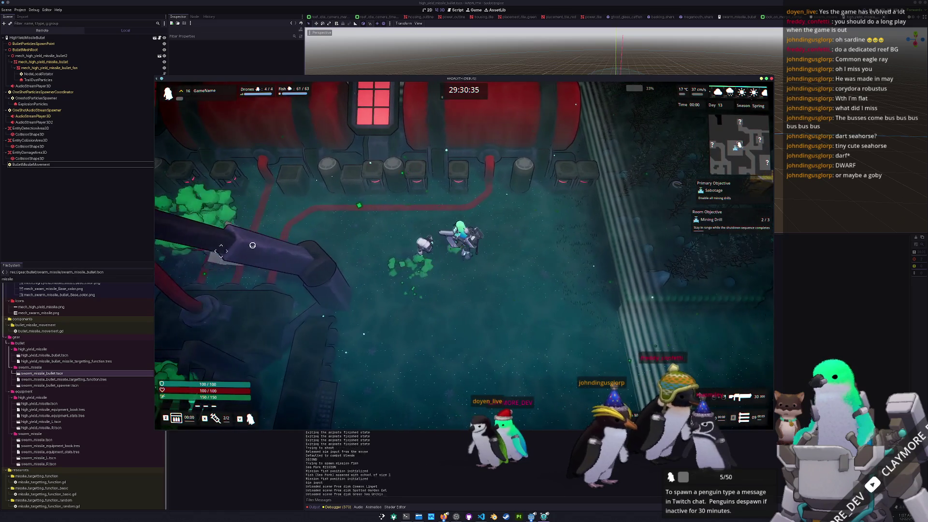
key(d)
key(d)
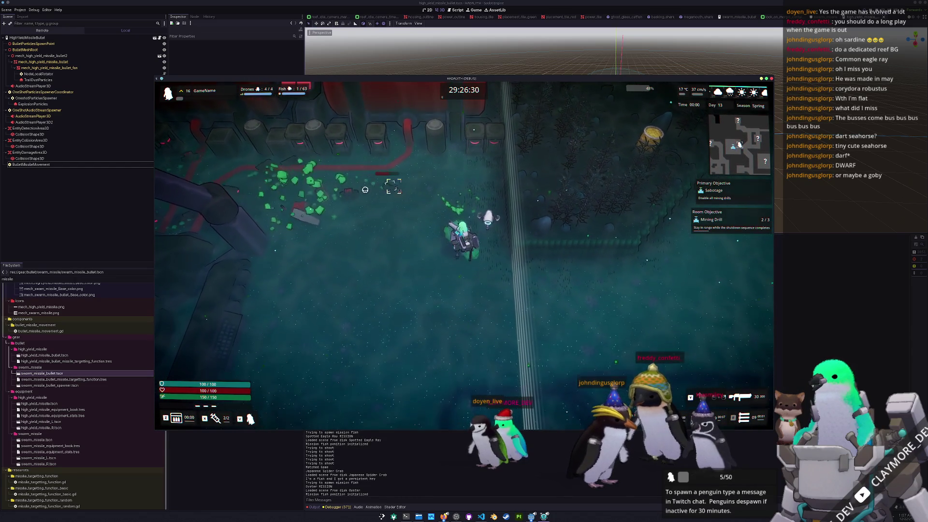
- Spray to the right while moving the character down and then left
key(s)
drag(430, 183, 472, 178)
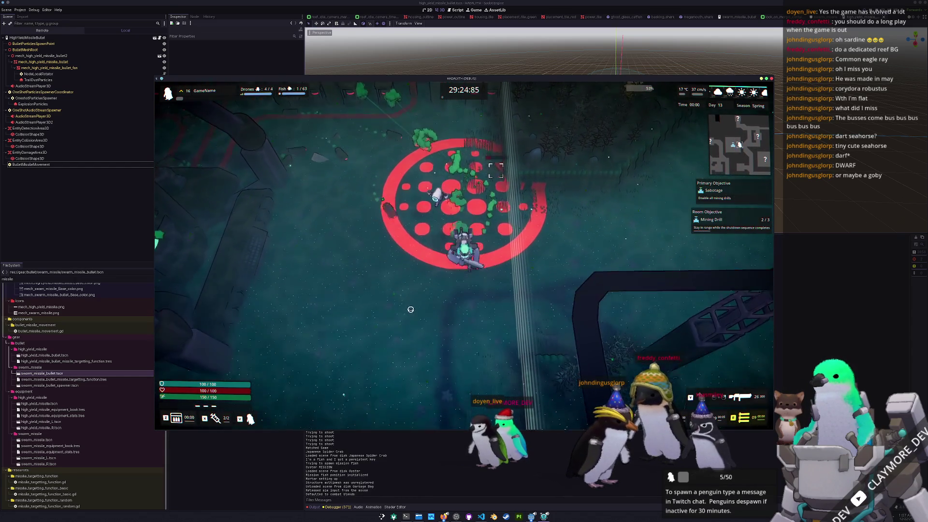
key(s)
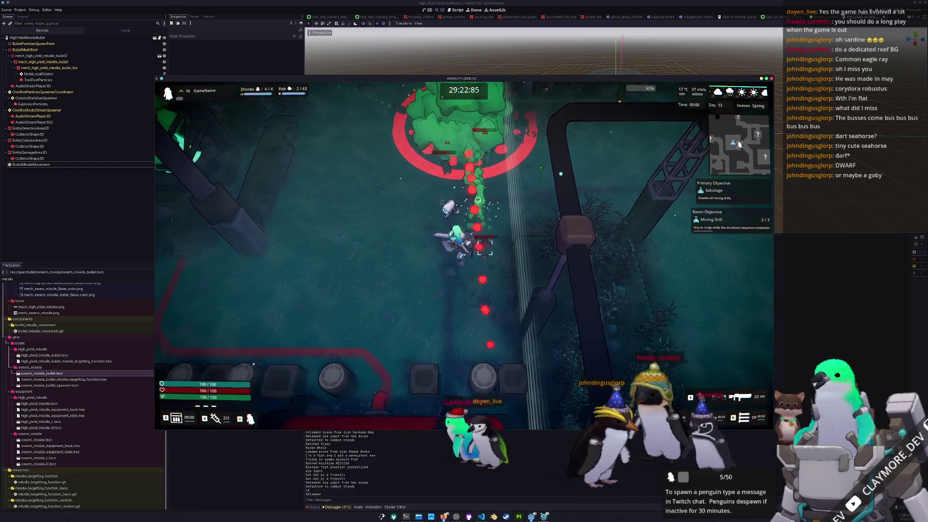
key(s)
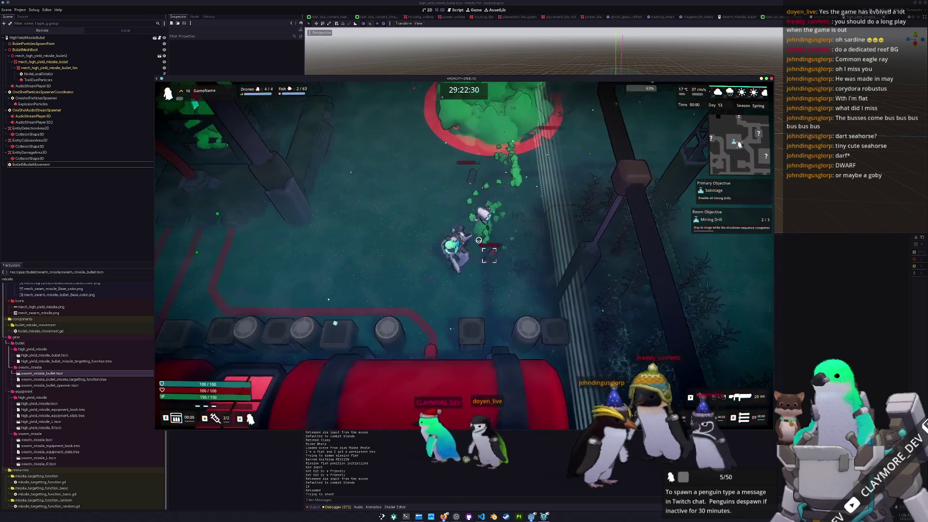
drag(478, 200, 545, 248)
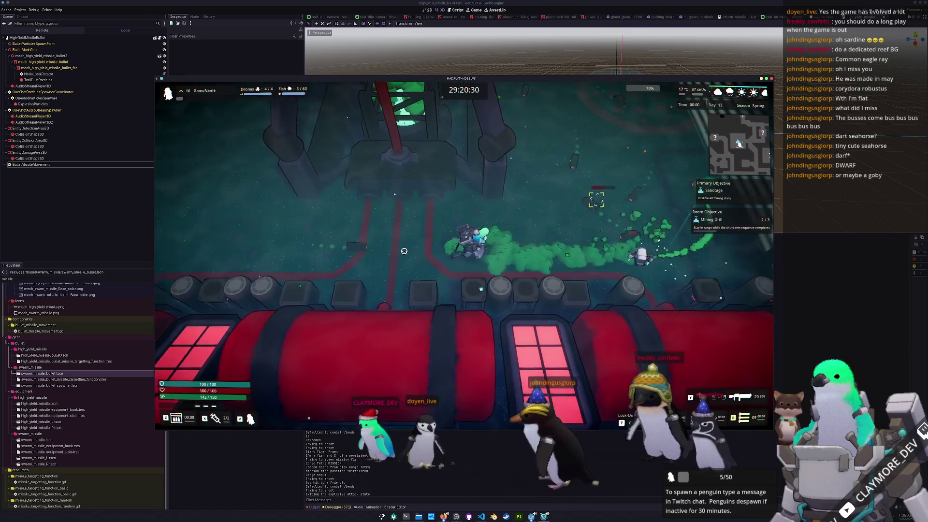
key(a)
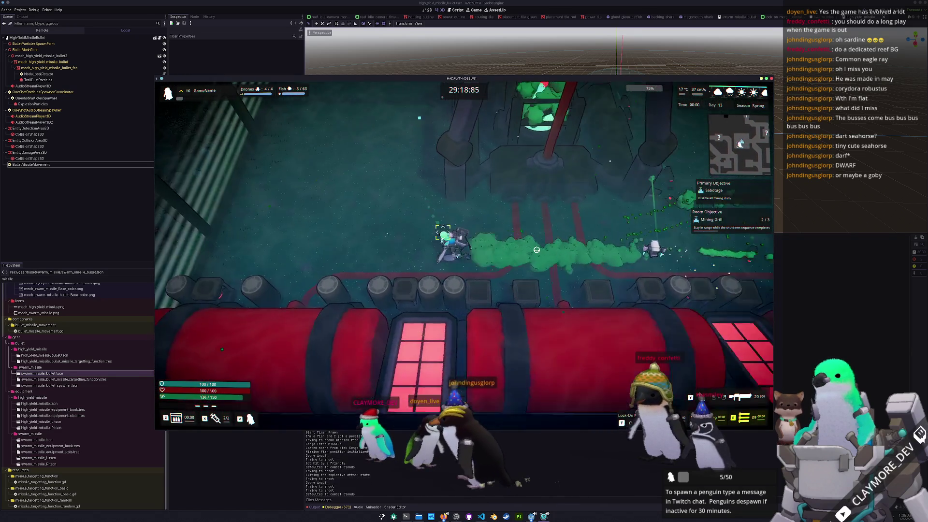
key(a)
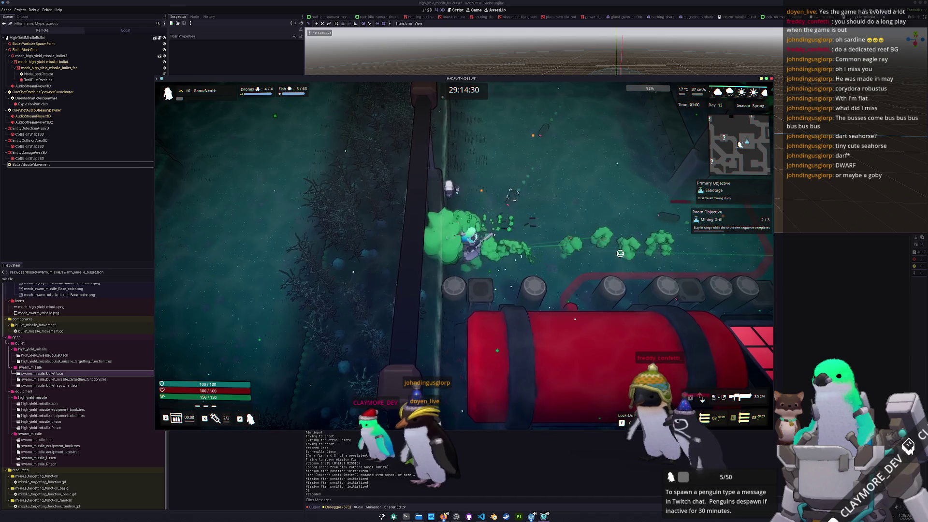
- Walk up into the next room and back down, firing projectiles at the reticle
key(w)
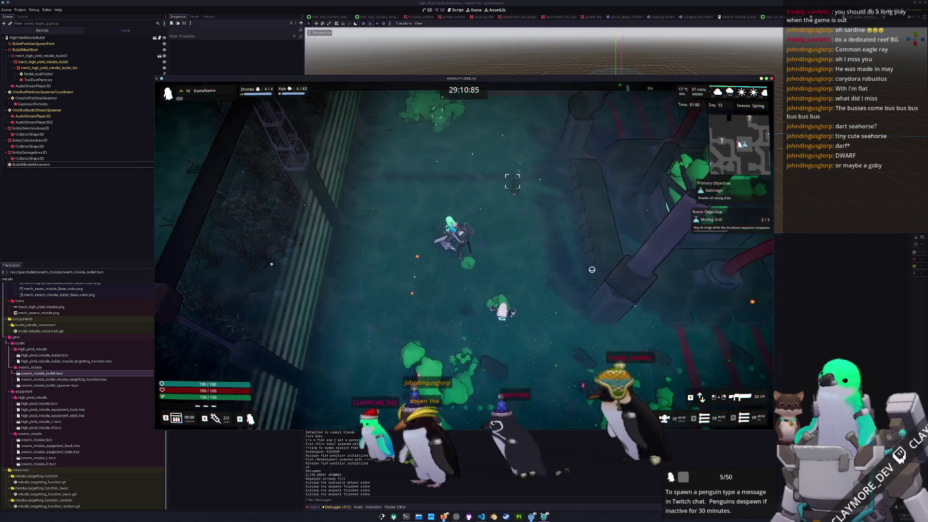
key(w)
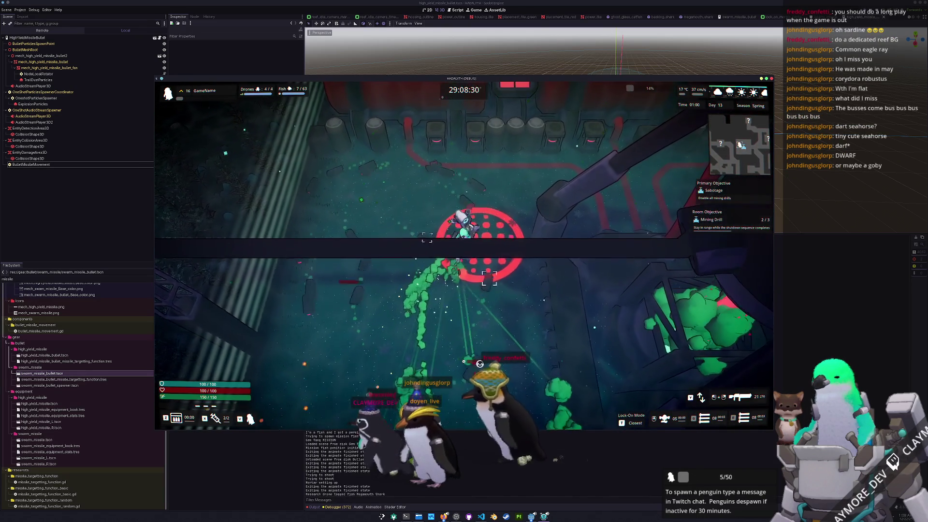
key(w)
key(s)
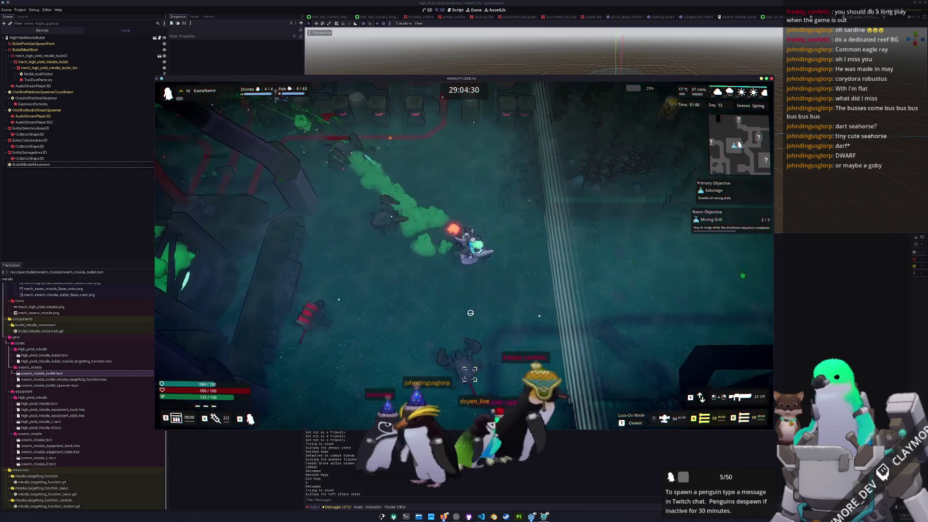
key(s)
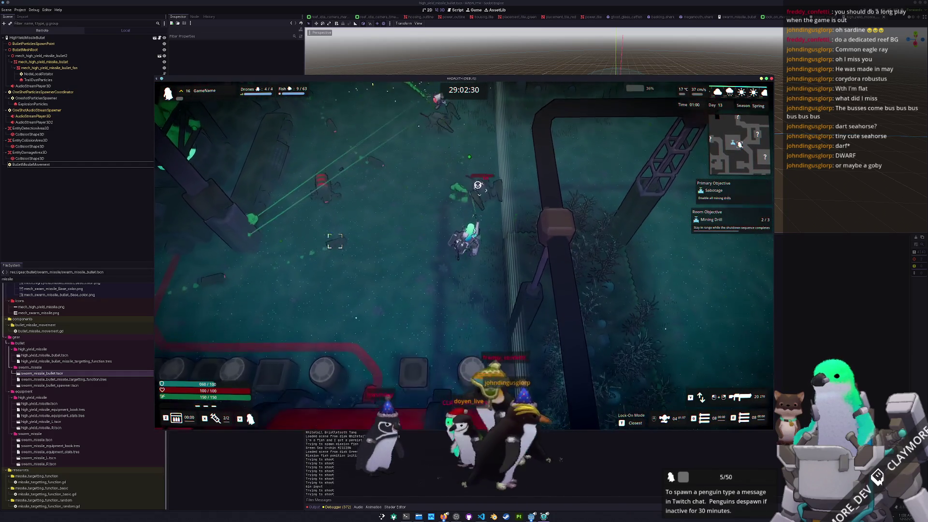
key(s)
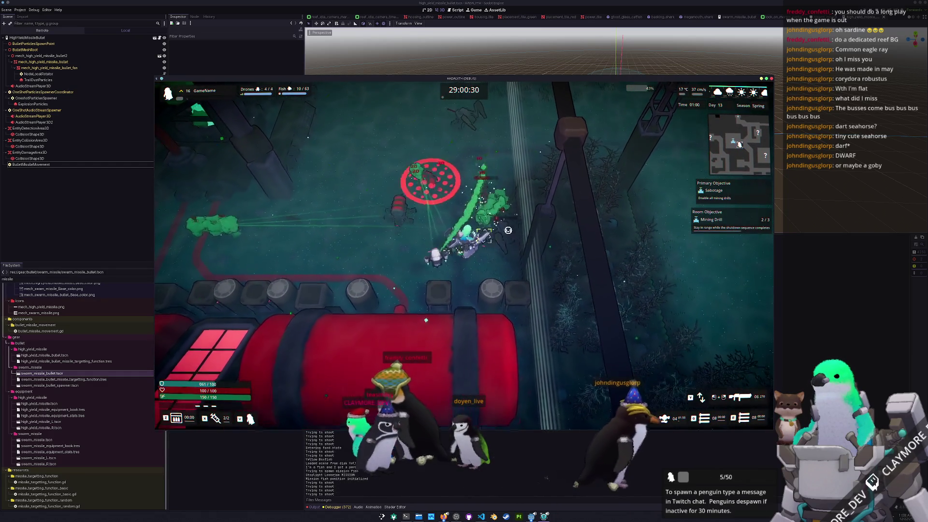
key(s)
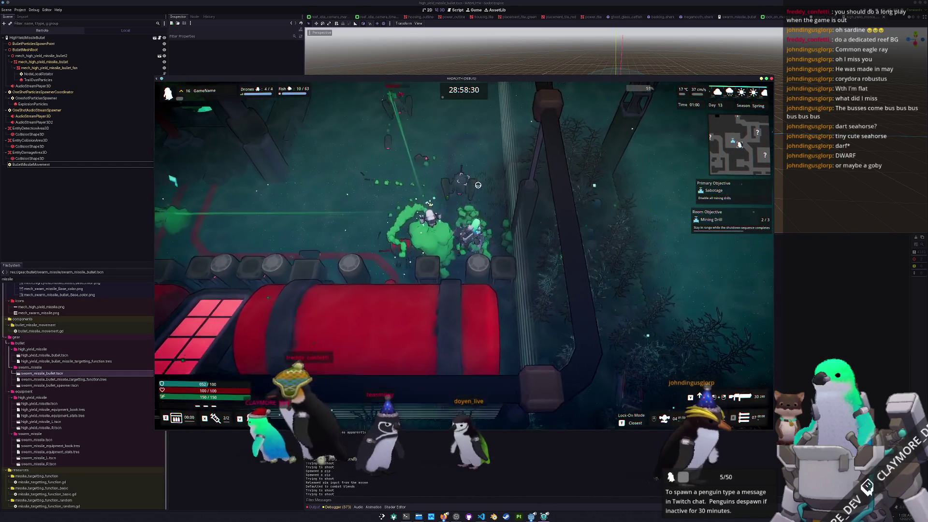
key(w)
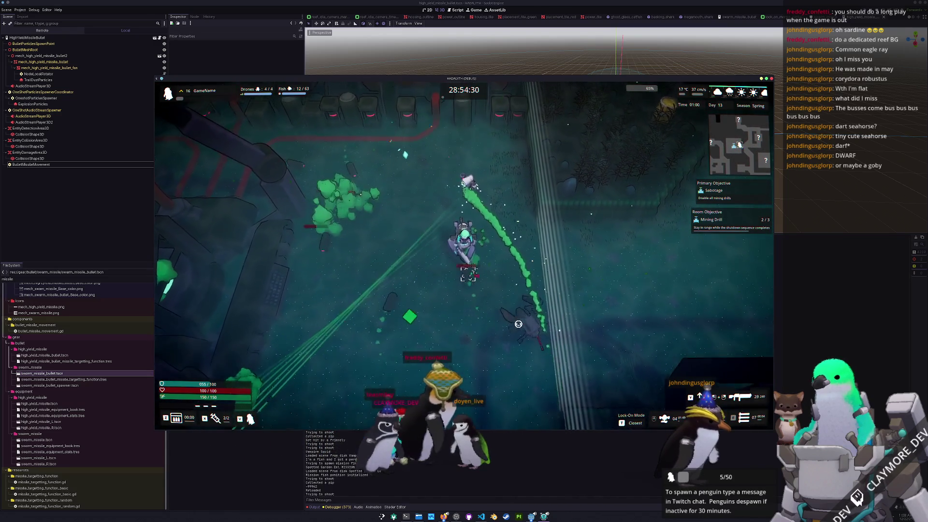
click(509, 326)
key(w)
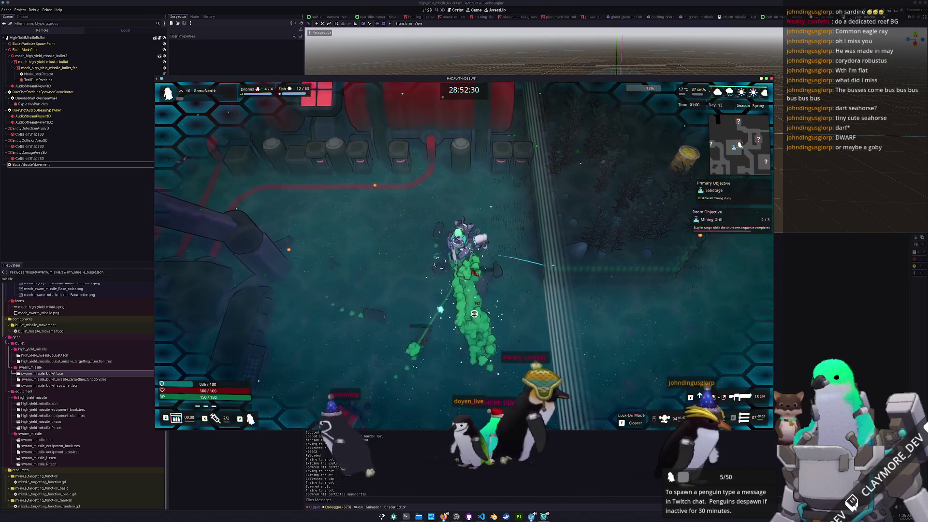
- Switch lock-on targeting from Closest to Lowest and dodge out of the red circle
key(t)
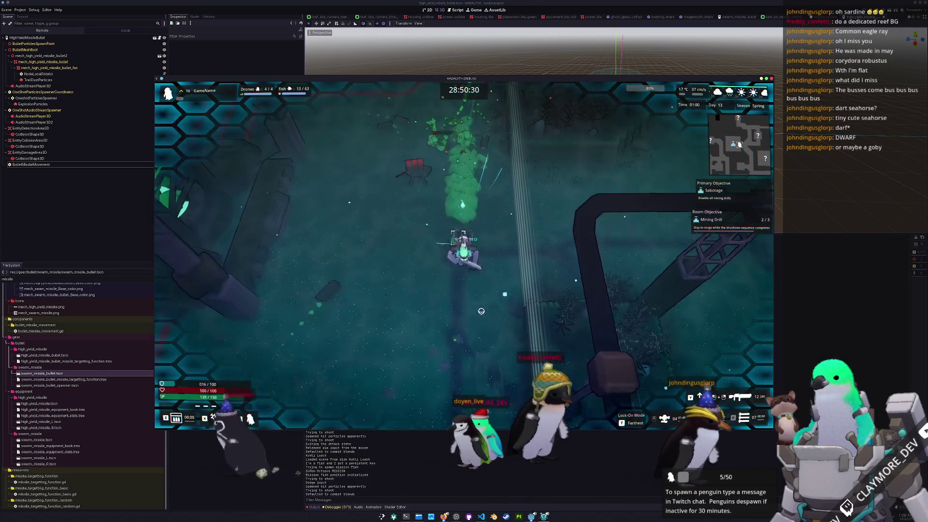
key(a)
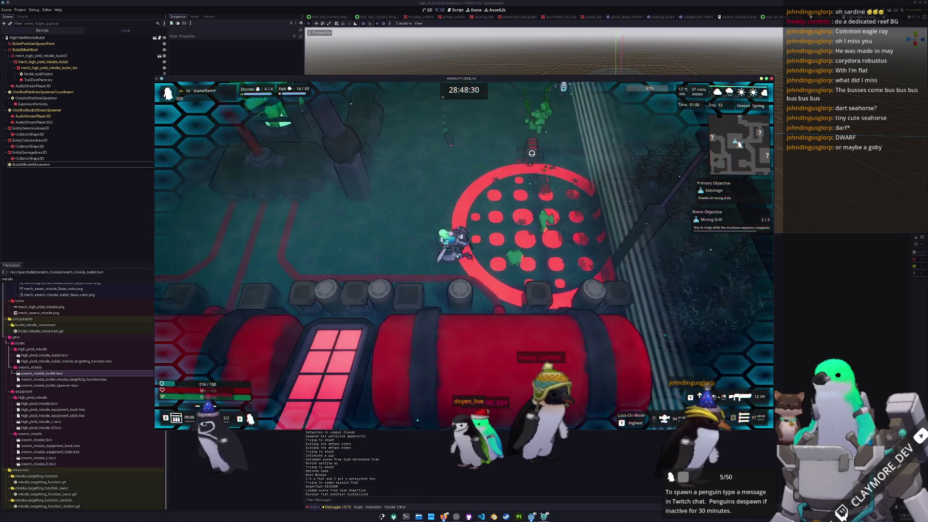
key(a)
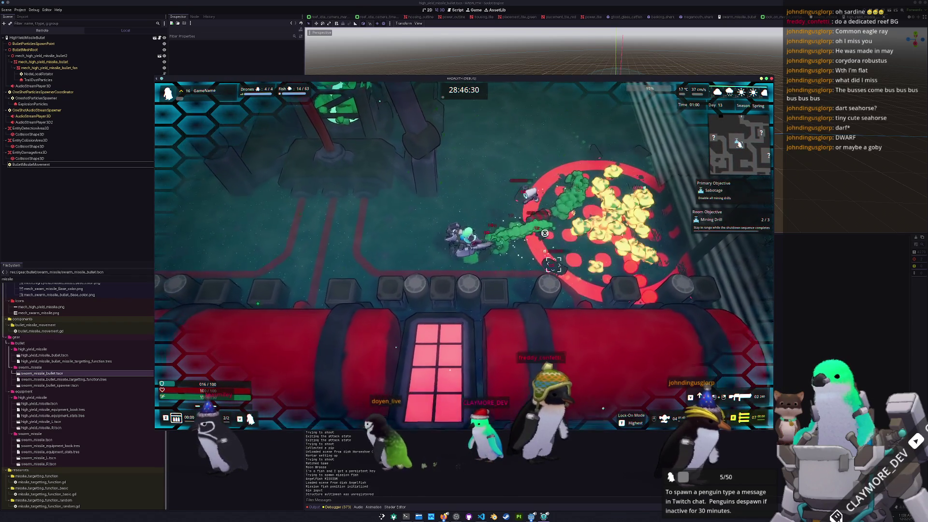
key(d)
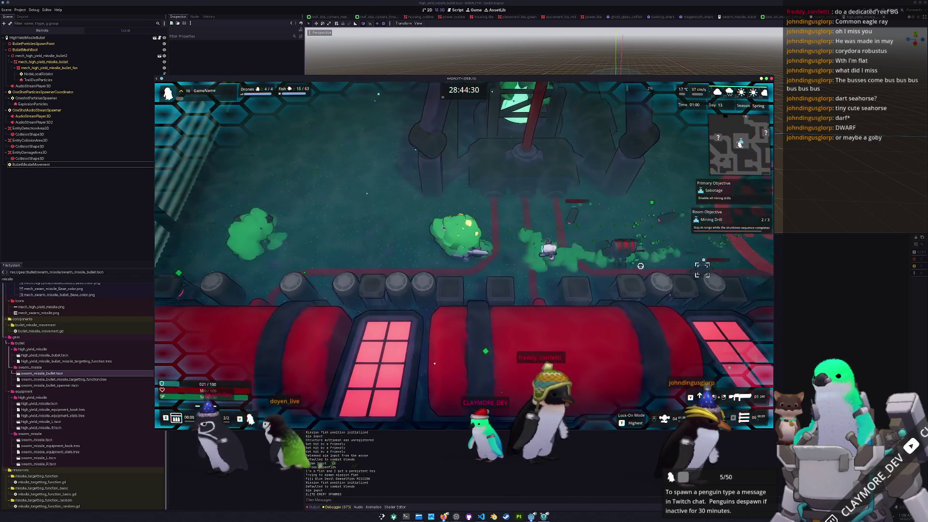
key(w)
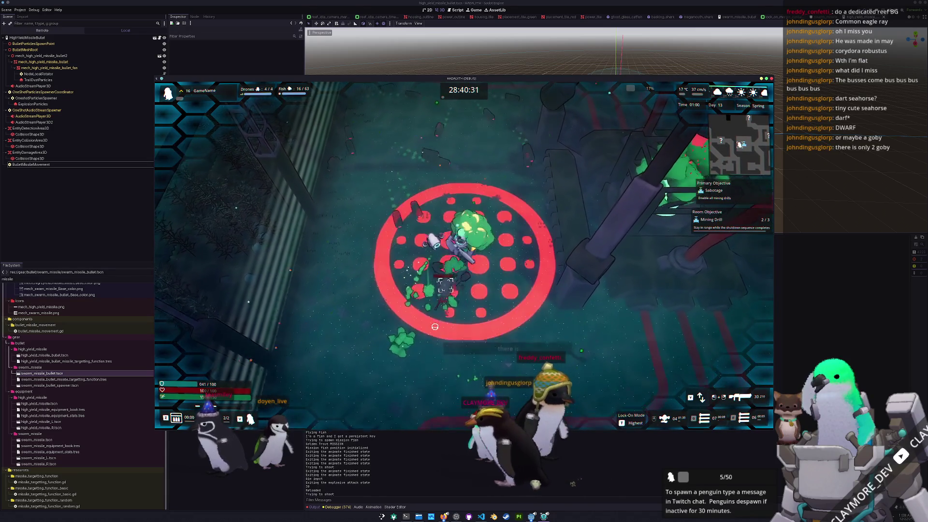
key(s)
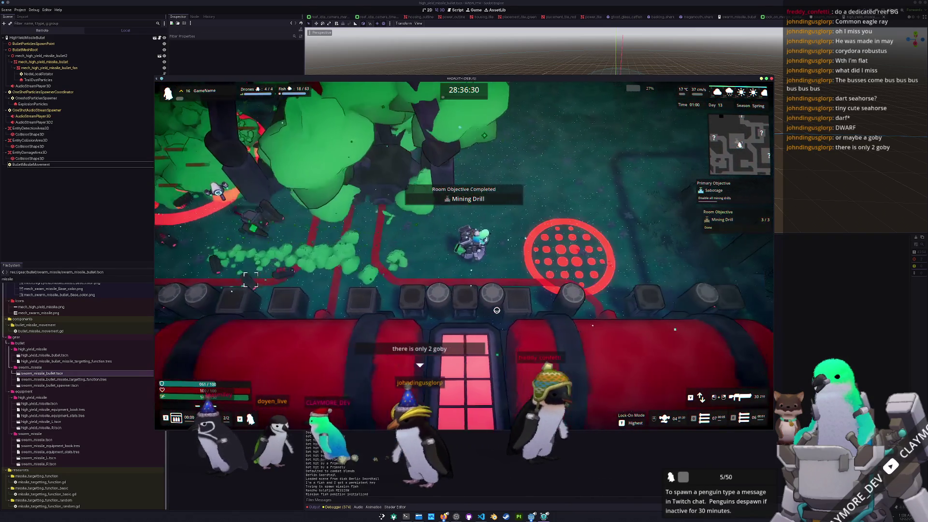
key(w)
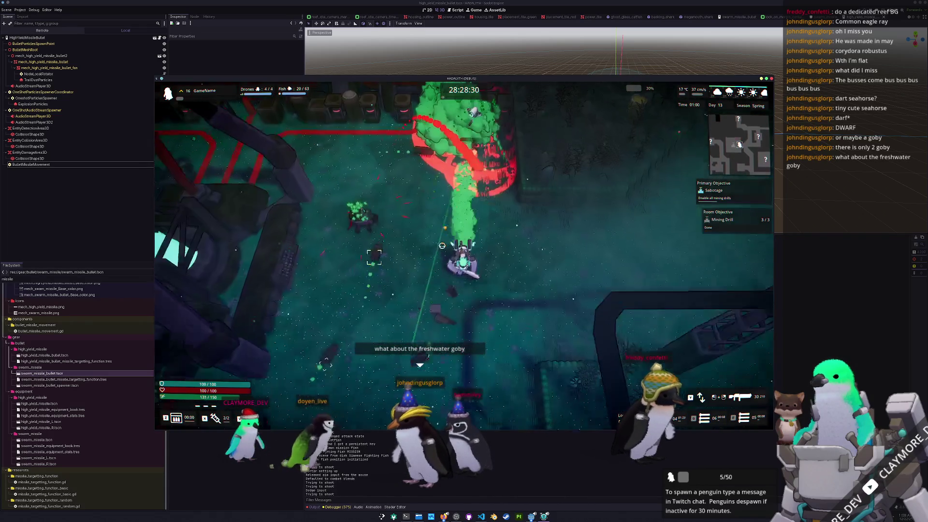
- Head north and up-right through the level to the target area, completing the drill objective 3/3, then return to the mech script
key(s)
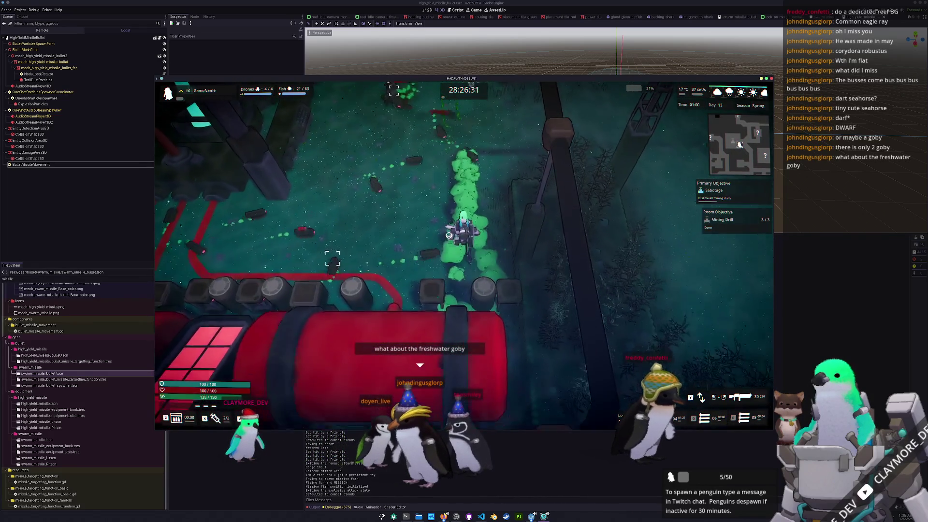
key(w)
key(d)
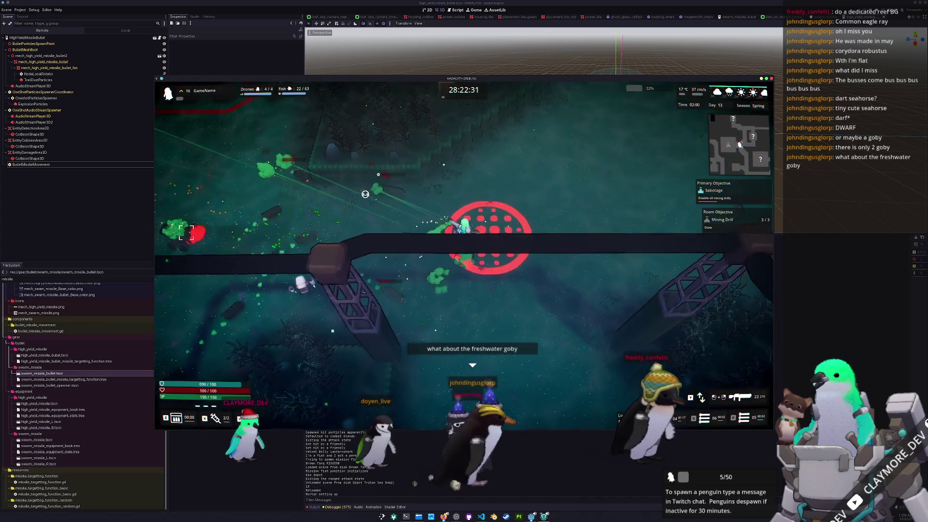
key(w)
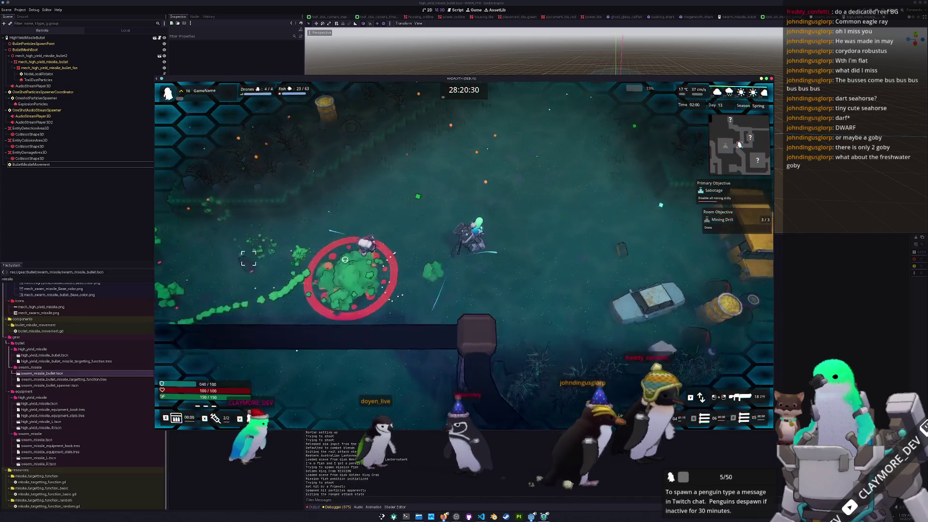
key(w)
key(d)
key(w)
key(d)
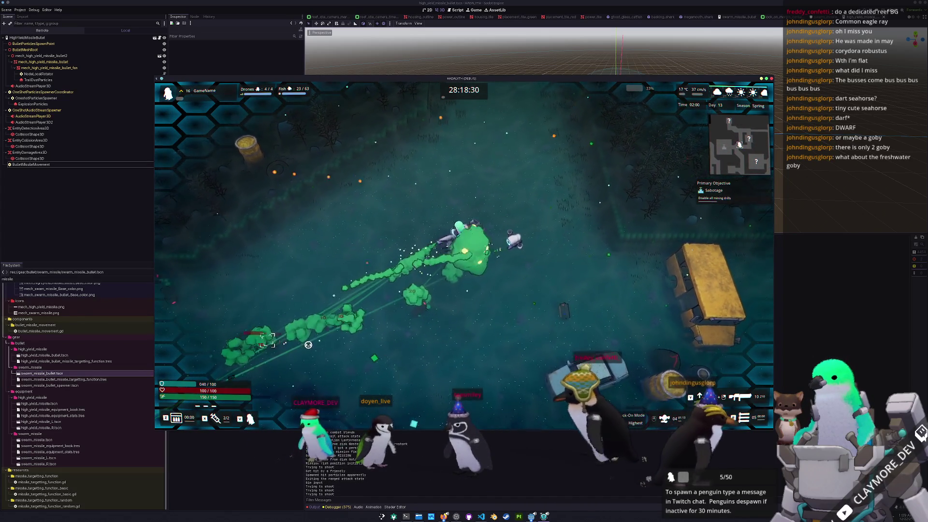
key(w)
key(d)
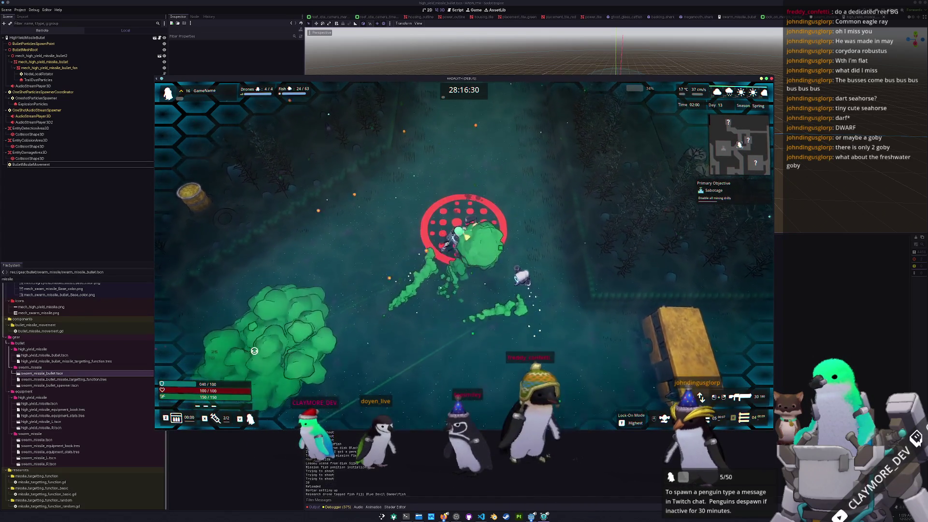
key(w)
key(a)
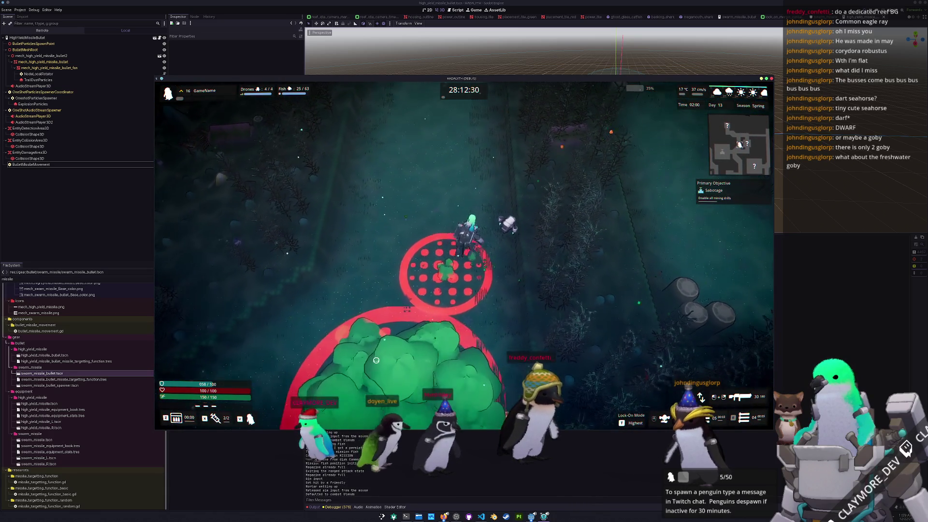
key(alt+Tab)
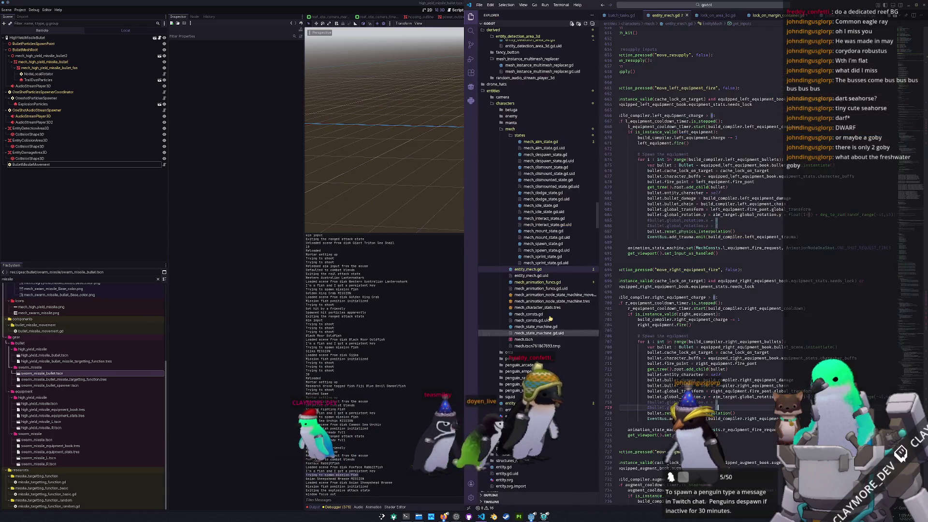
- Highlight occurrences of bullet_chain, right_equipment and reset_physics_interpolation in entity_mech.gd, then hide VS Code
click(746, 6)
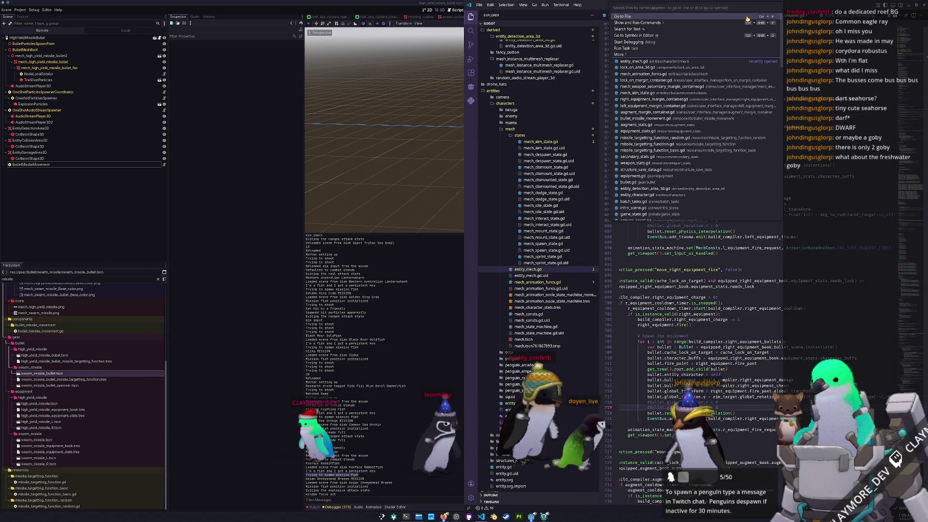
key(Escape)
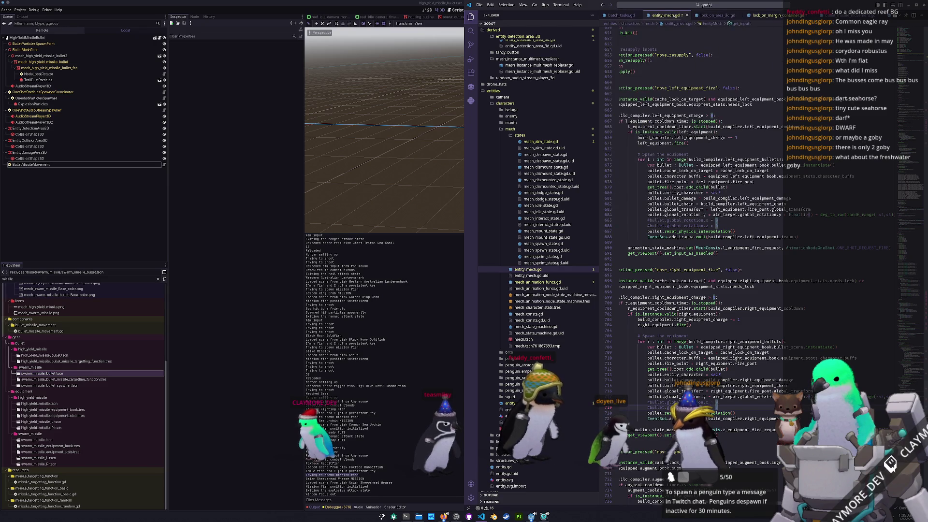
scroll(695, 290, down, 4)
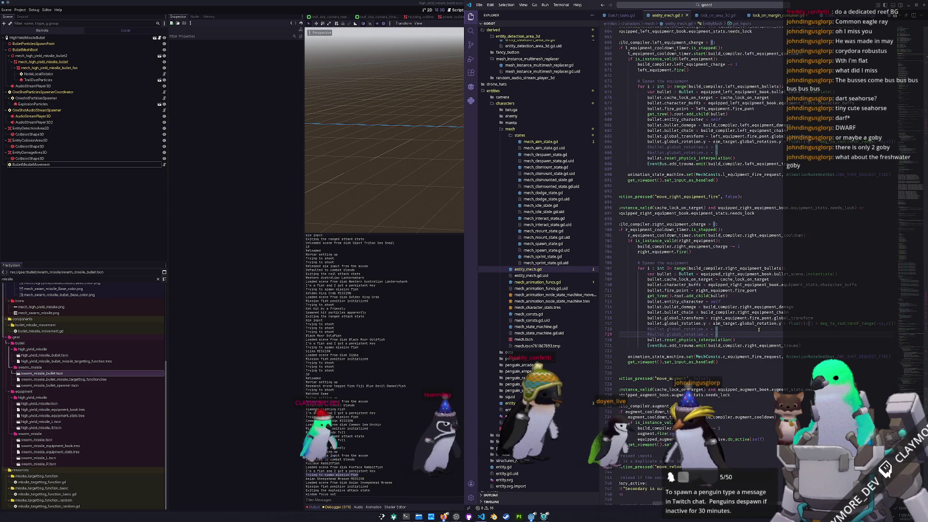
double_click(678, 312)
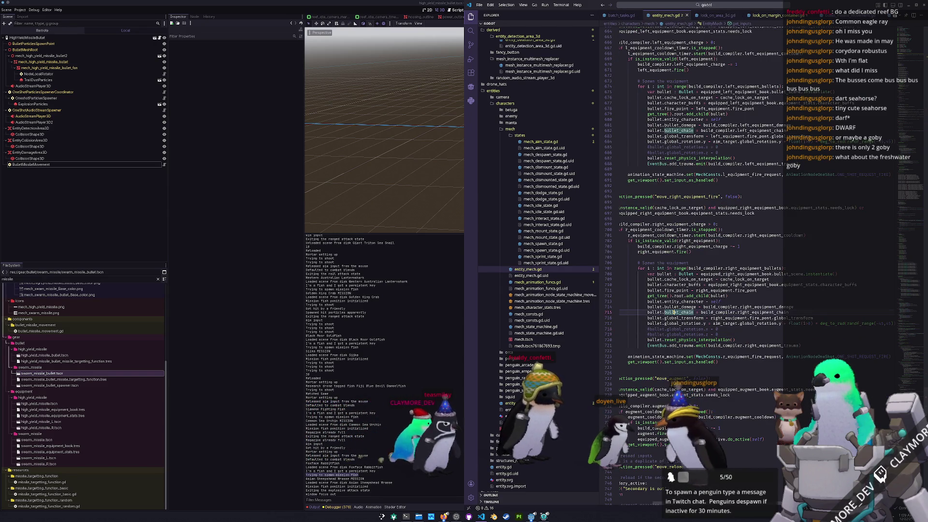
double_click(721, 312)
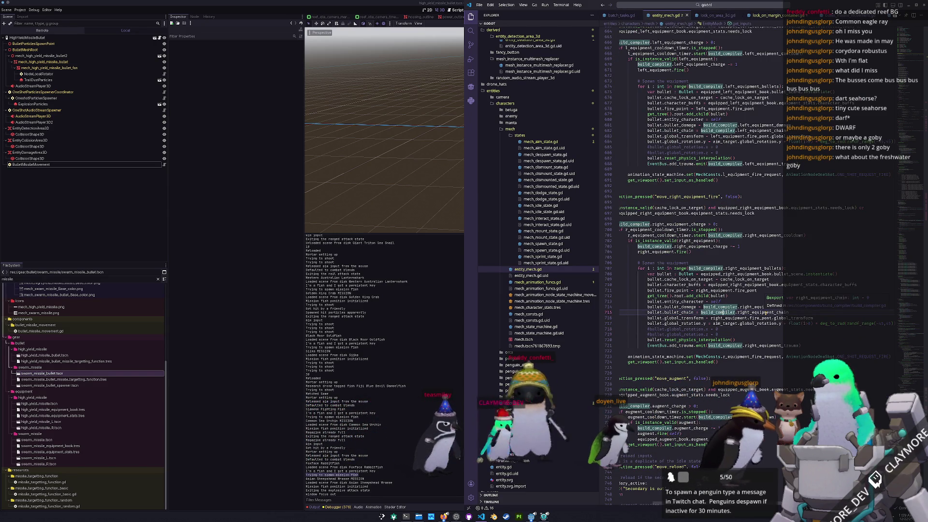
double_click(751, 313)
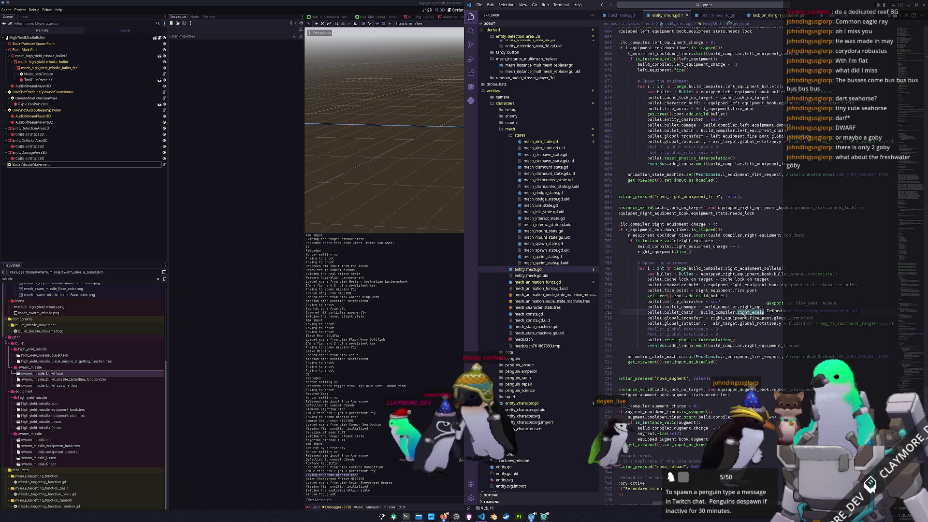
double_click(696, 339)
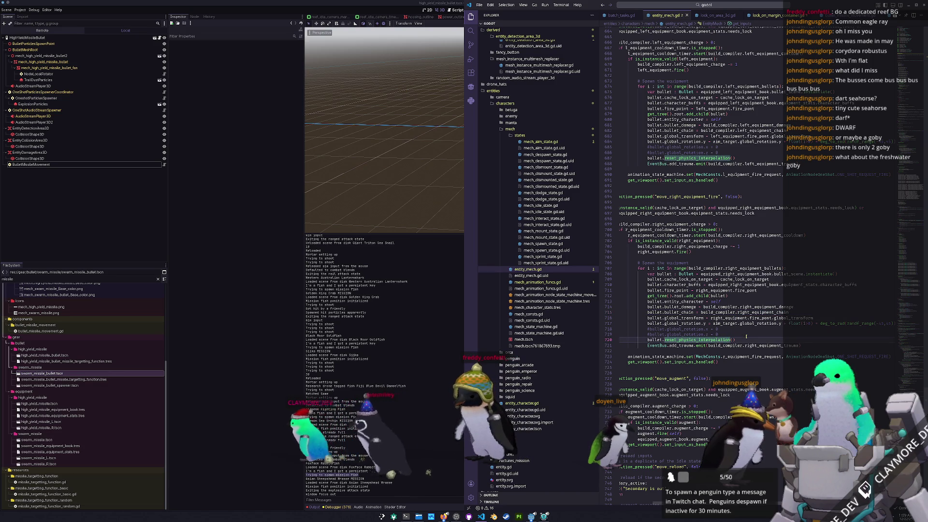
key(alt+Tab)
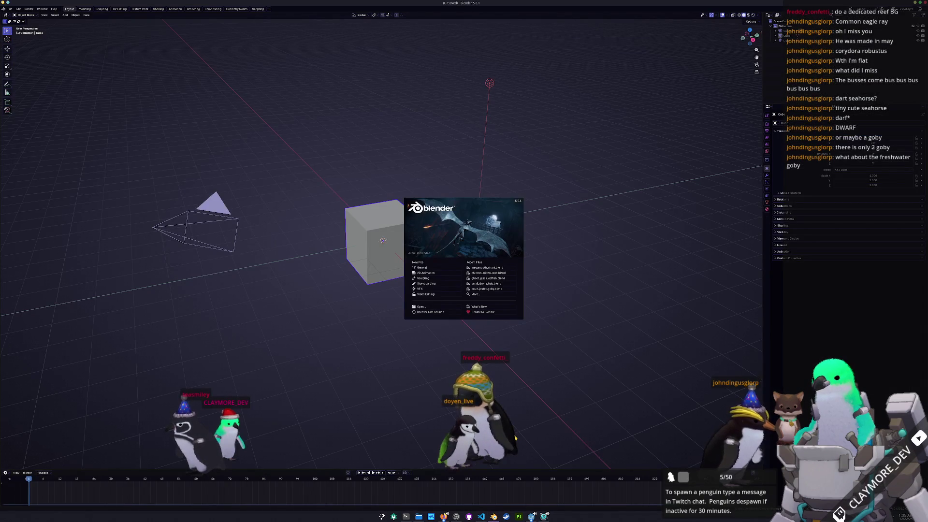
- Delete the default camera, cube and light and bring up the save dialog for the empty scene
click(449, 261)
key(a)
key(Delete)
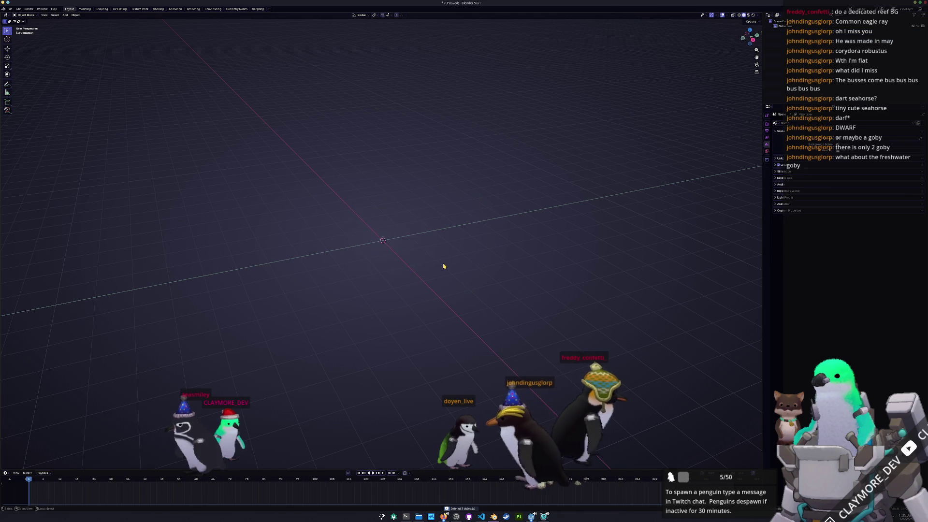
key(ctrl+s)
- Browse the save location into the fish/huge folder, then enlarge the browser beside Blender
click(347, 84)
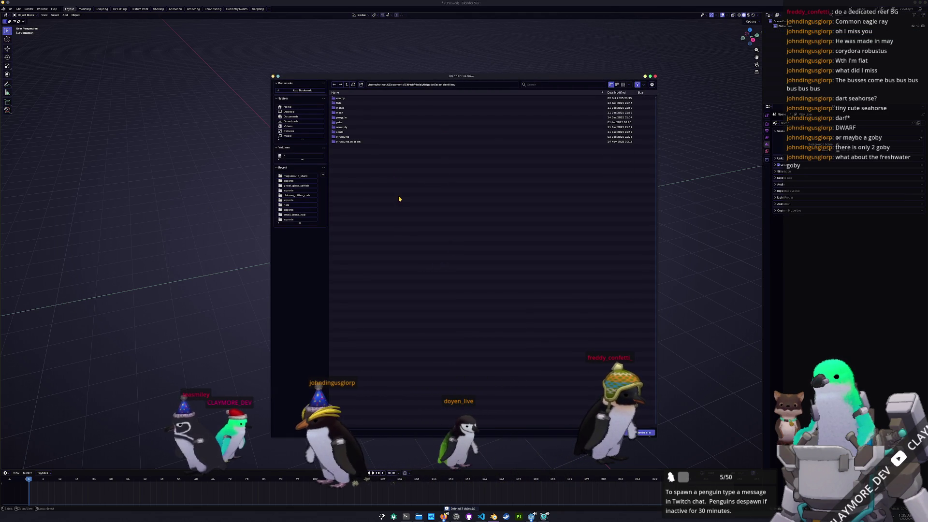
double_click(341, 107)
double_click(344, 104)
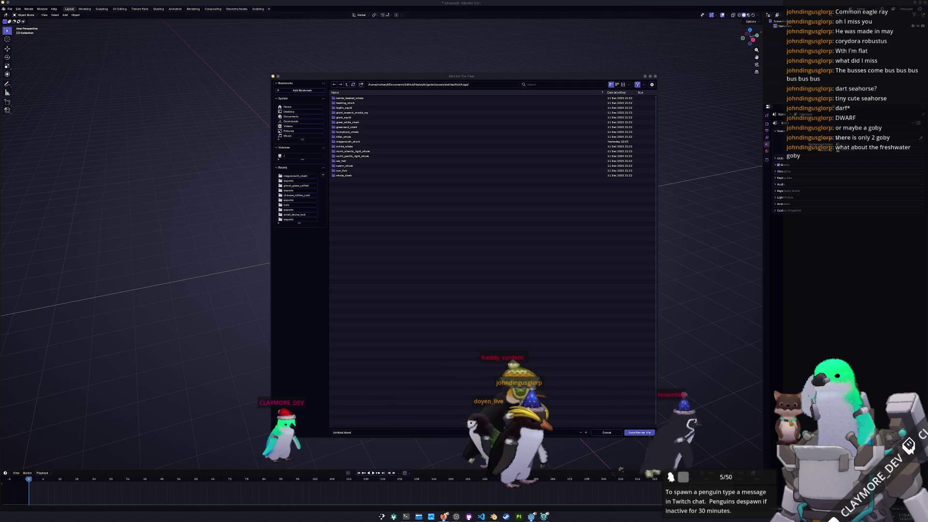
double_click(697, 180)
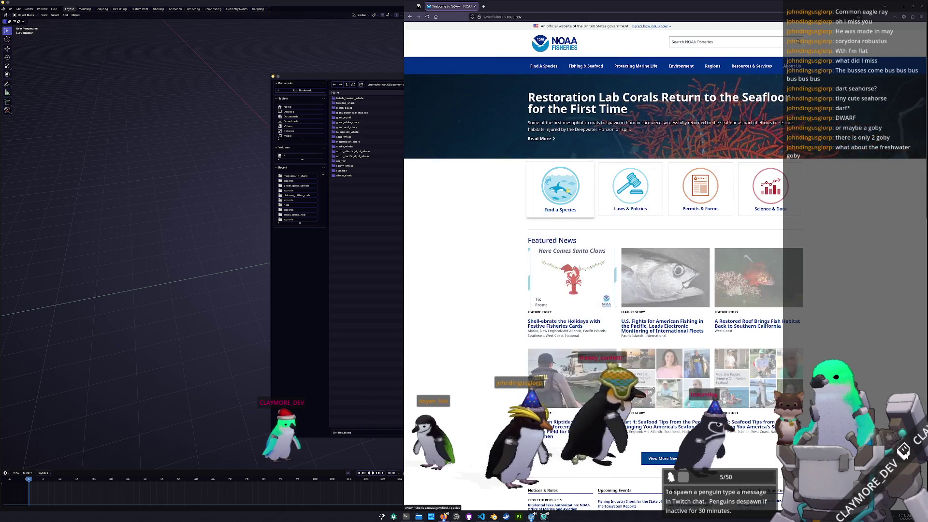
- Go from Find A Species to the Fish & Sharks By Species listing of 162 species
click(559, 186)
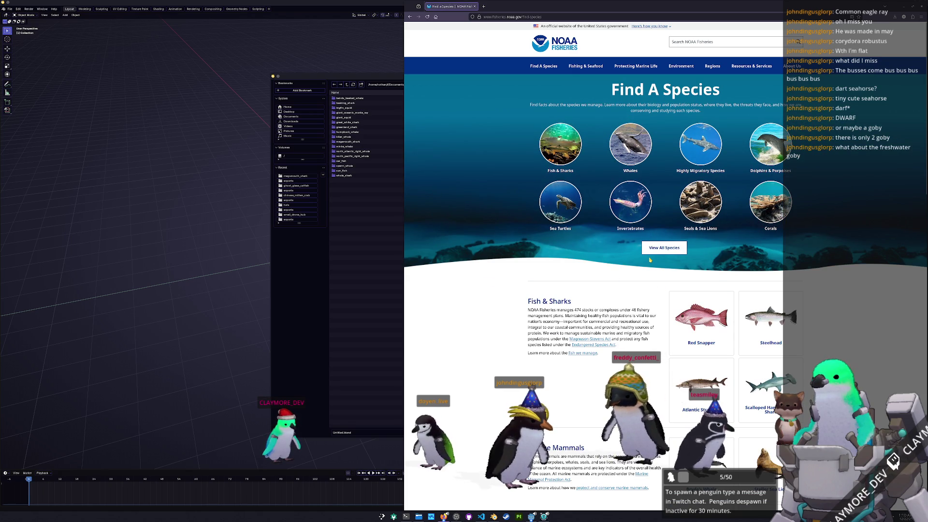
scroll(652, 260, down, 1)
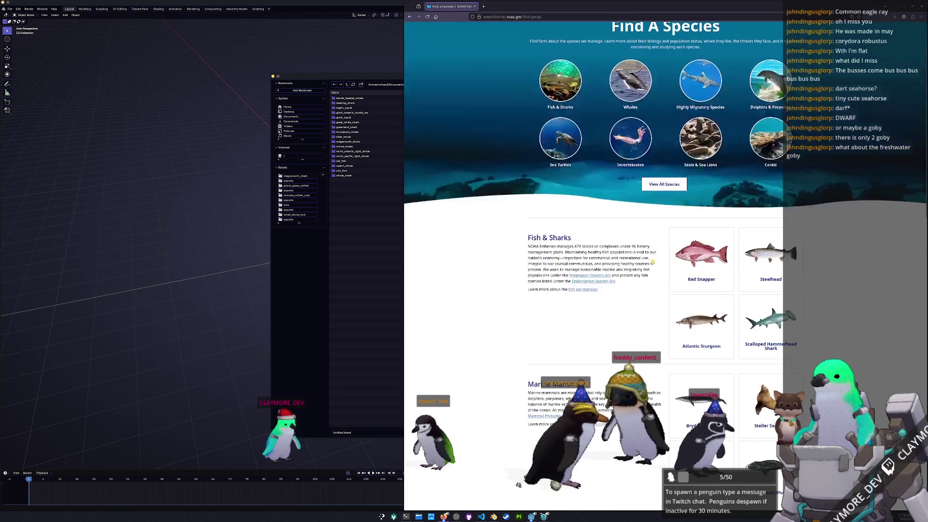
scroll(631, 255, up, 1)
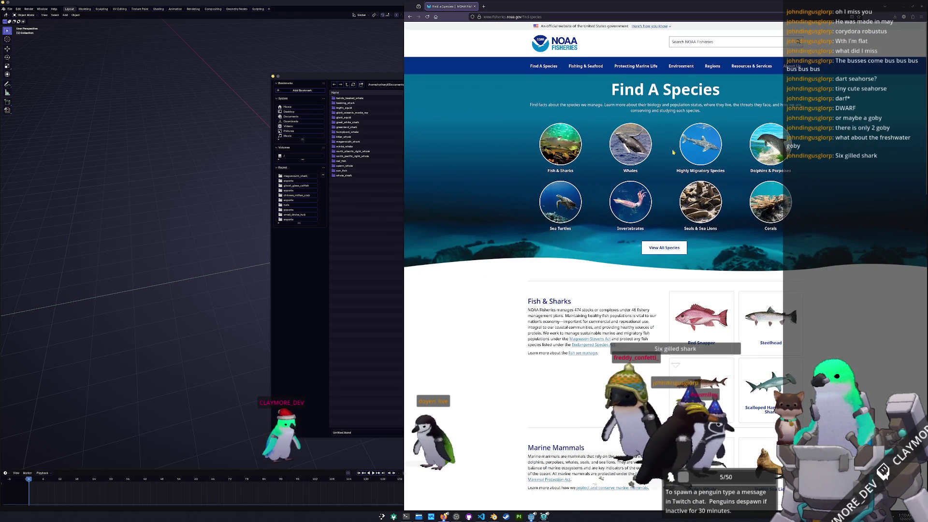
click(560, 150)
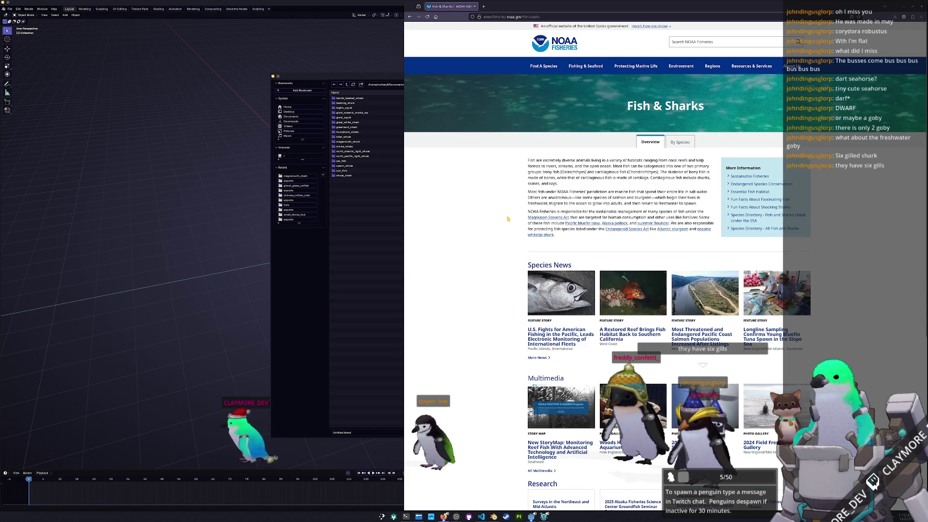
click(680, 142)
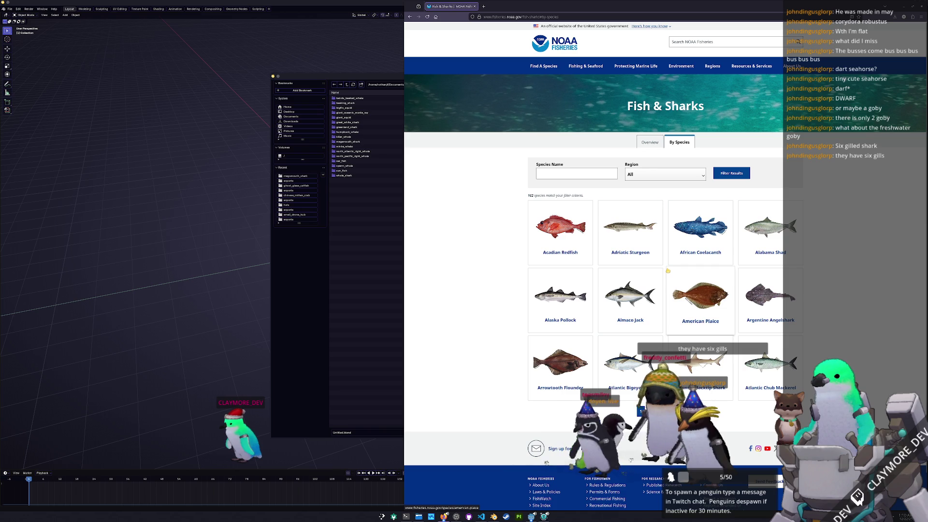
scroll(666, 270, down, 1)
text(six)
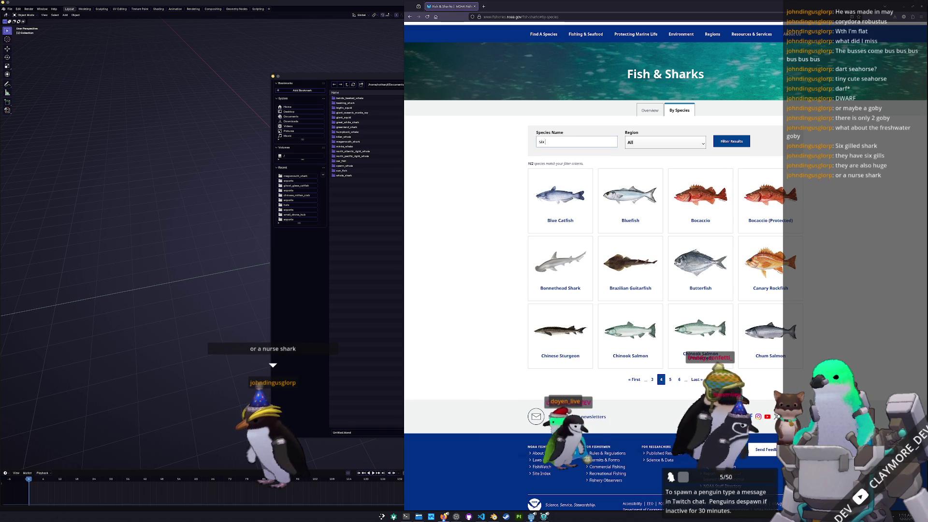
text(gill)
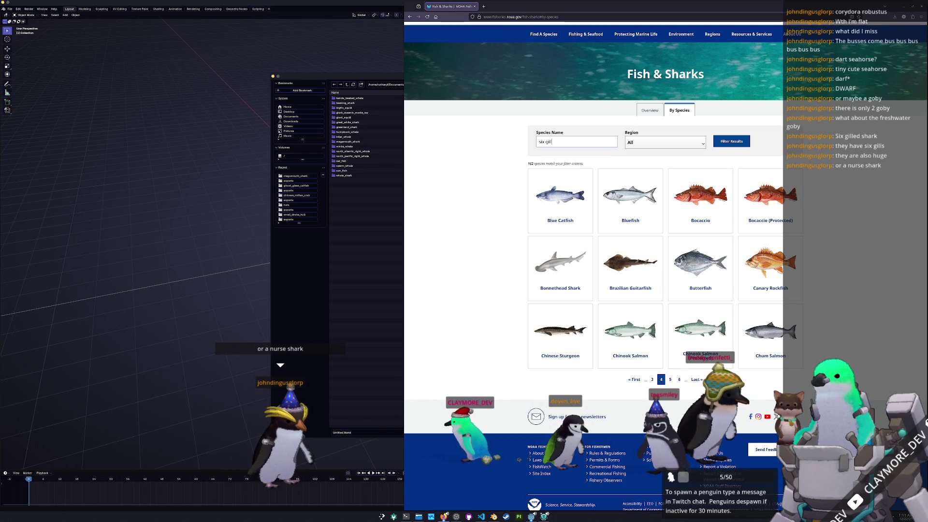
- Filter the species list by the name 'six gill', which returns no matches
key(Return)
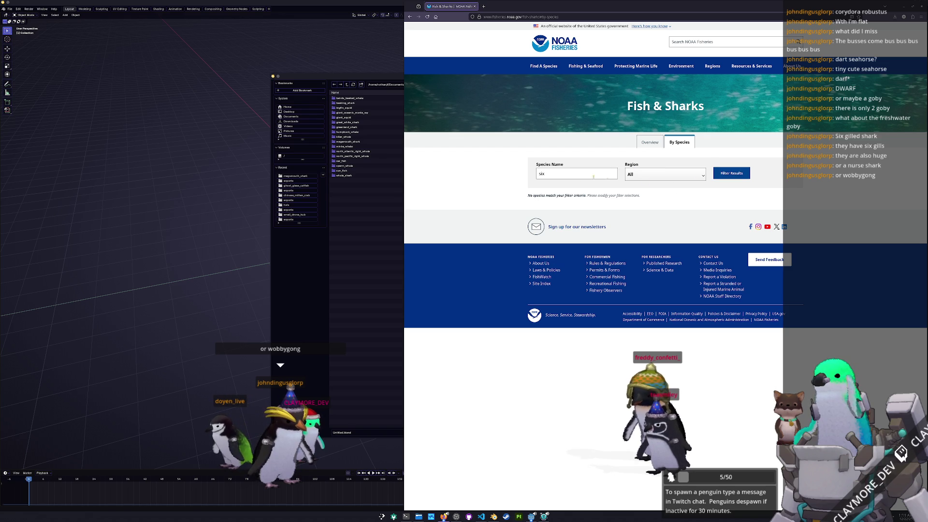
- Keep all regions and filter the species list by 'shark', listing 24 matches
click(654, 177)
click(648, 187)
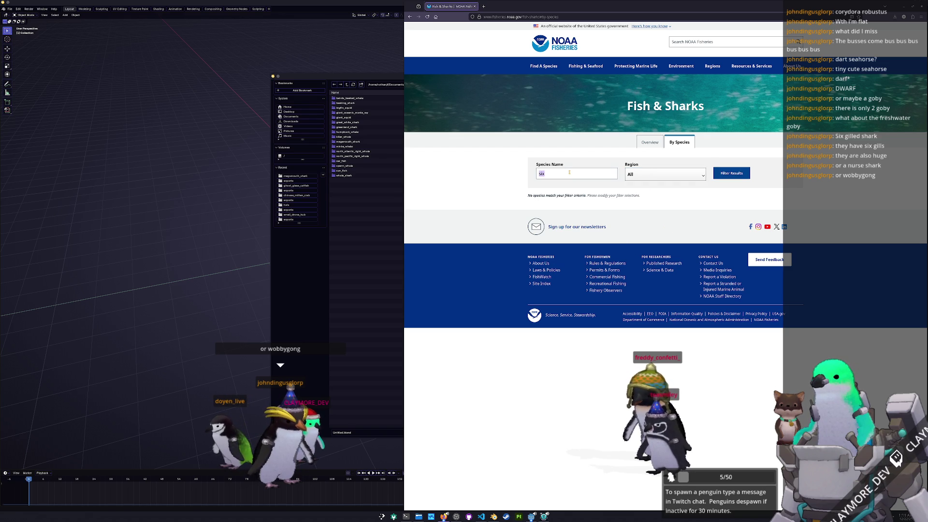
text(shark)
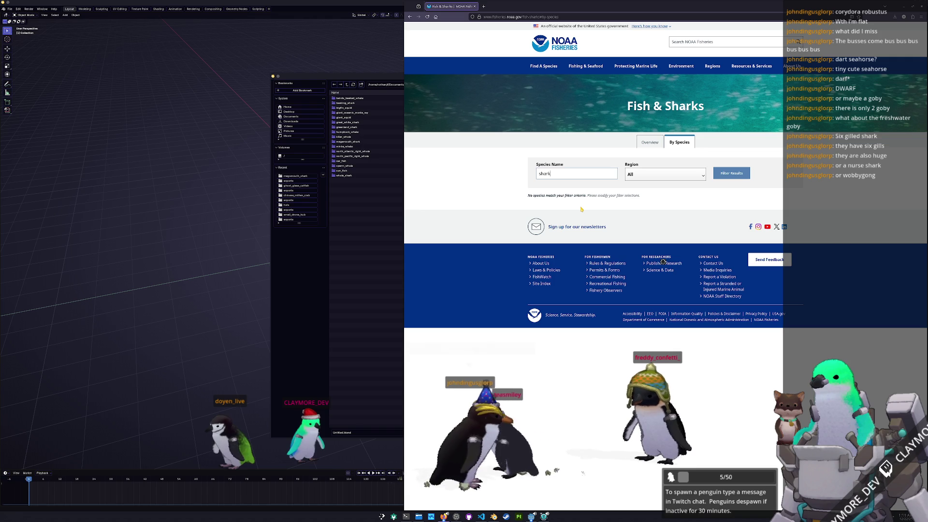
key(Return)
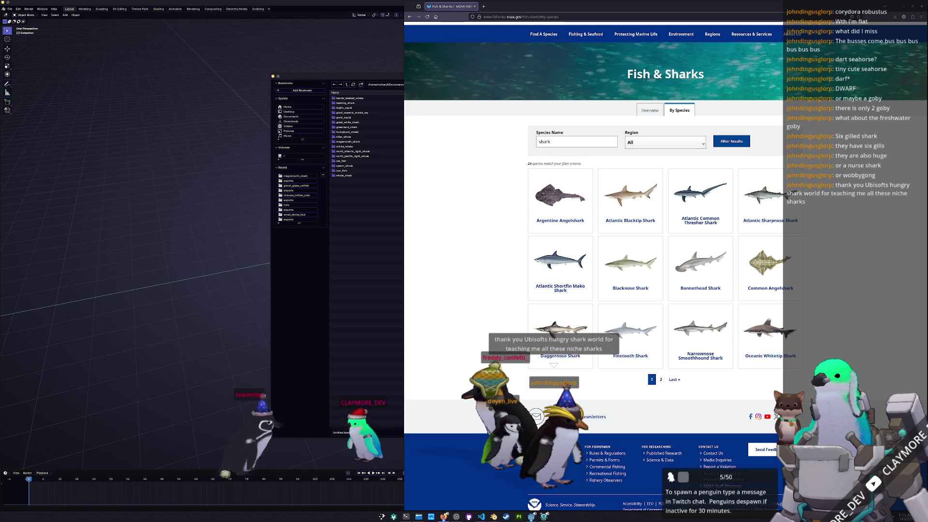
scroll(500, 368, down, 1)
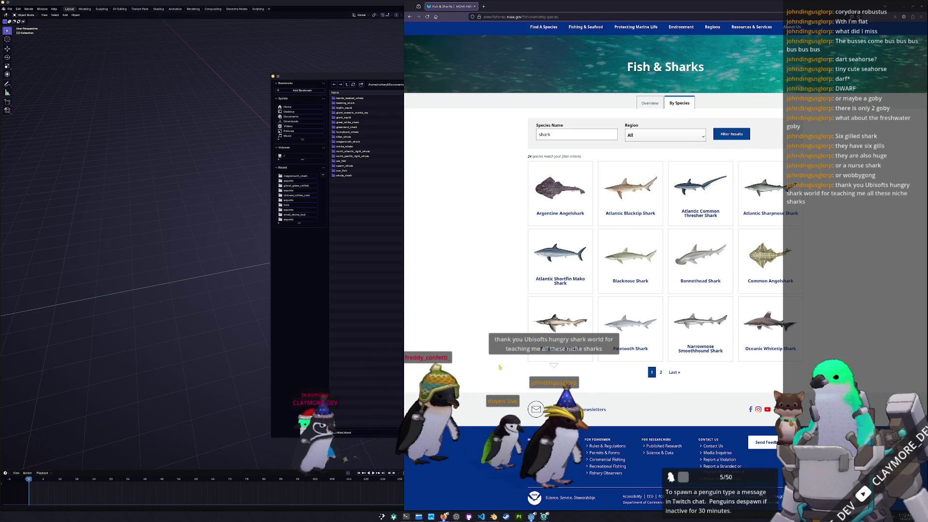
scroll(499, 368, up, 1)
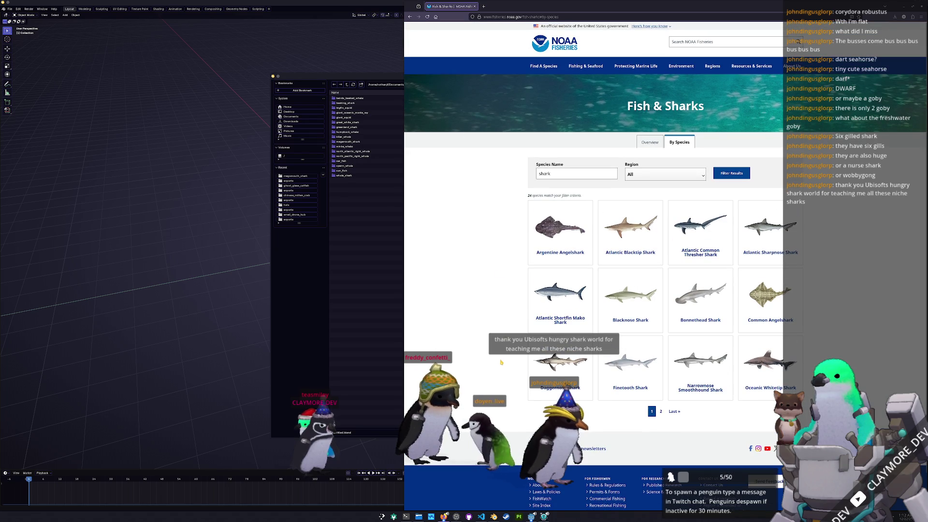
- Jump back to the Find A Species page via the browser's back-history list
right_click(412, 16)
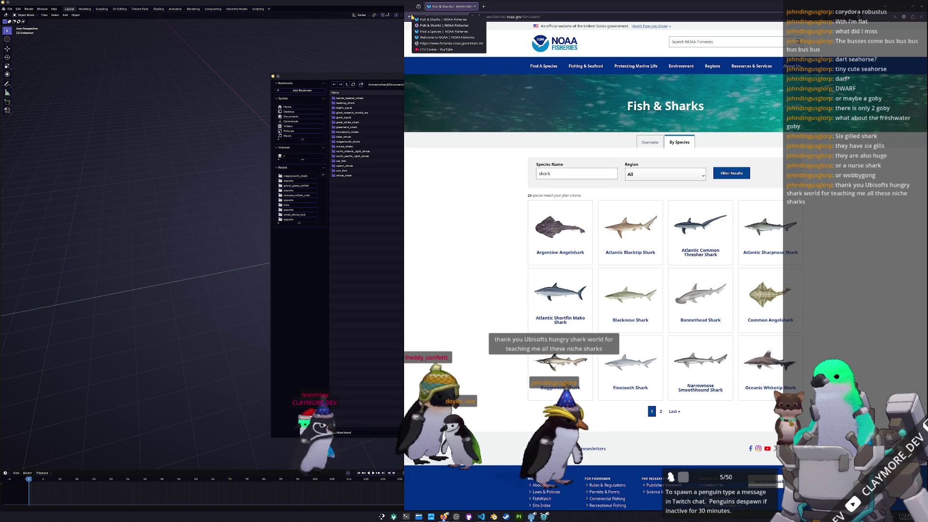
click(435, 32)
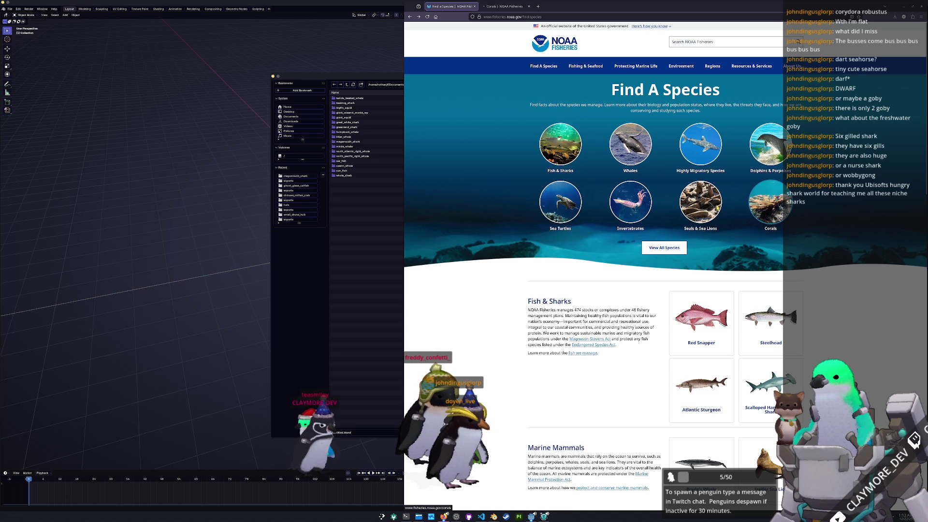
- Check the Corals page, return to Find A Species and open the Invertebrates section of 37 species
click(507, 6)
scroll(472, 159, down, 2)
scroll(471, 159, up, 2)
click(457, 9)
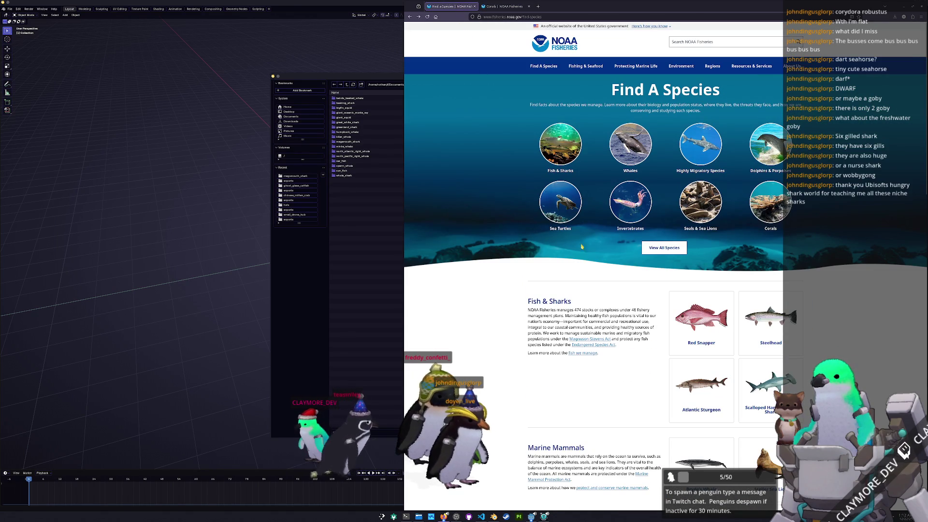
click(630, 203)
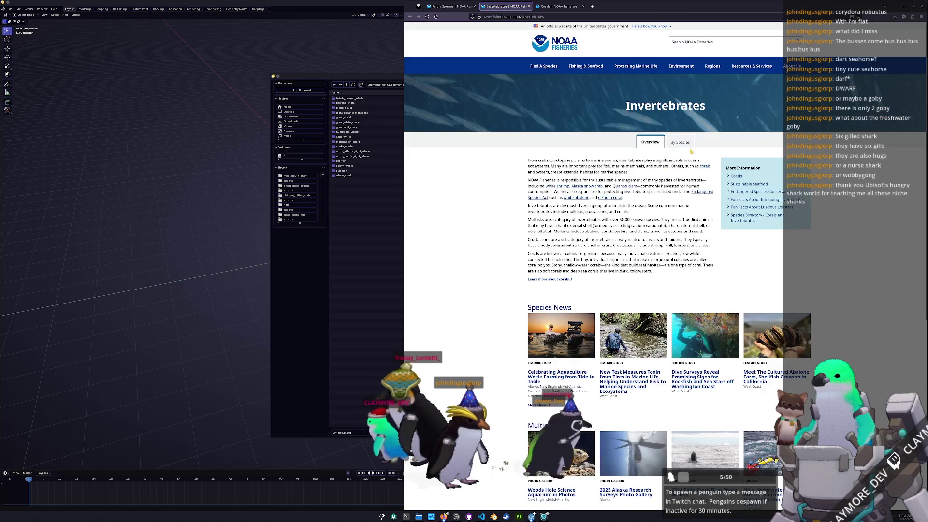
scroll(518, 239, down, 1)
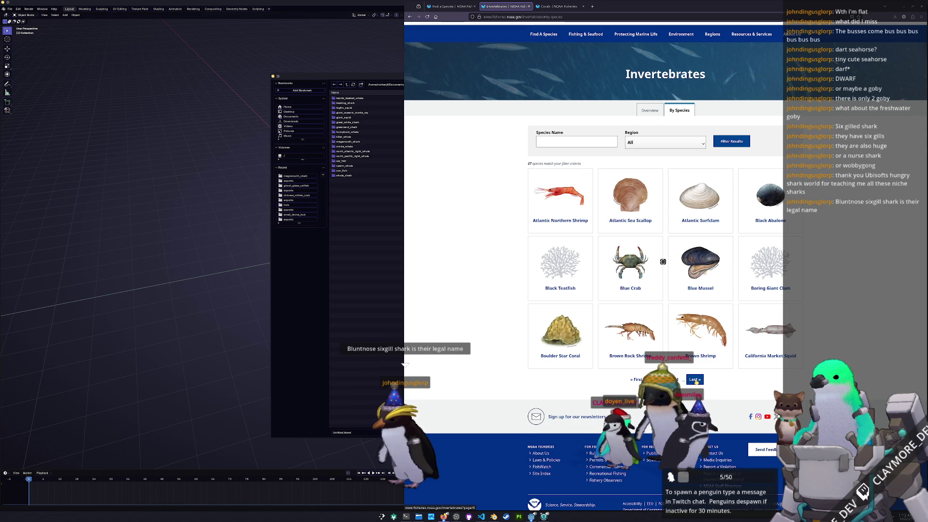
- Jump to the last invertebrates page, open Sunflower Sea Star in a background tab and step back
click(695, 380)
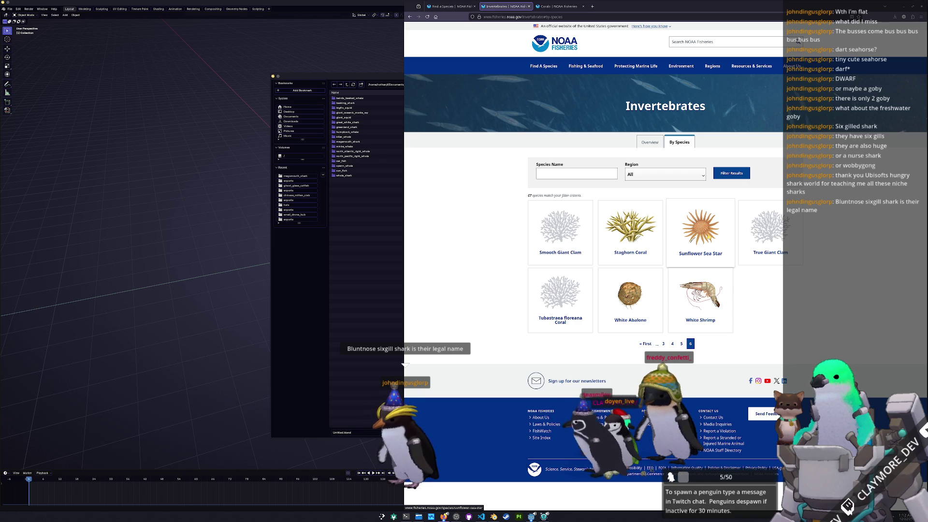
middle_click(700, 231)
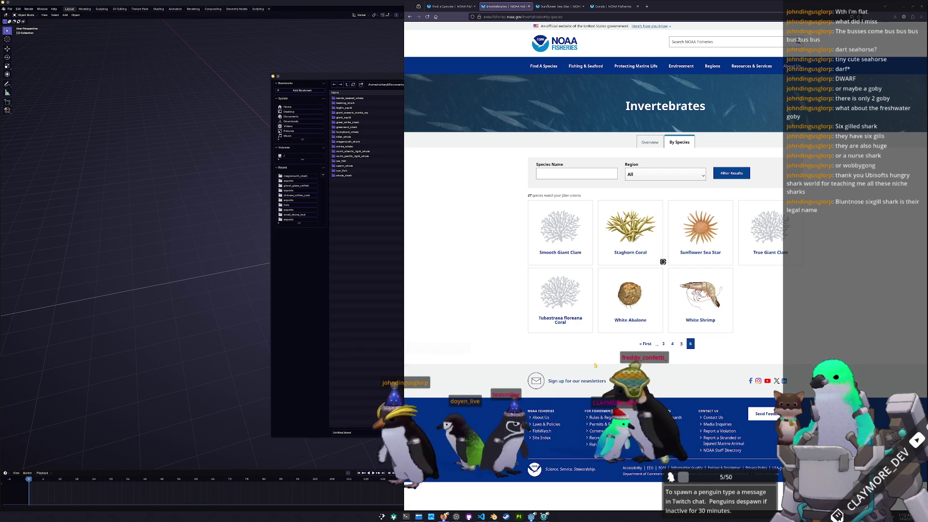
key(alt+Left)
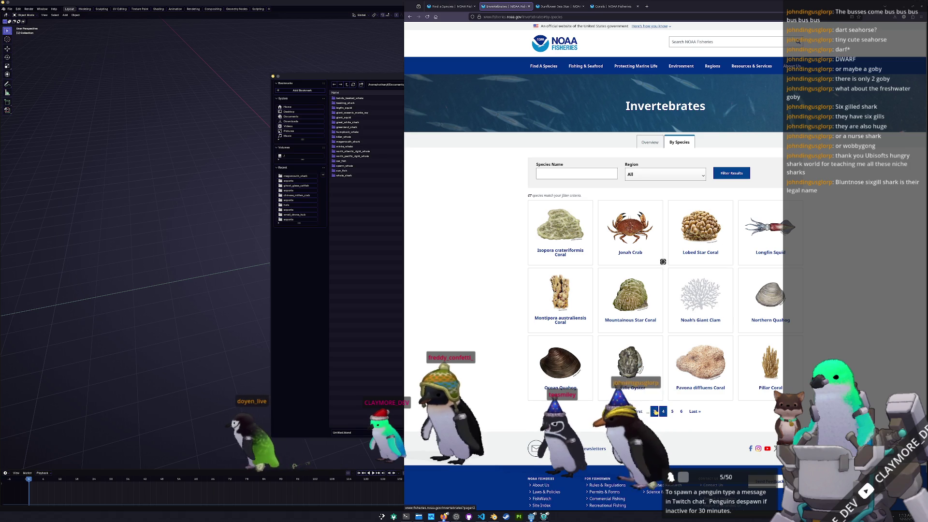
- Page to page 5 of the species grid and open the Queen Conch profile
click(654, 410)
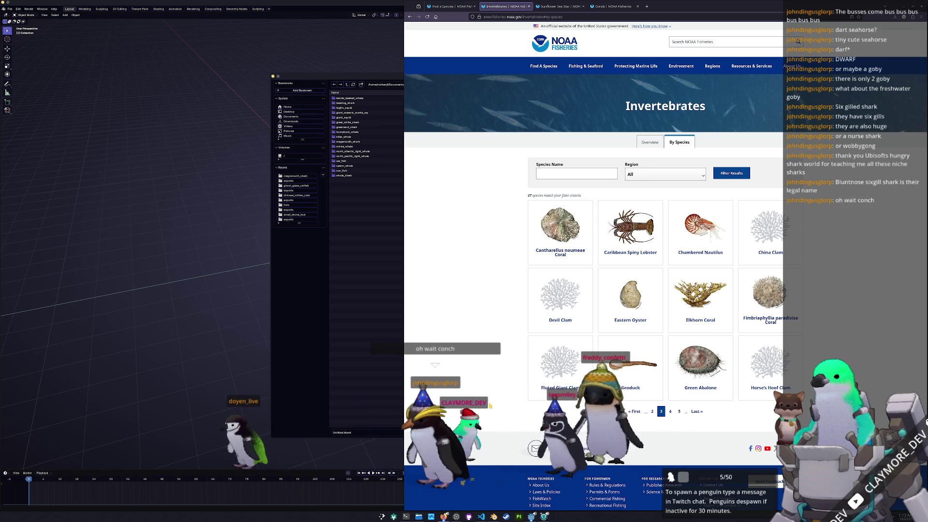
click(678, 412)
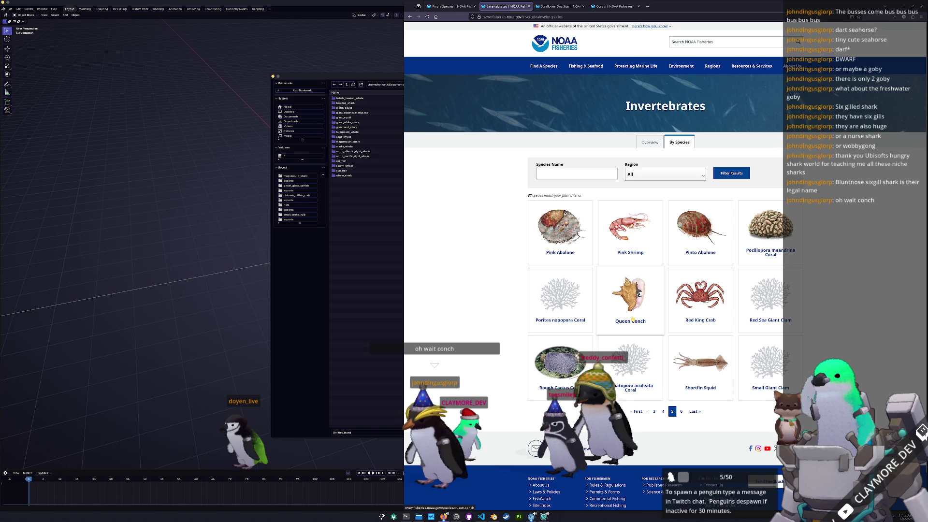
click(630, 297)
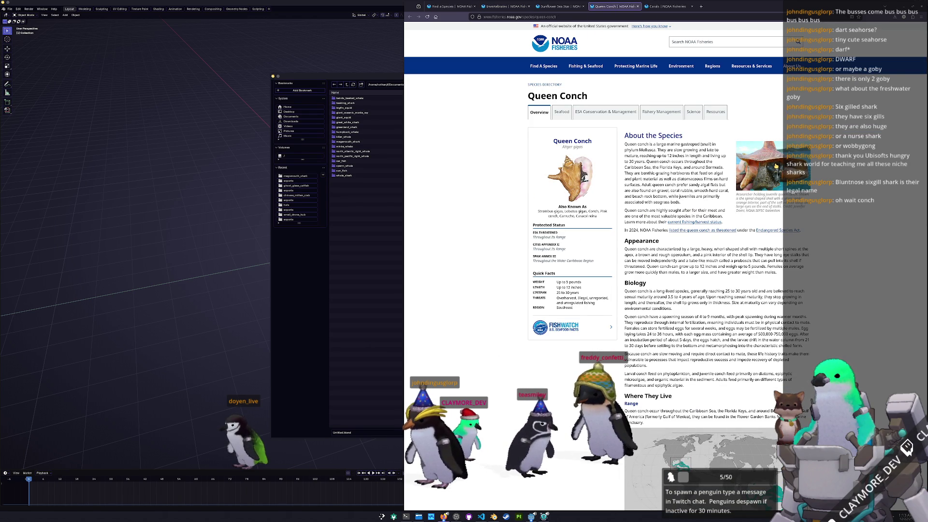
- Enlarge the Queen Conch illustration on the NOAA Fisheries page, then close it
click(596, 198)
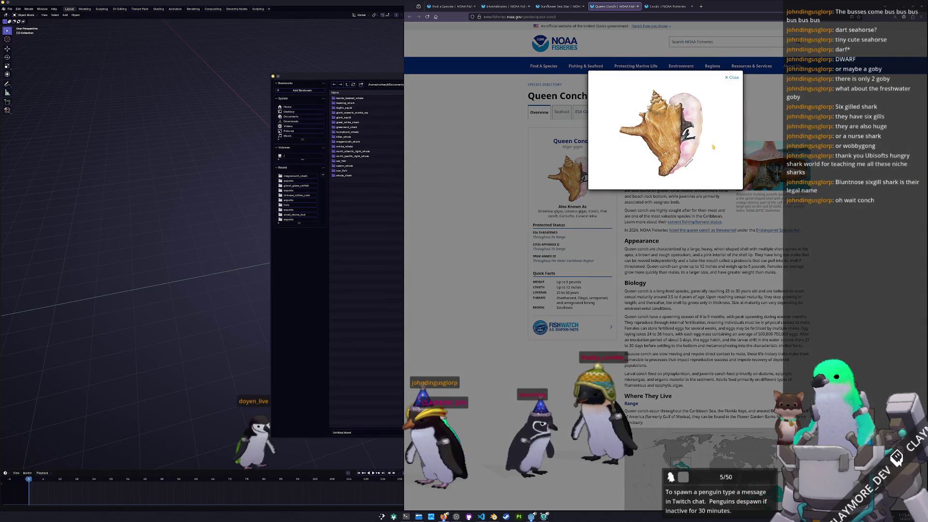
click(619, 357)
scroll(609, 327, down, 5)
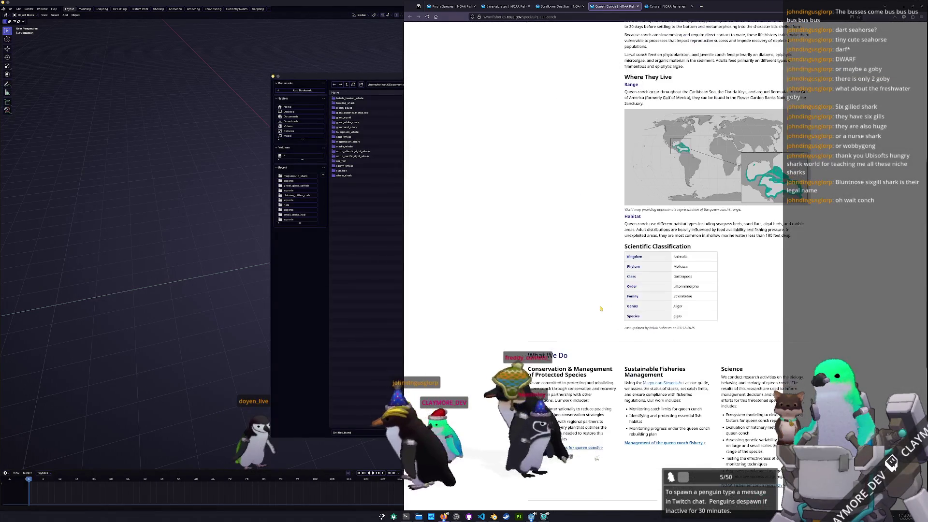
scroll(600, 305, up, 5)
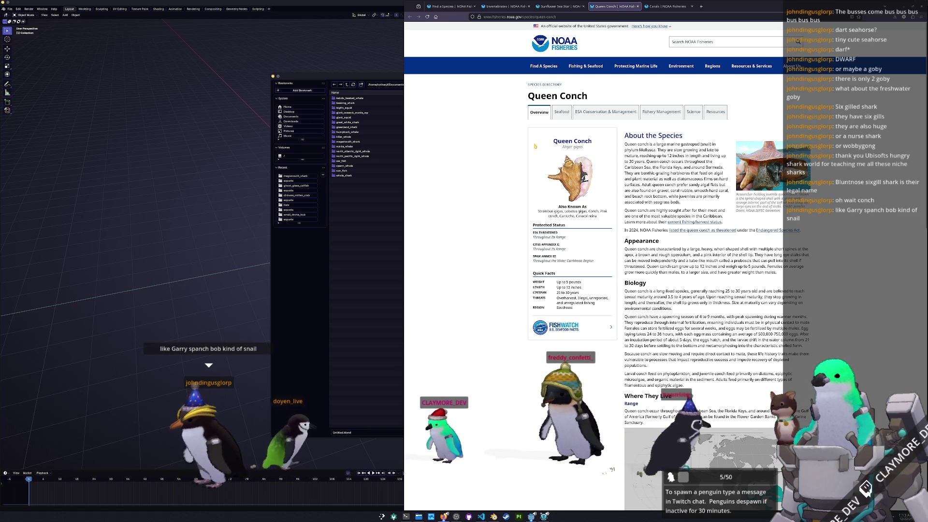
- Select the 'Queen Conch' heading and launch a Google search for it from the context menu
drag(552, 141, 590, 142)
right_click(584, 143)
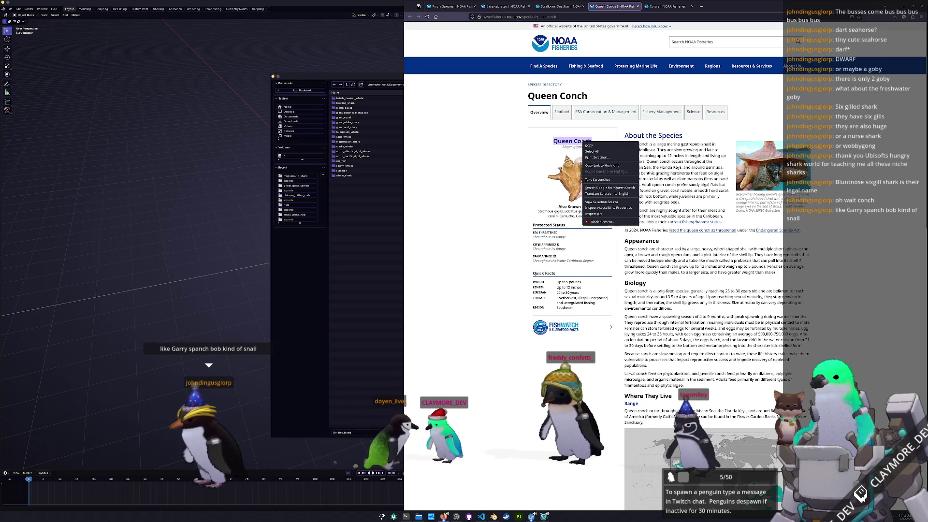
click(610, 187)
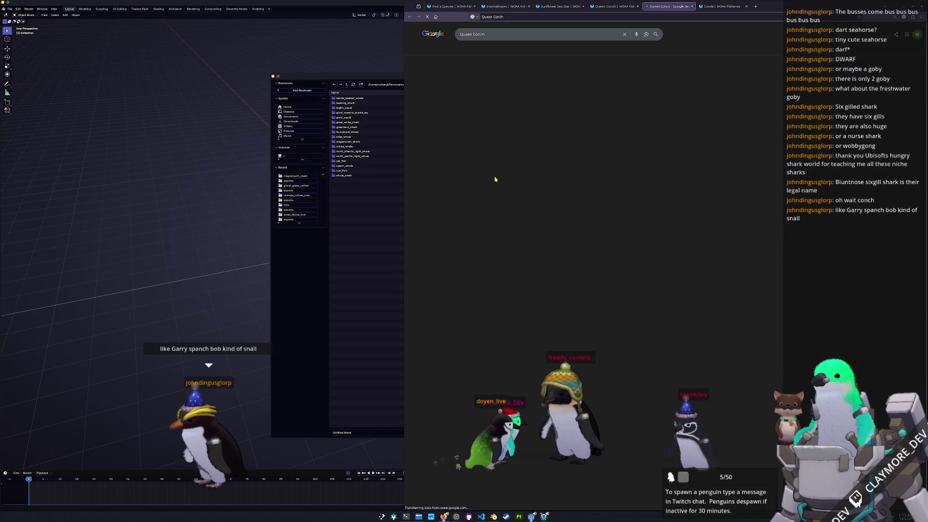
- Switch the Queen Conch search to image results and preview the Queen Conch | Oceana photo
click(495, 50)
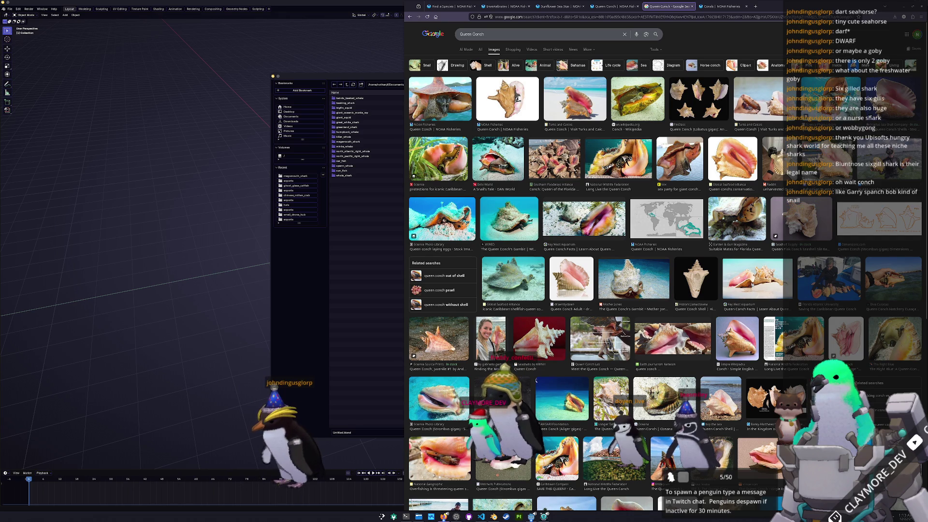
scroll(667, 275, down, 1)
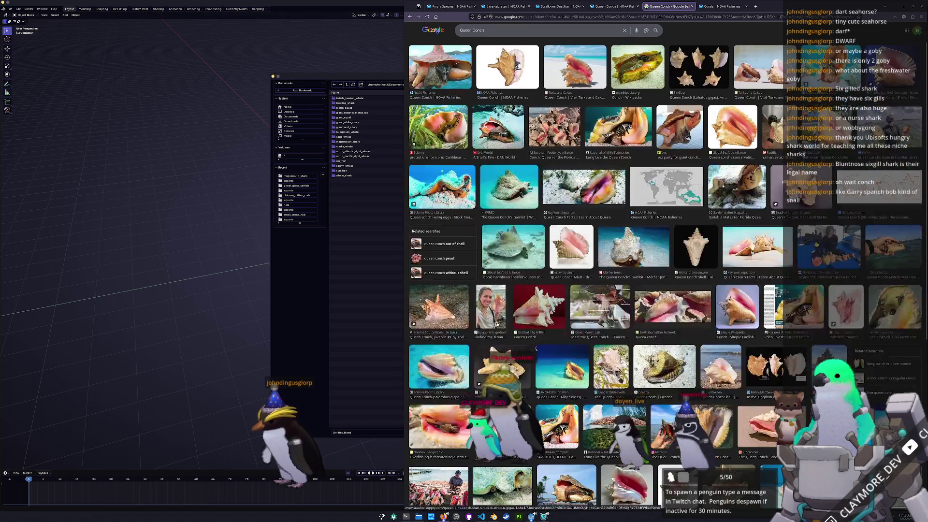
scroll(667, 275, down, 1)
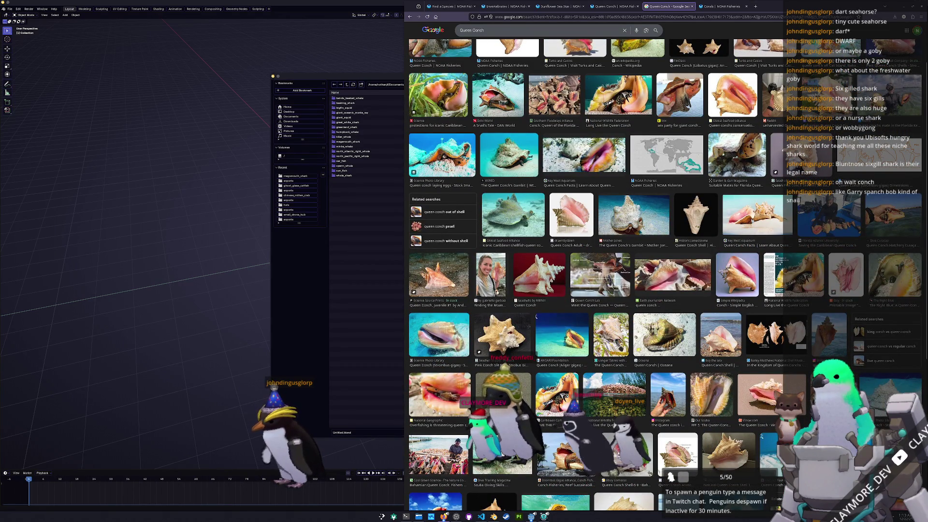
click(663, 334)
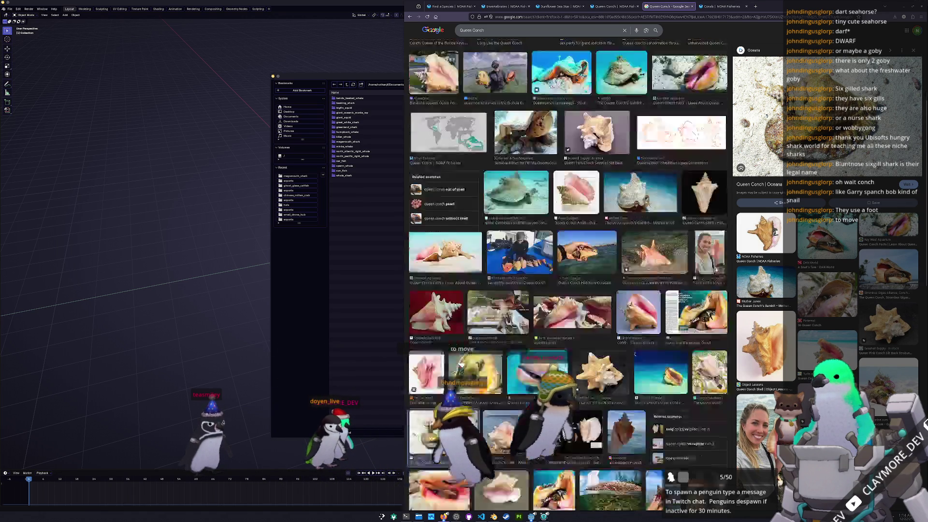
scroll(568, 274, down, 2)
scroll(567, 274, down, 1)
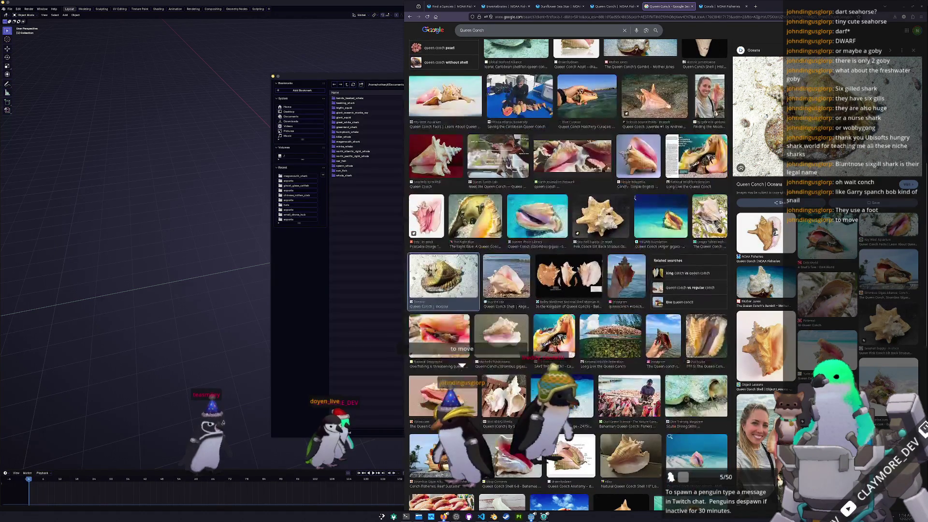
scroll(568, 274, down, 1)
scroll(567, 274, down, 1)
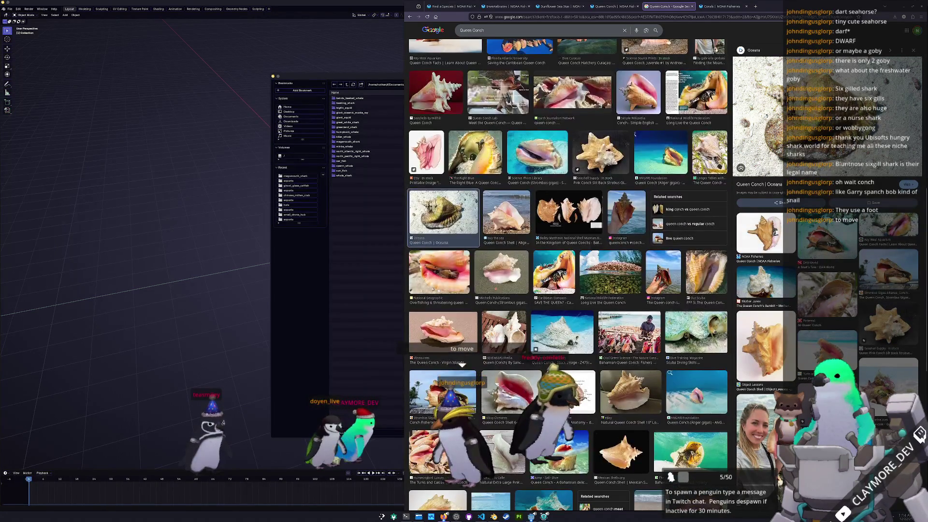
scroll(567, 274, down, 1)
scroll(568, 274, down, 1)
scroll(568, 274, down, 1)
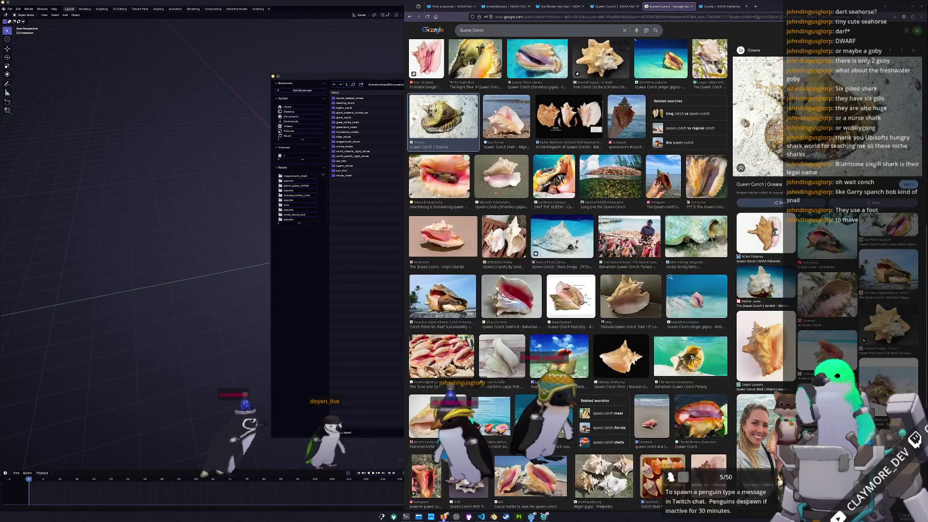
scroll(567, 274, down, 2)
scroll(568, 274, down, 2)
scroll(567, 274, down, 2)
scroll(594, 298, up, 1)
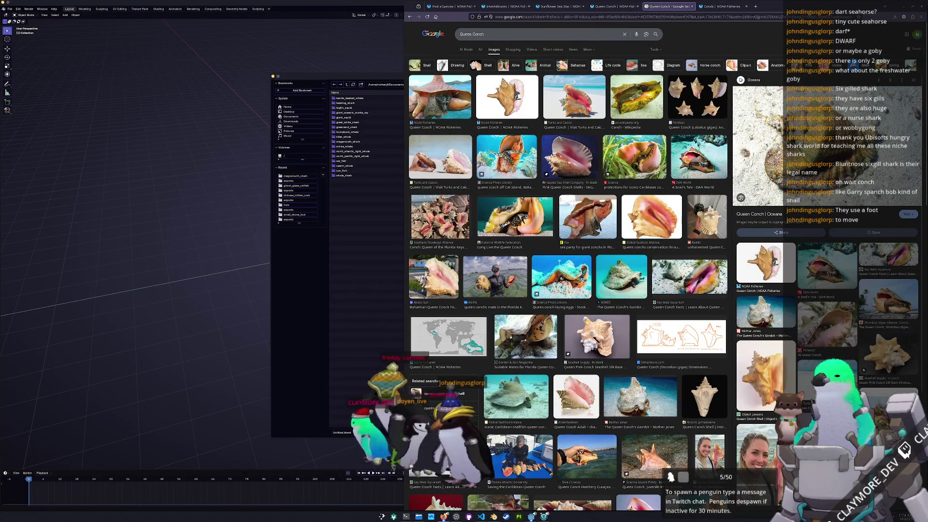
- Open the previewed conch image in a new tab, arrow through previews and open the conch shell image in another tab
right_click(812, 155)
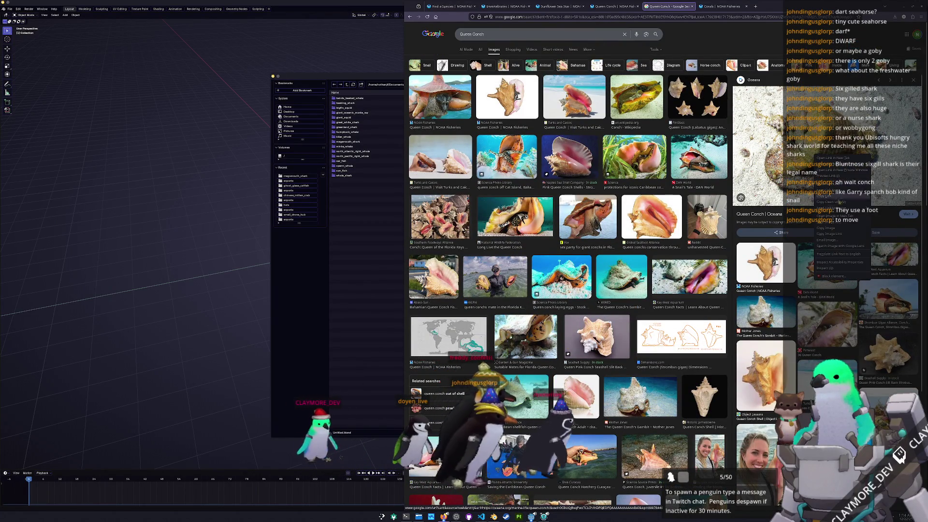
click(827, 218)
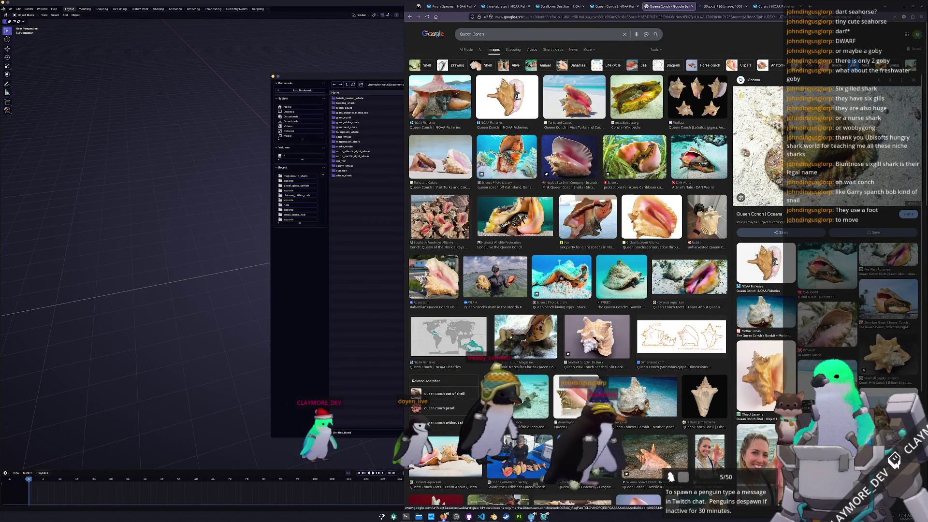
click(703, 97)
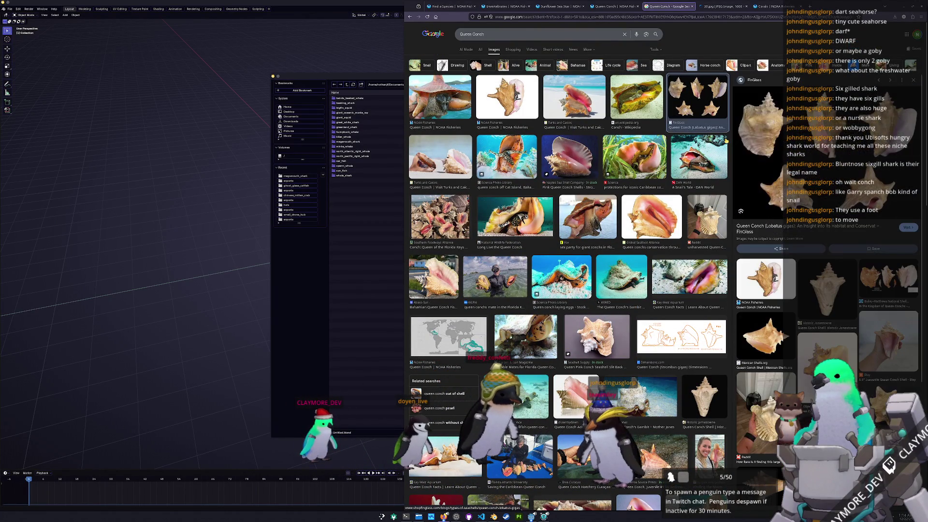
key(Left)
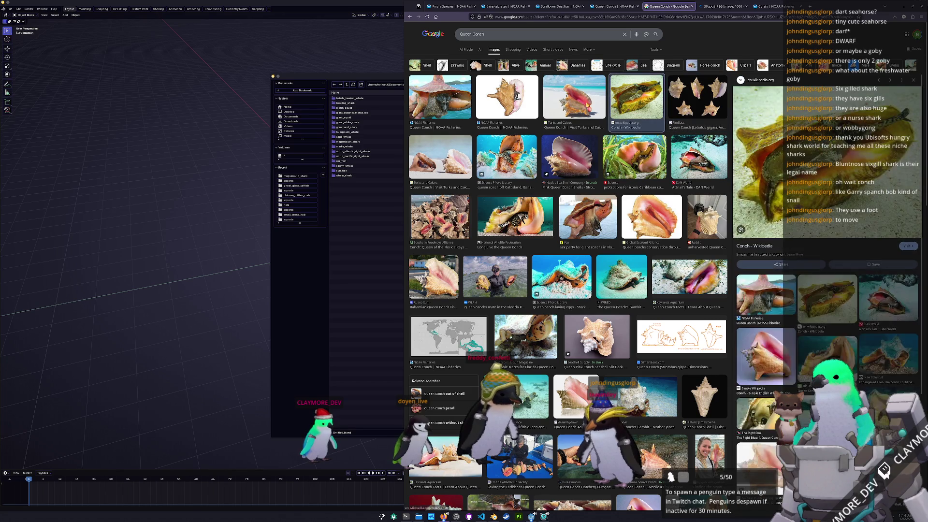
key(Left)
key(Left)
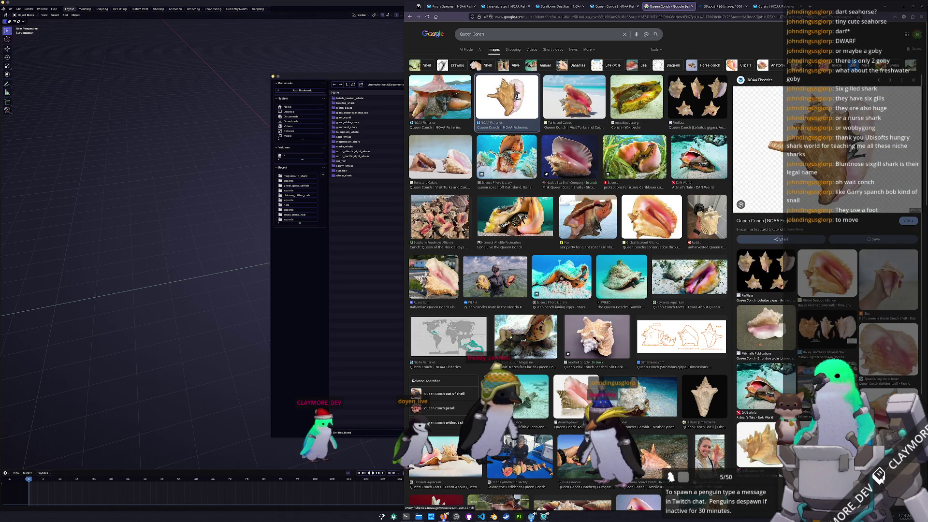
right_click(831, 149)
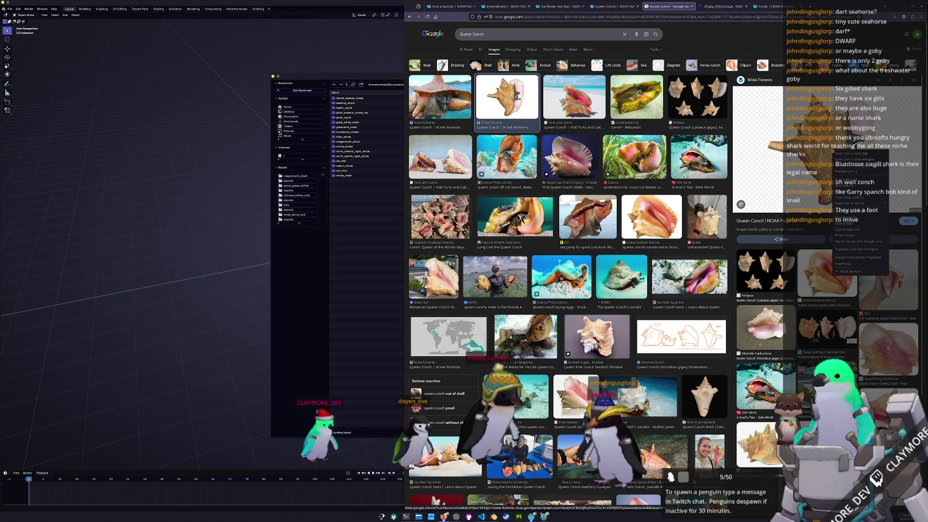
click(853, 213)
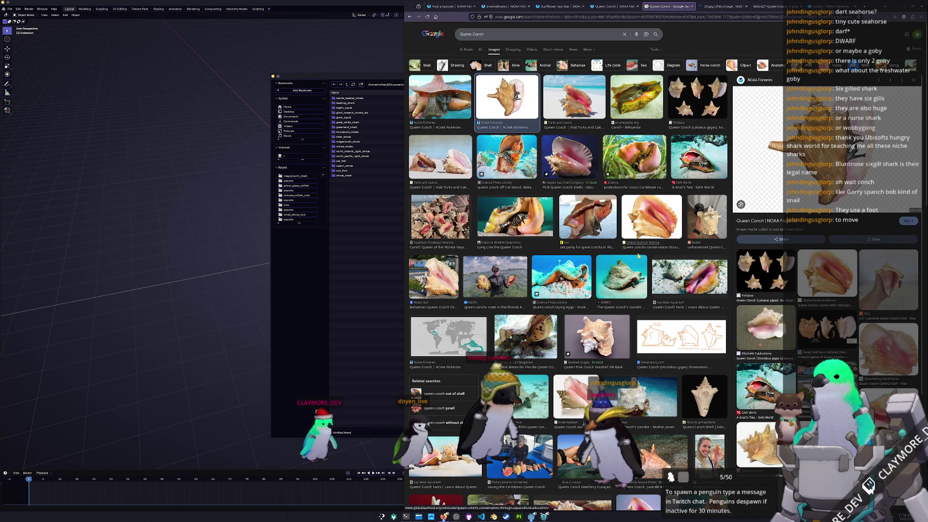
scroll(655, 250, down, 1)
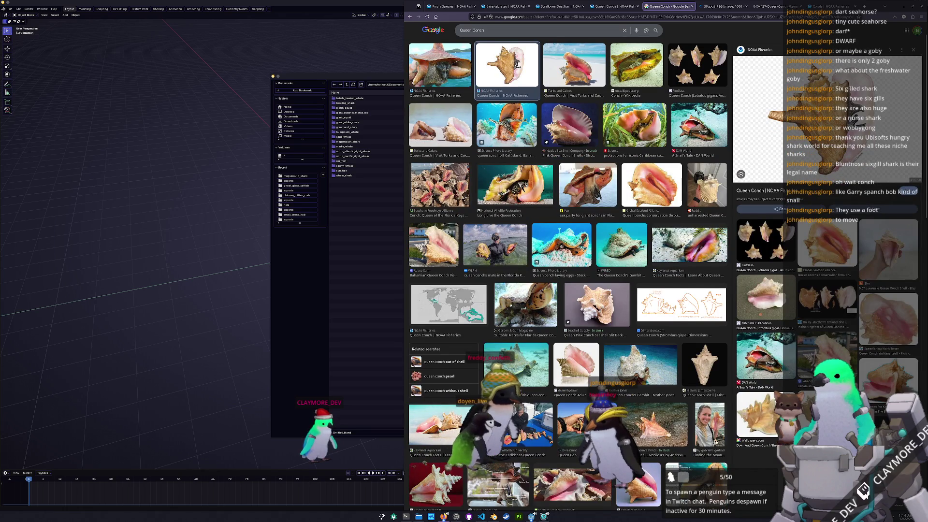
scroll(442, 188, up, 1)
- Preview several results (Turks and Caicos, conservation, Gambit, Cat Island, Hatchery) ending on Queen Conch Anatomy
click(442, 160)
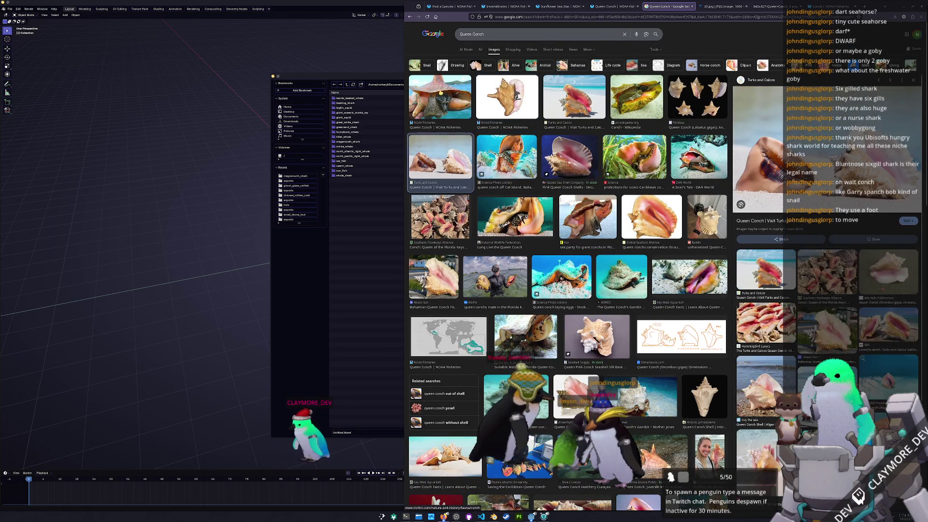
click(651, 216)
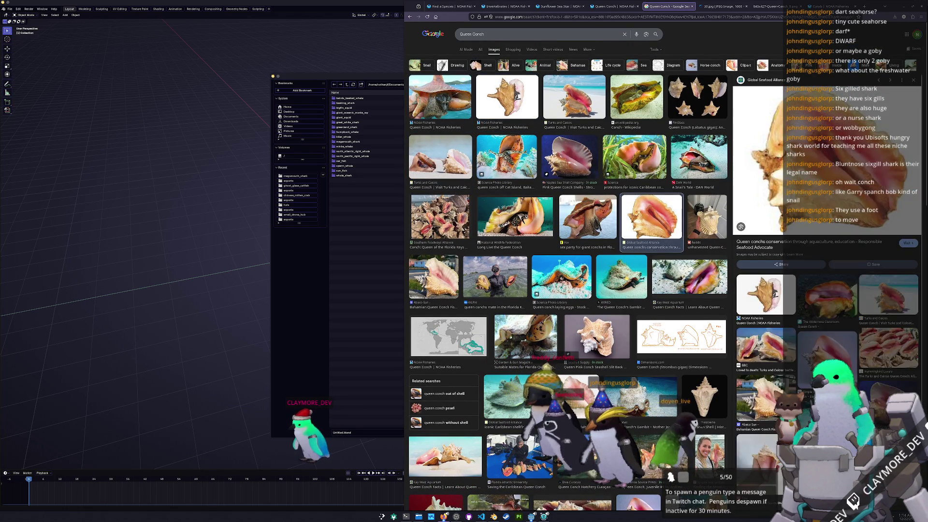
click(622, 275)
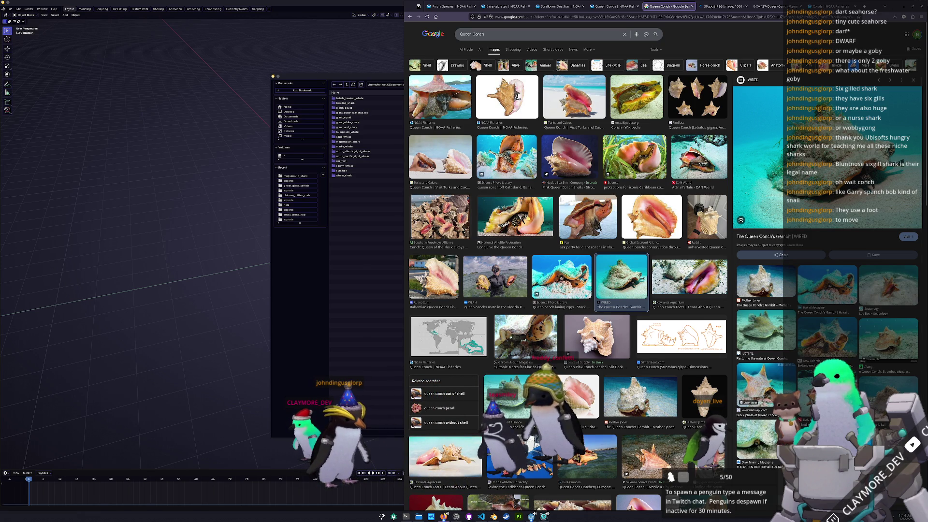
click(508, 163)
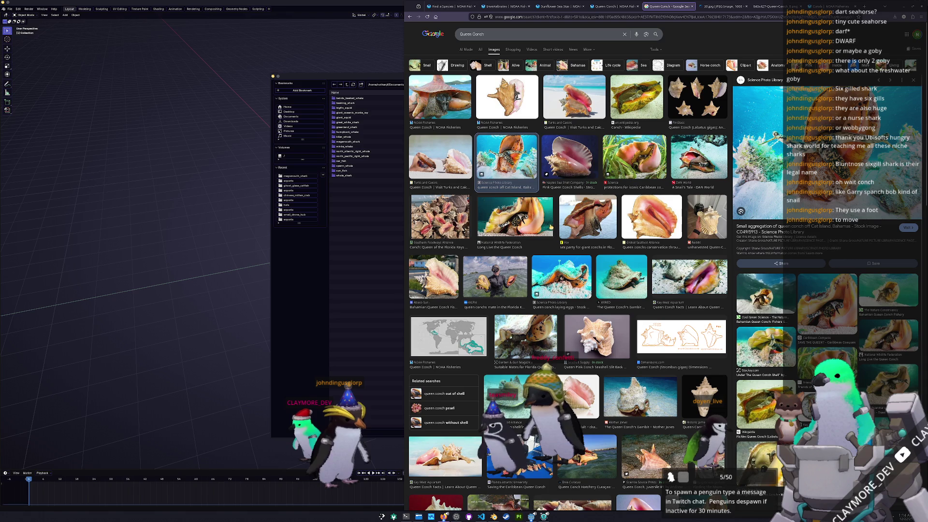
scroll(559, 227, down, 4)
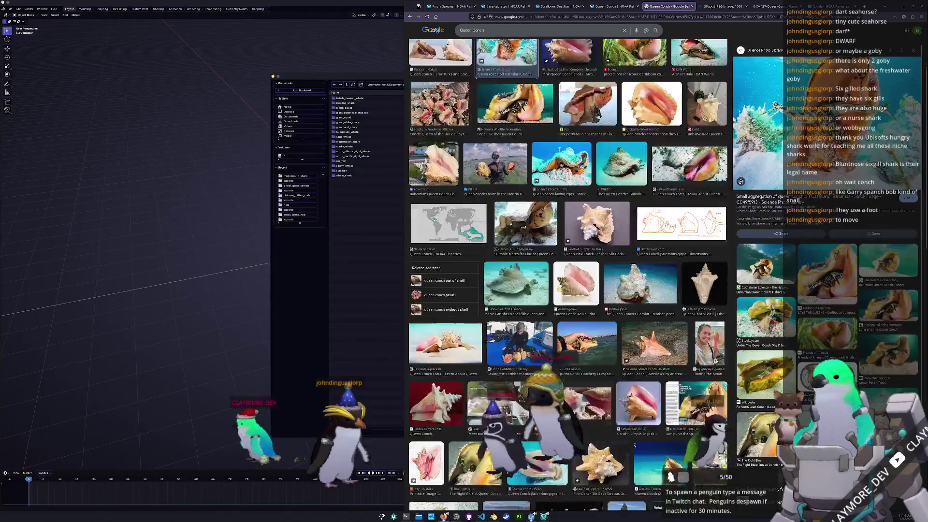
click(612, 284)
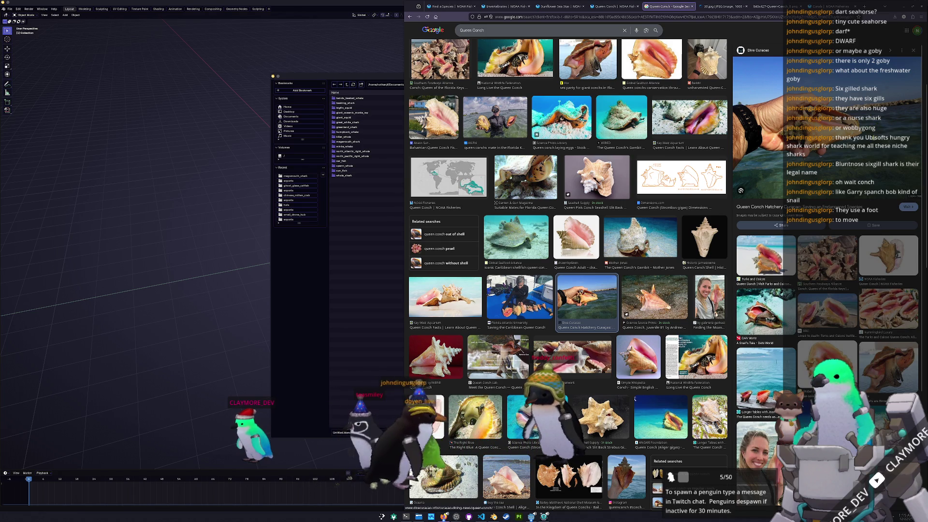
scroll(670, 257, down, 1)
scroll(653, 268, down, 1)
scroll(624, 290, down, 1)
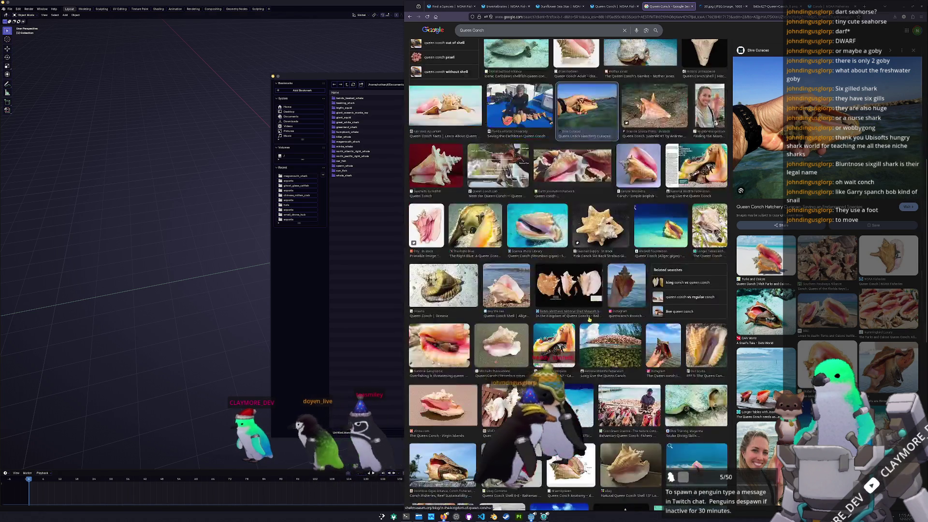
scroll(582, 316, down, 1)
scroll(580, 315, down, 1)
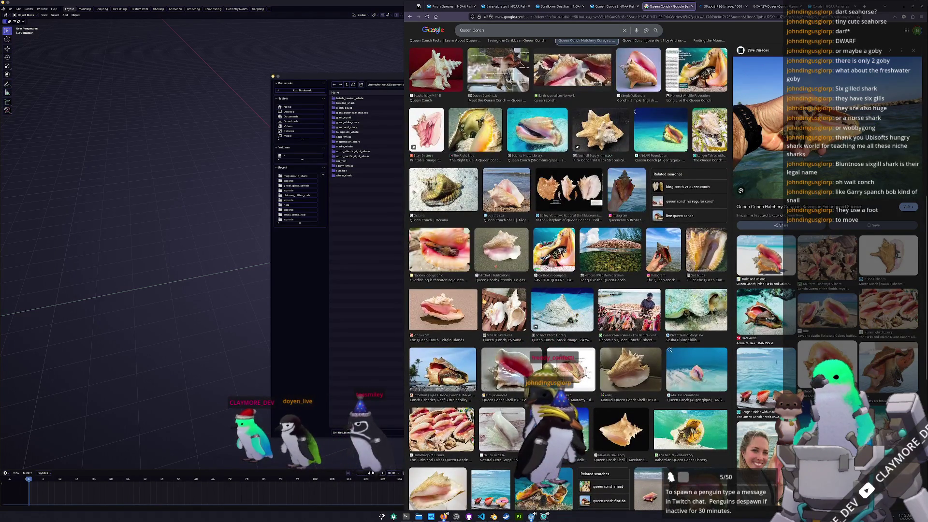
scroll(567, 275, down, 3)
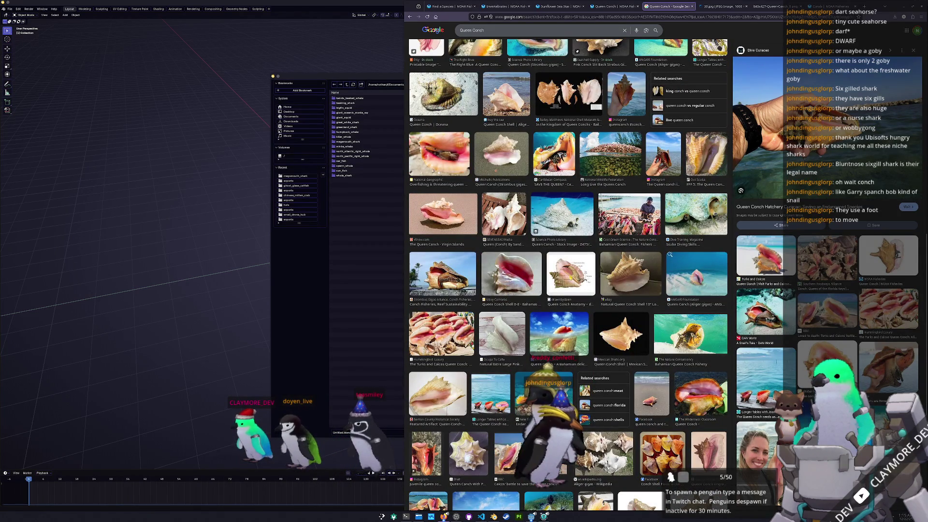
click(571, 274)
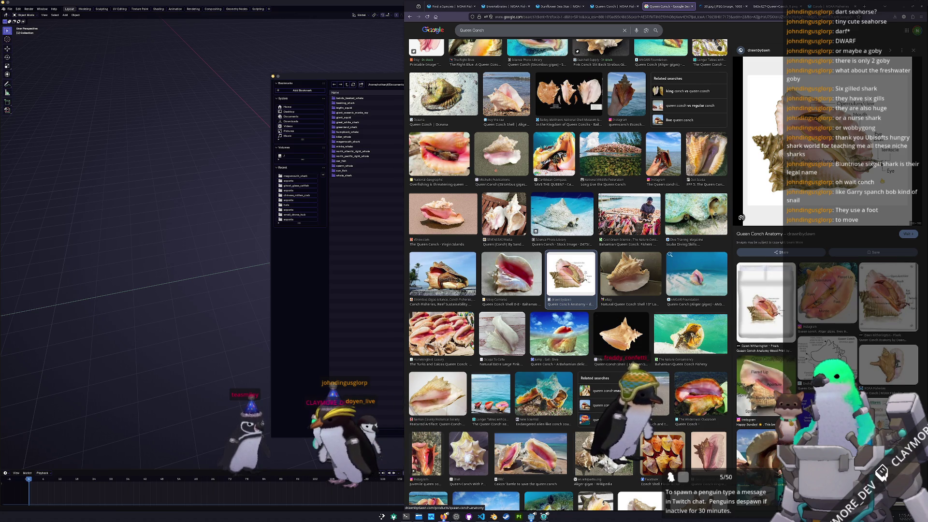
- Open the Queen Conch Anatomy image in its own browser tab
right_click(830, 174)
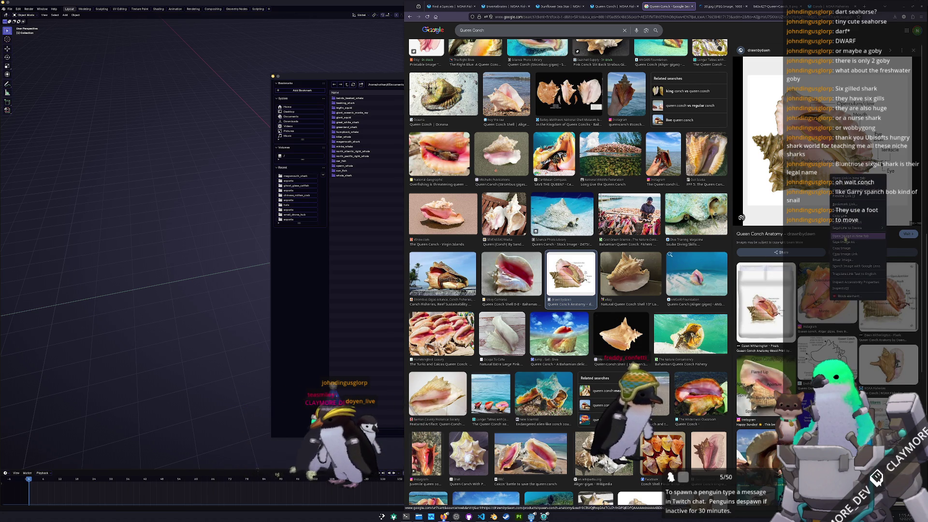
click(845, 237)
scroll(611, 270, down, 1)
scroll(595, 278, down, 1)
scroll(573, 286, down, 1)
scroll(550, 299, down, 1)
scroll(550, 297, down, 2)
scroll(557, 304, down, 2)
scroll(565, 310, down, 2)
scroll(573, 316, down, 2)
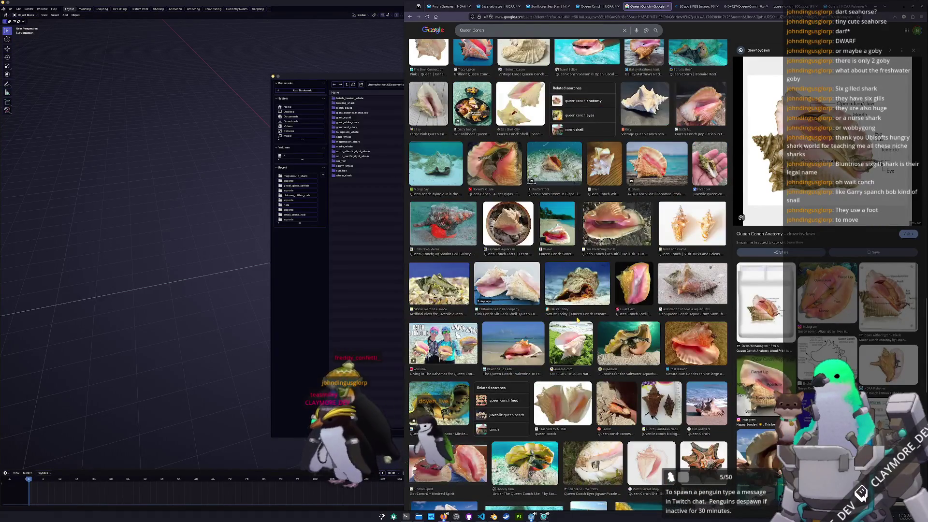
scroll(578, 319, down, 3)
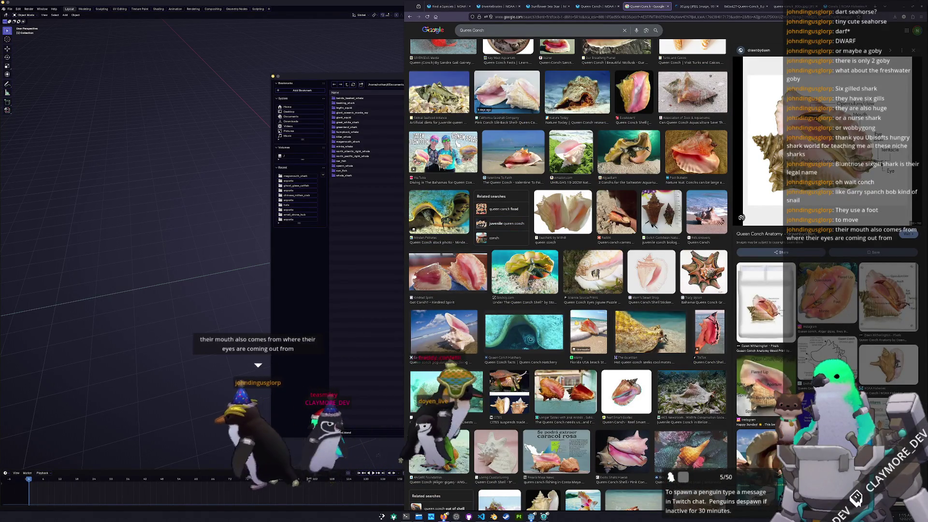
scroll(573, 275, up, 3)
scroll(573, 290, down, 3)
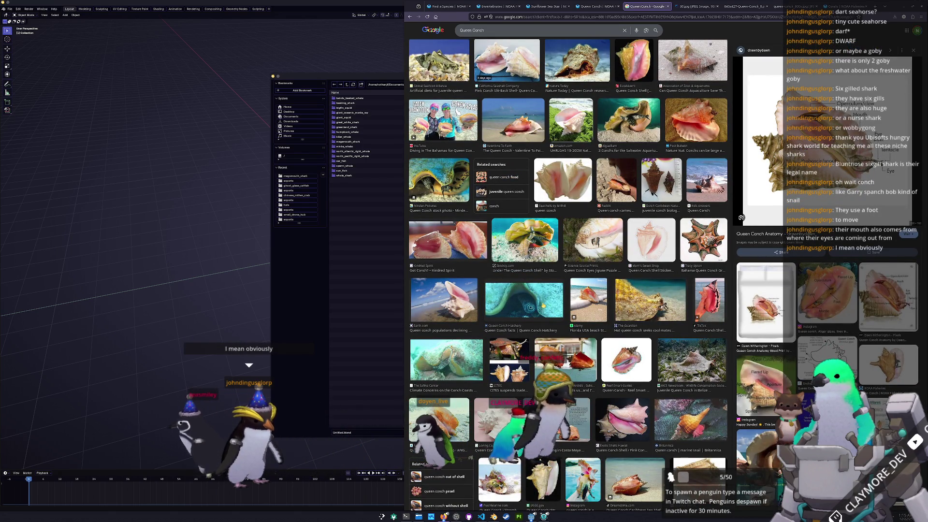
scroll(543, 305, down, 2)
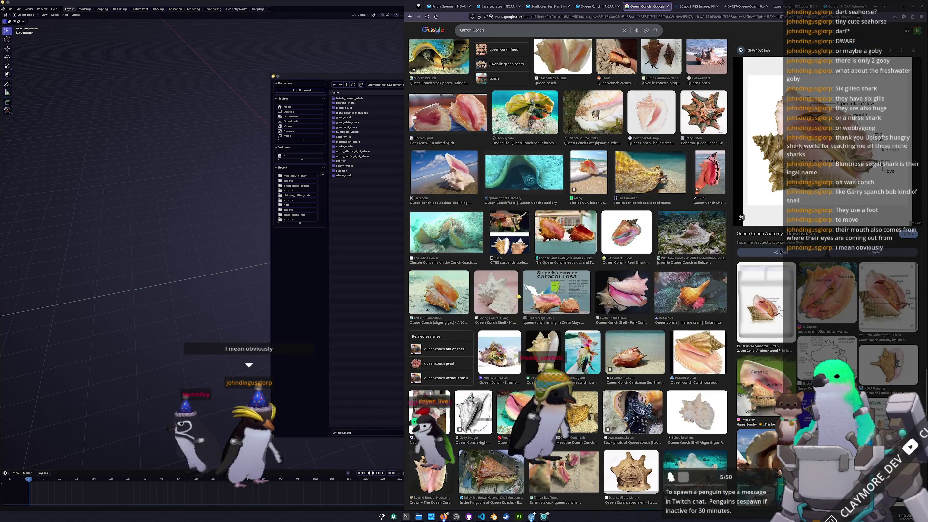
scroll(564, 294, down, 2)
scroll(563, 294, down, 2)
scroll(564, 294, down, 2)
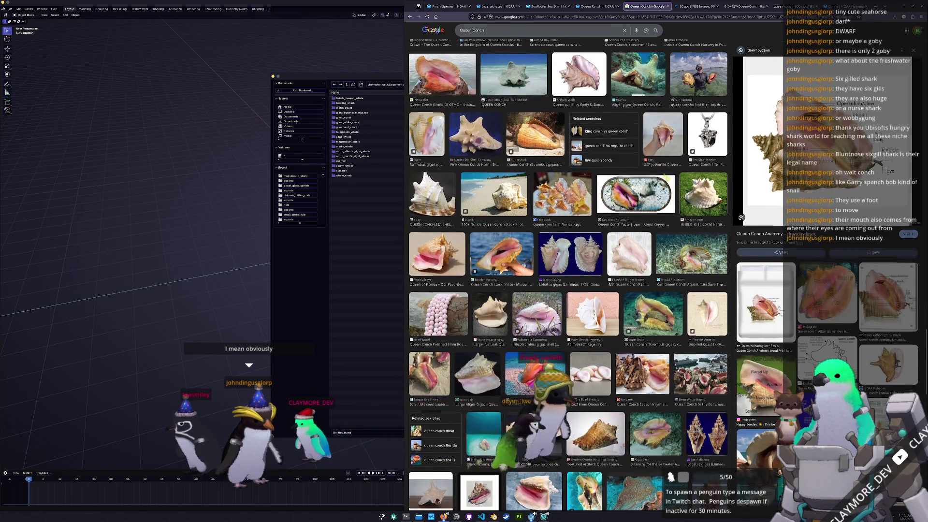
scroll(566, 276, up, 1)
scroll(568, 282, up, 1)
scroll(568, 283, up, 1)
scroll(568, 282, up, 1)
scroll(567, 282, up, 1)
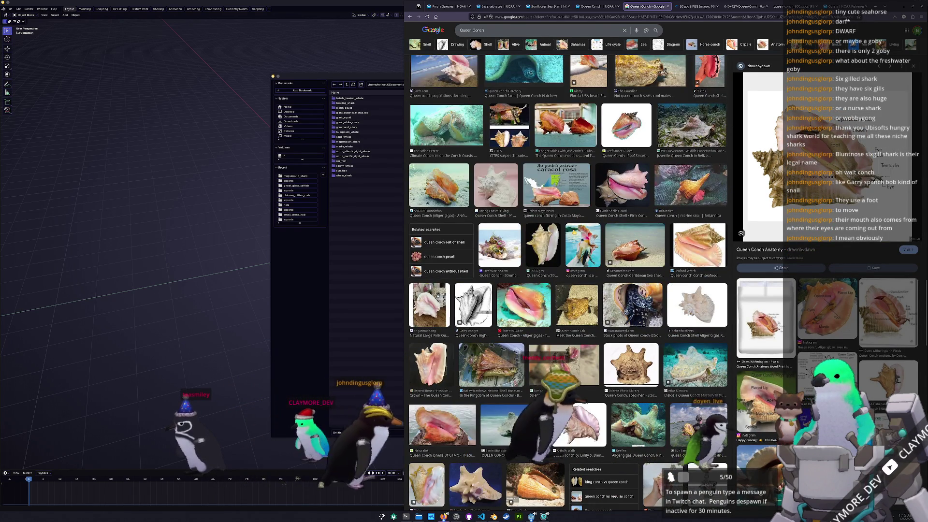
scroll(567, 290, up, 2)
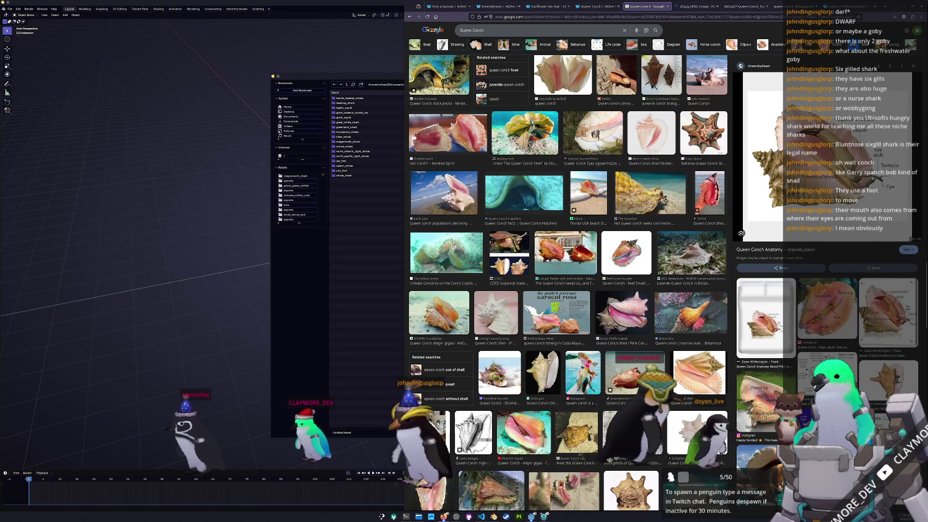
scroll(567, 290, up, 1)
scroll(568, 290, down, 1)
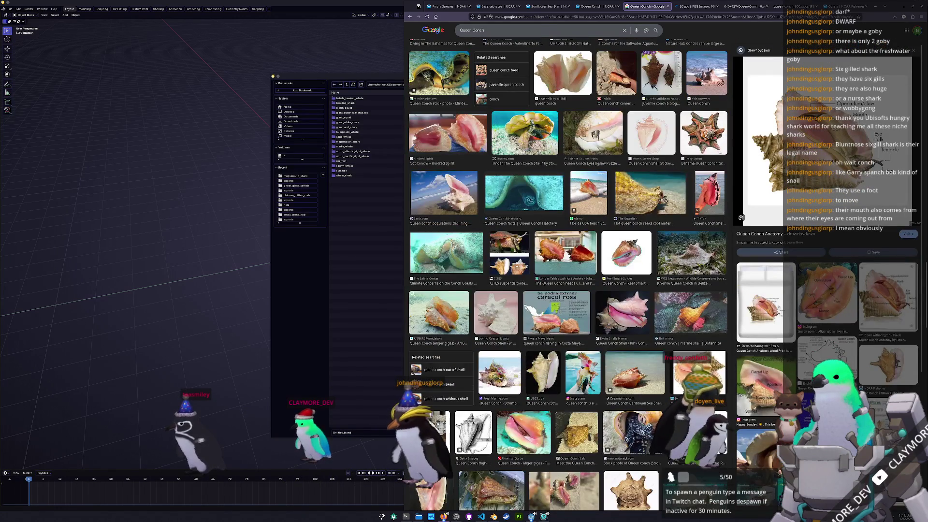
- Preview two Instagram queen conch photos and open the second one in a new tab
click(824, 248)
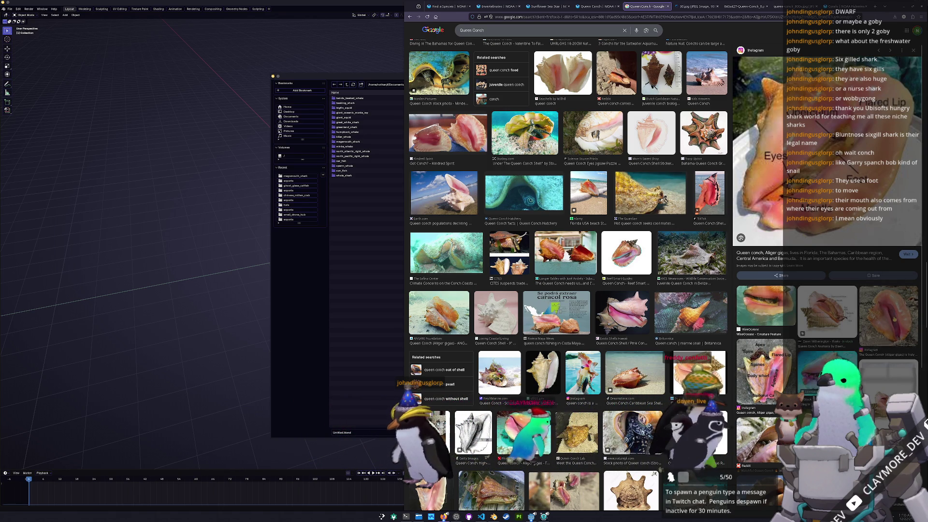
click(887, 312)
right_click(819, 187)
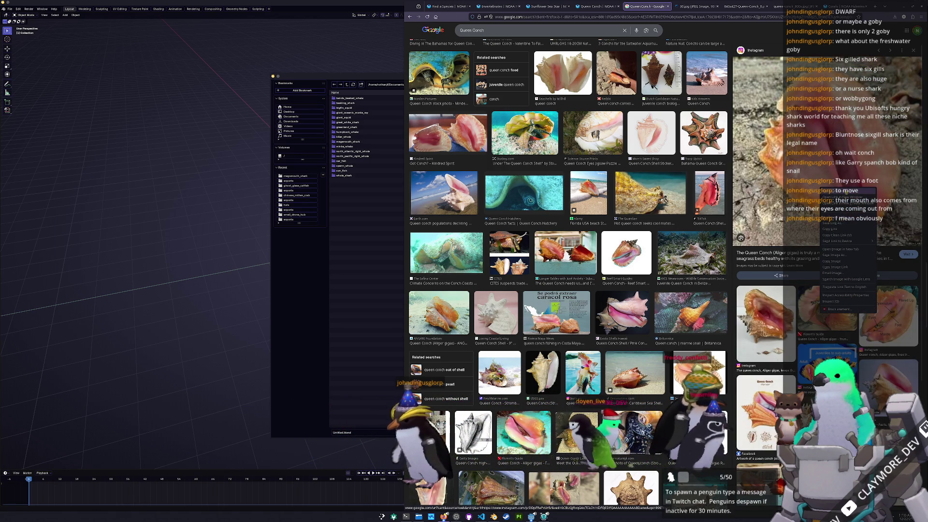
click(840, 249)
- In Blender's Save As browser, create a queen_conch folder under medium fish assets and save queen_conch.blend inside it
click(378, 248)
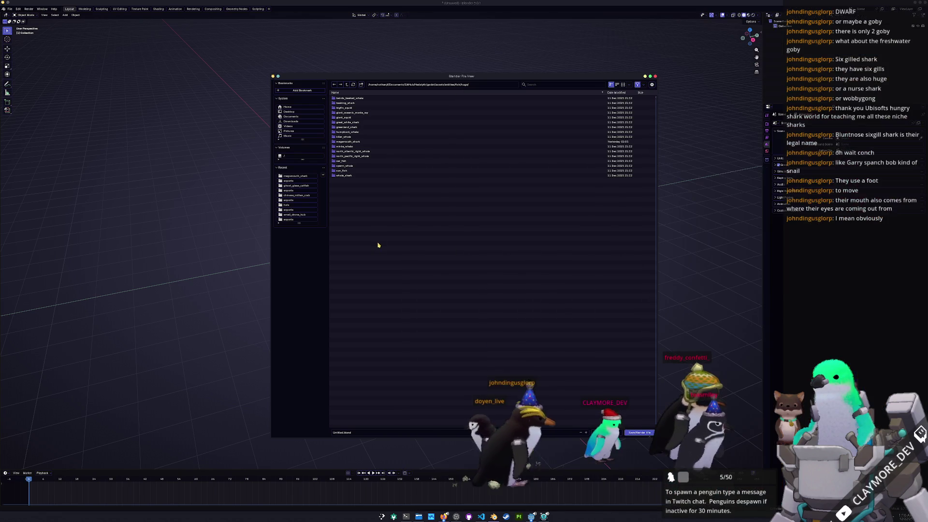
double_click(341, 116)
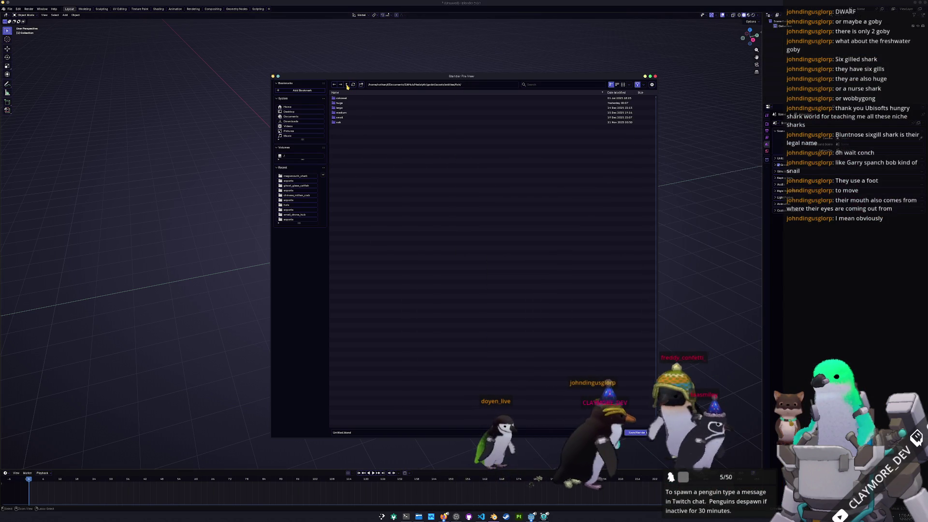
double_click(342, 117)
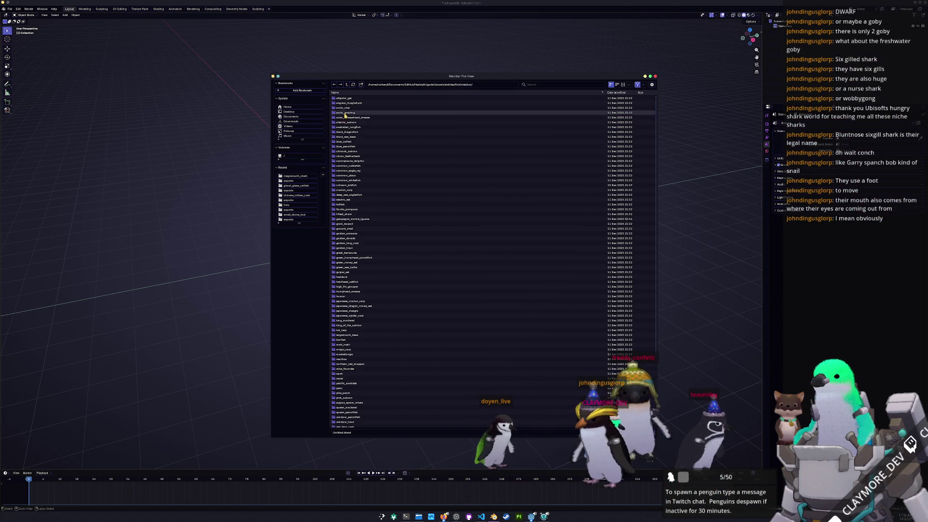
scroll(434, 353, down, 5)
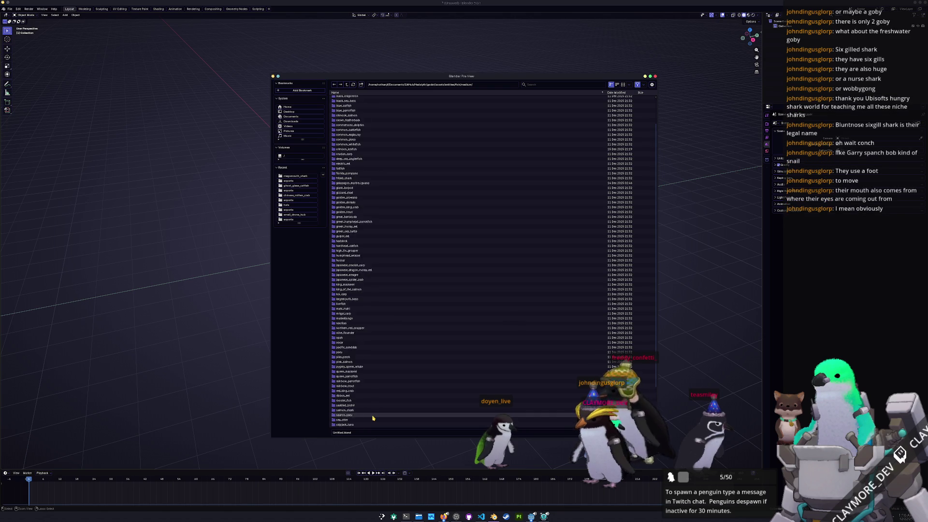
scroll(367, 413, up, 5)
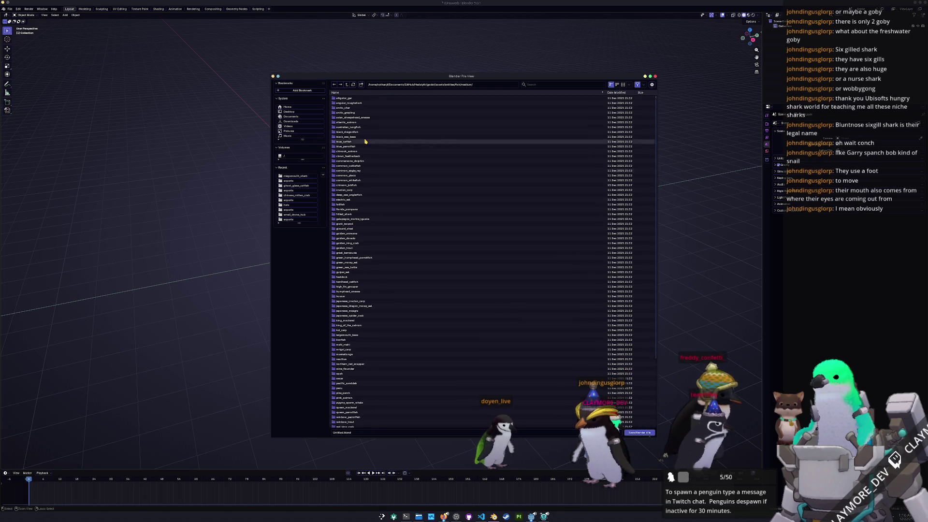
click(361, 85)
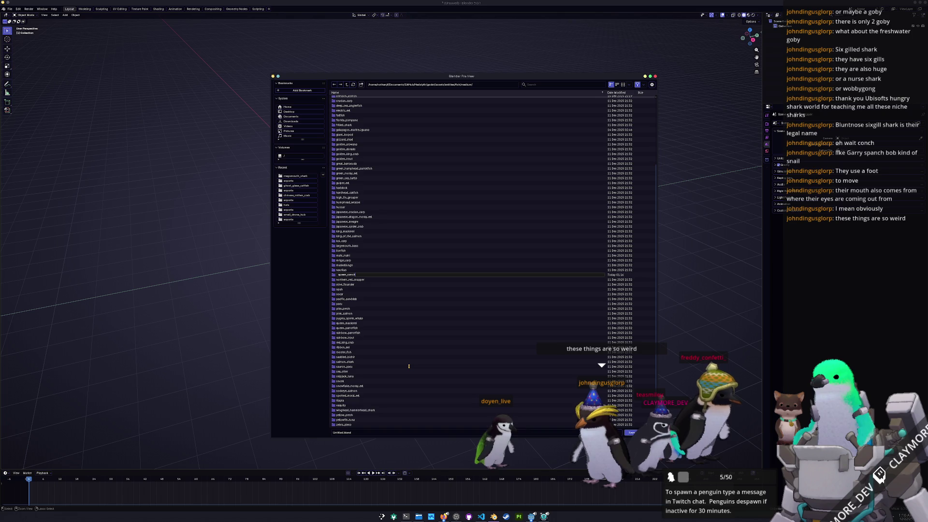
key(Return)
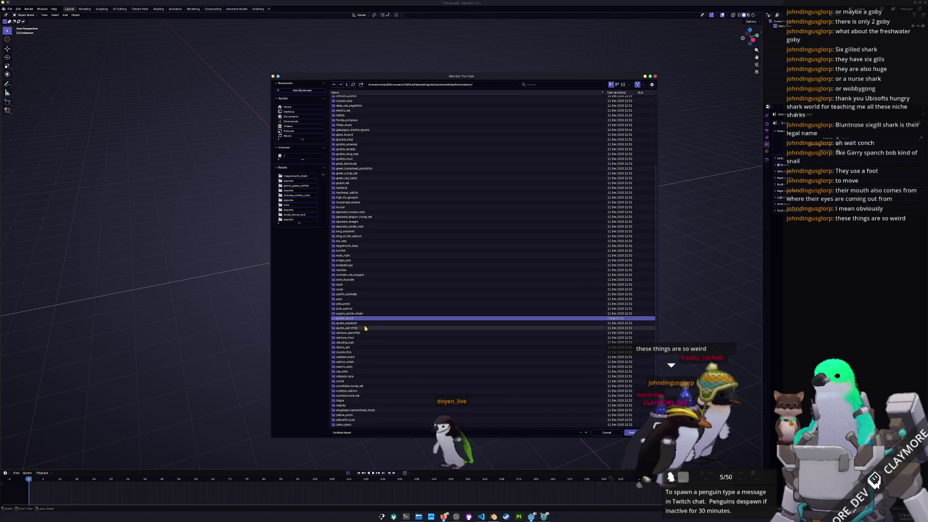
double_click(364, 319)
text(queen_conch)
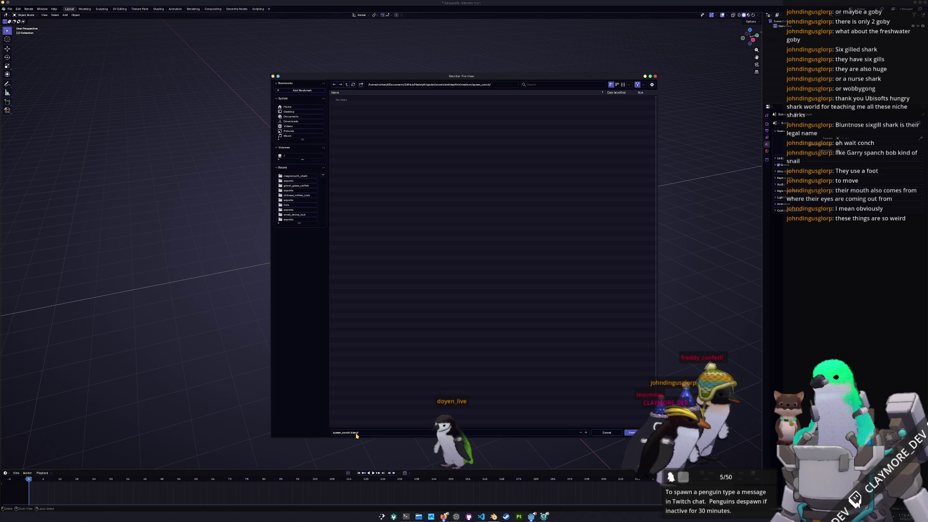
key(Return)
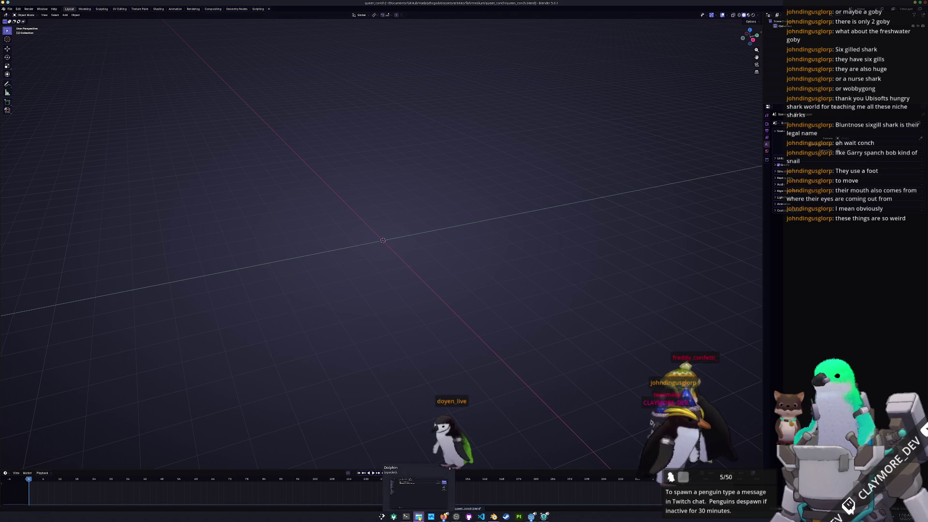
- In Dolphin, navigate assets > entities > fish > medium into the queen_conch folder
click(423, 506)
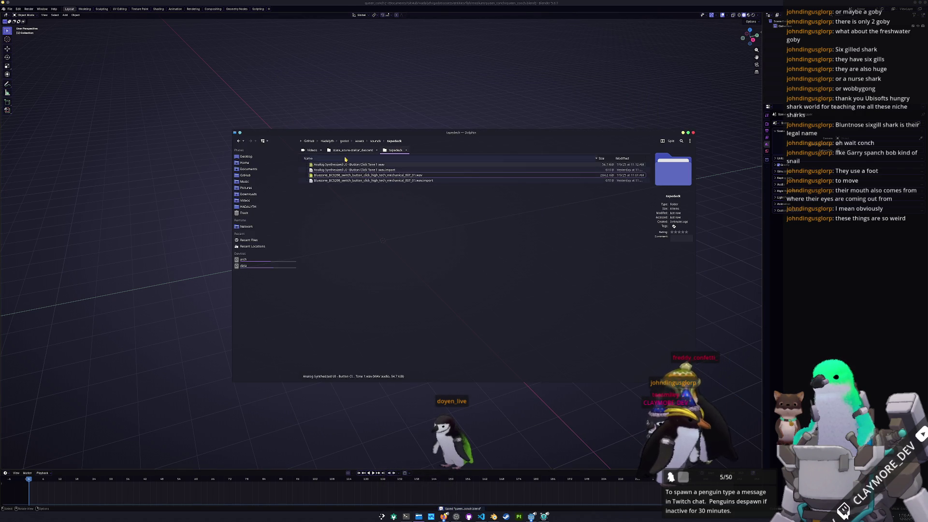
click(358, 141)
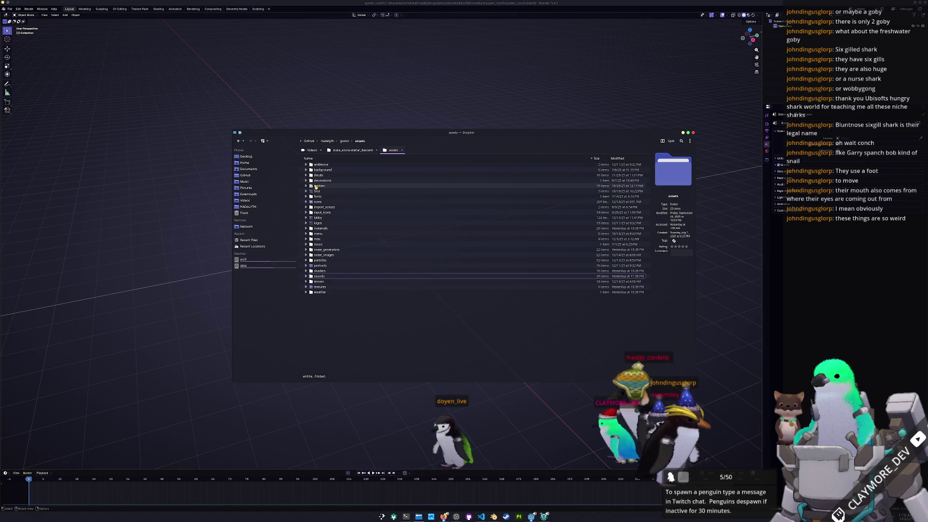
double_click(319, 170)
double_click(319, 170)
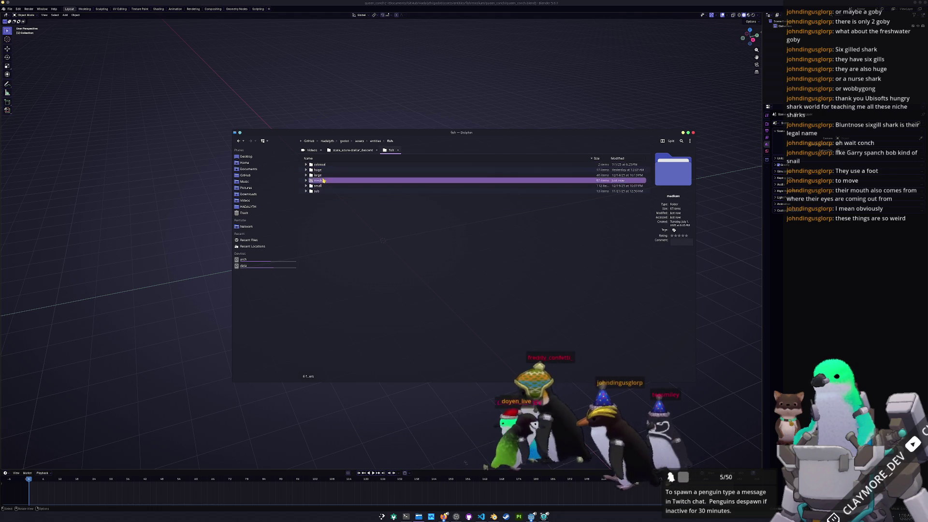
double_click(323, 174)
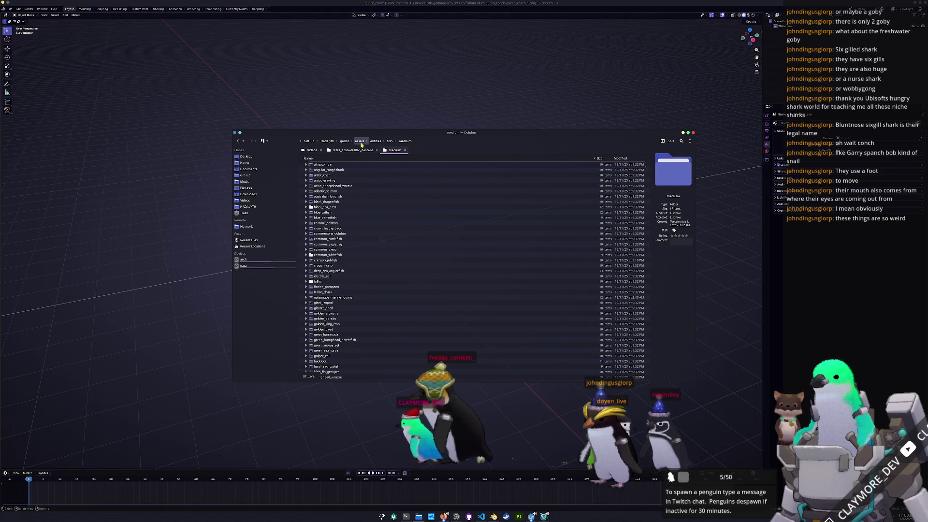
scroll(346, 299, down, 10)
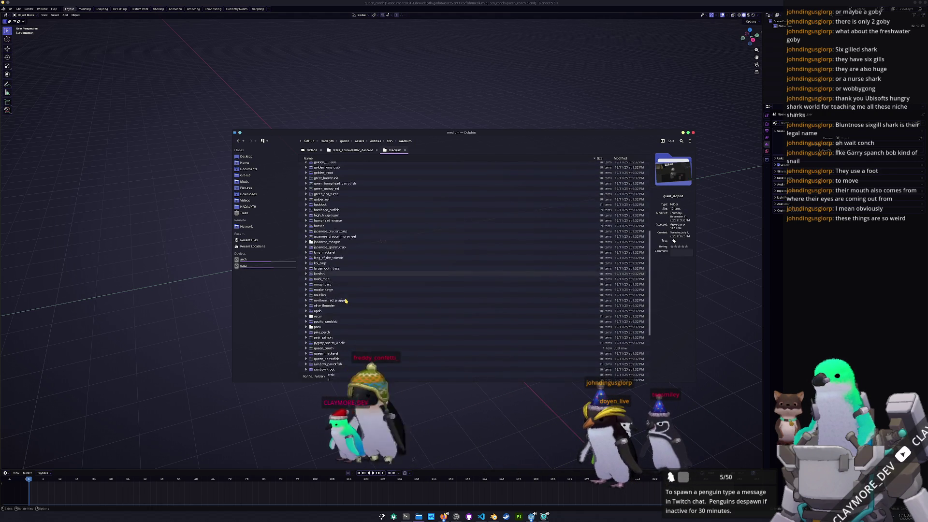
scroll(327, 311, up, 3)
scroll(323, 313, up, 3)
scroll(324, 313, down, 3)
scroll(321, 326, down, 2)
scroll(319, 344, down, 3)
scroll(316, 364, down, 2)
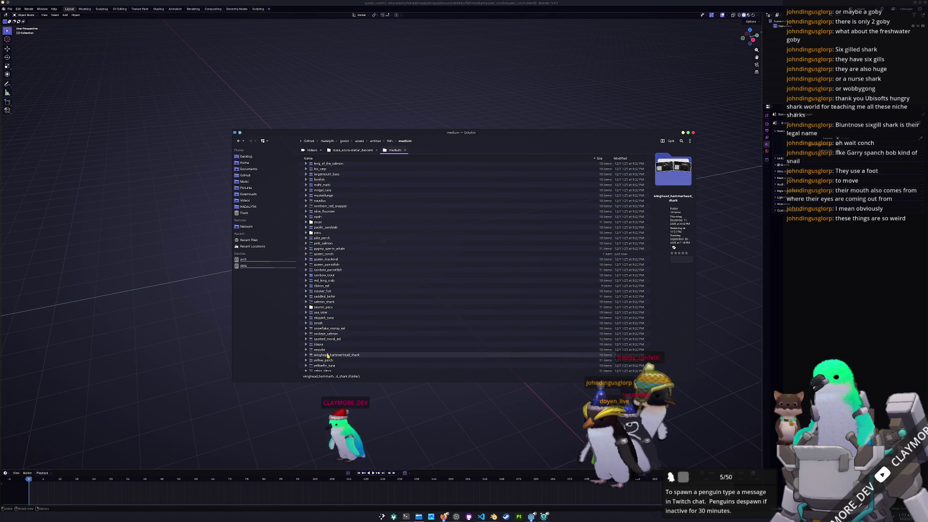
double_click(335, 254)
- Create a new folder named references inside queen_conch and open it
right_click(373, 219)
click(474, 242)
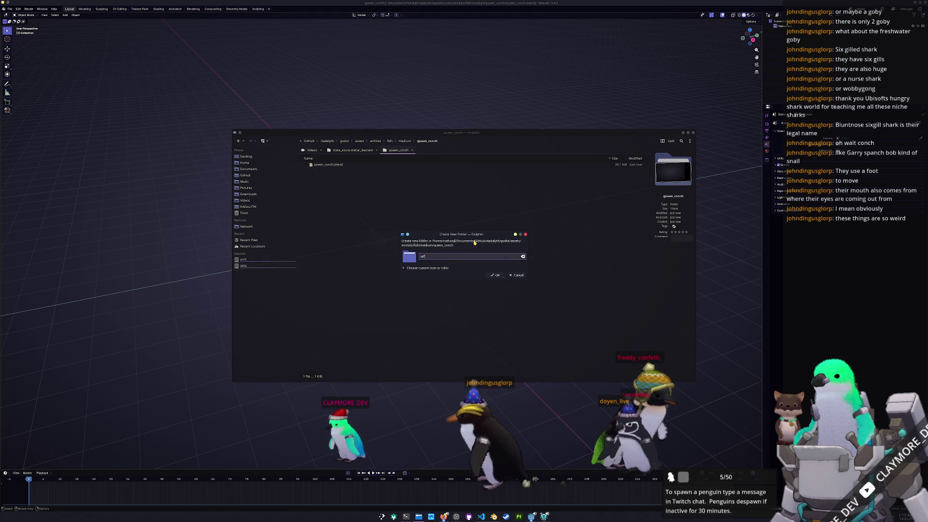
text(references)
key(Return)
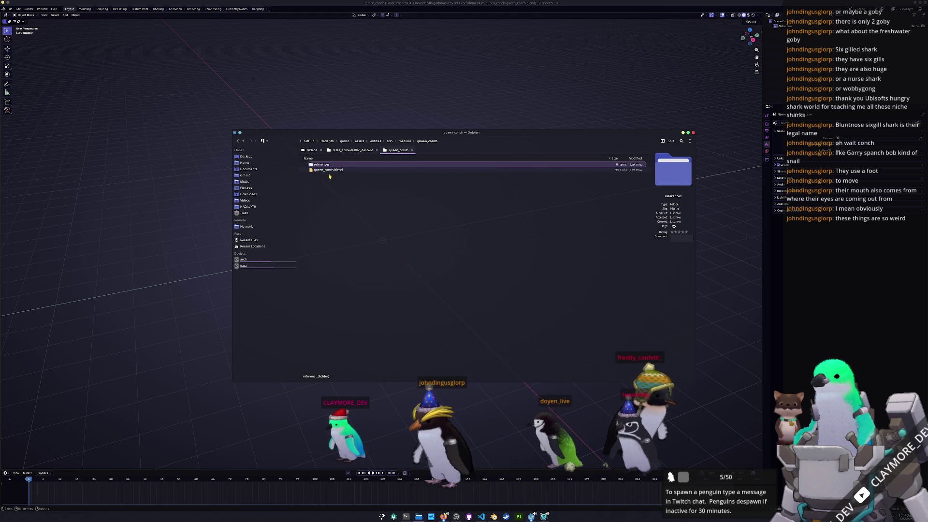
click(391, 457)
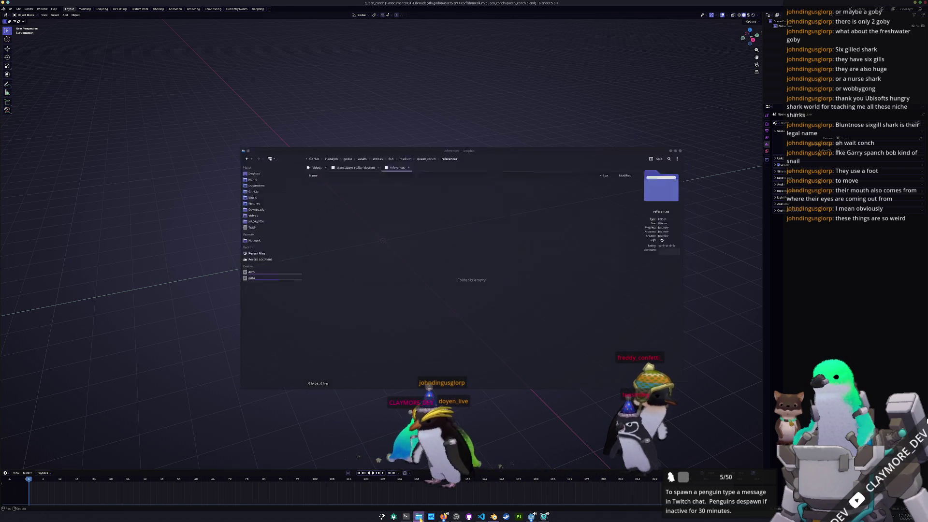
- Place Dolphin beside Firefox and copy the white-background conch image into the references folder
click(418, 516)
mouse_move(444, 516)
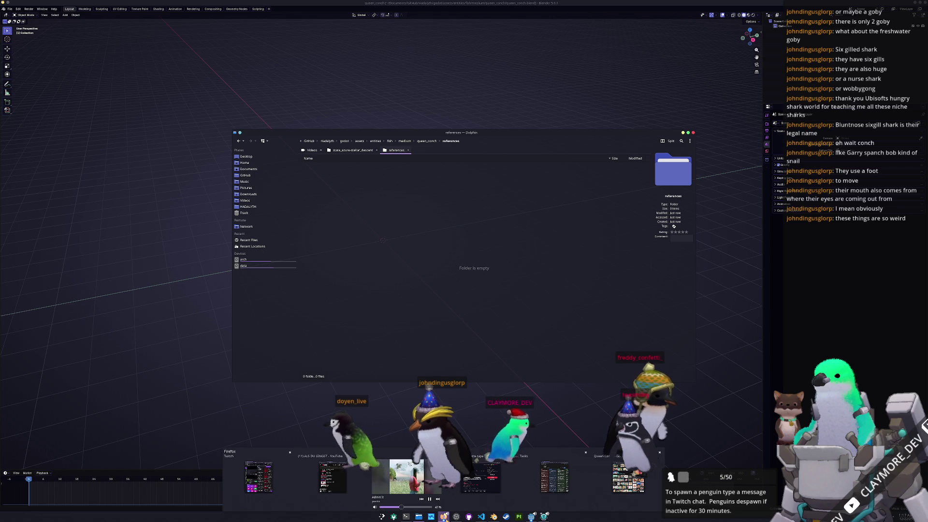
click(627, 477)
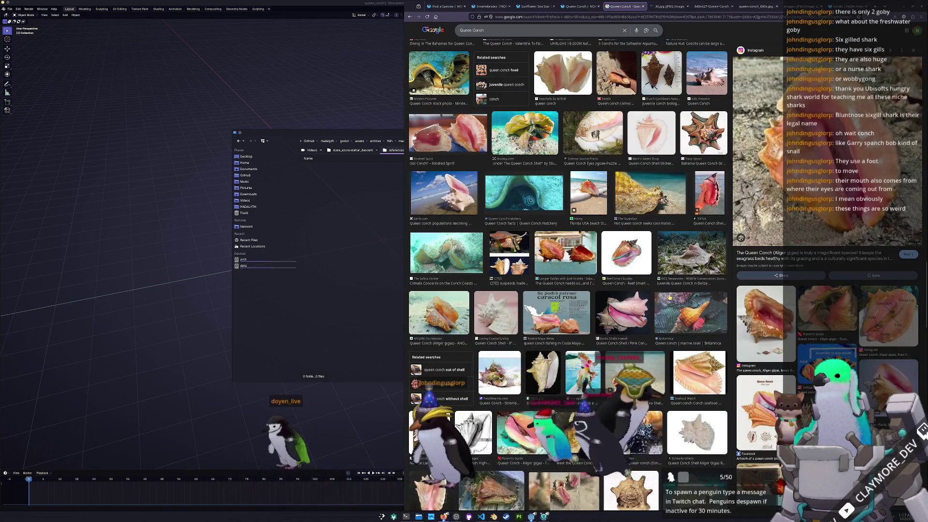
drag(467, 132, 359, 144)
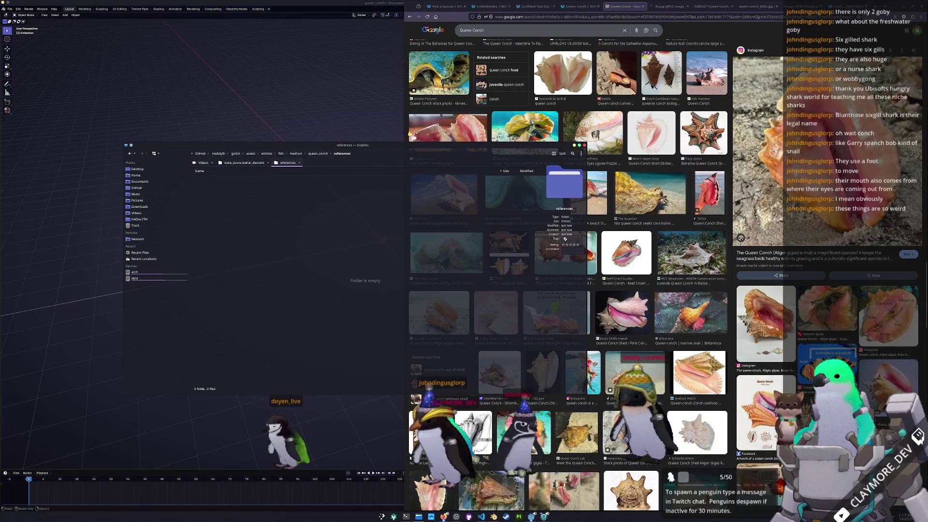
click(670, 6)
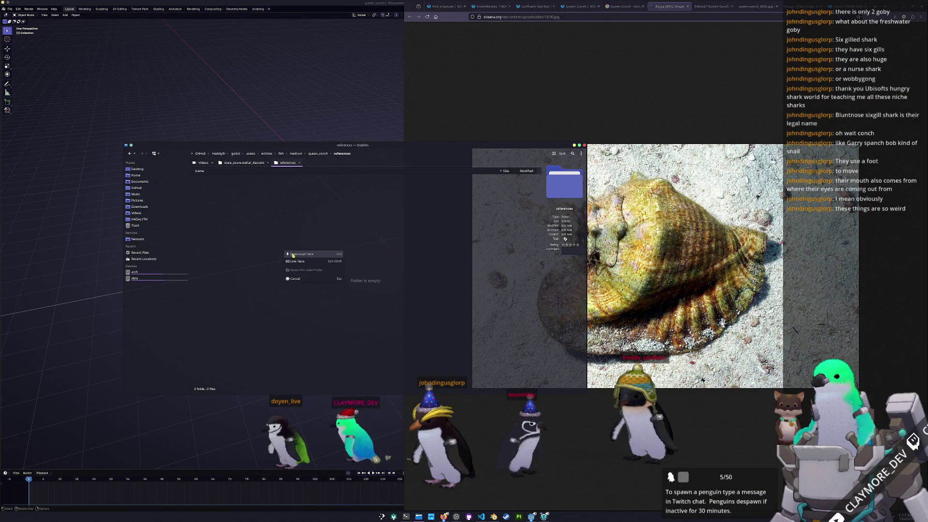
click(714, 6)
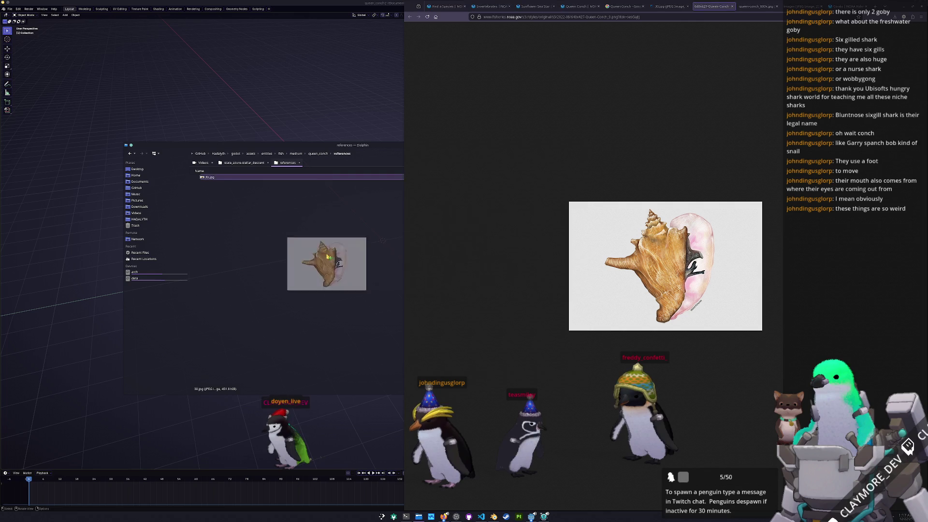
drag(674, 265, 345, 265)
click(345, 258)
- Copy the labelled anatomy image and the pink conch image into references, then bring the game window forward
click(768, 8)
drag(667, 265, 327, 268)
click(353, 269)
click(670, 6)
drag(666, 265, 331, 272)
click(346, 280)
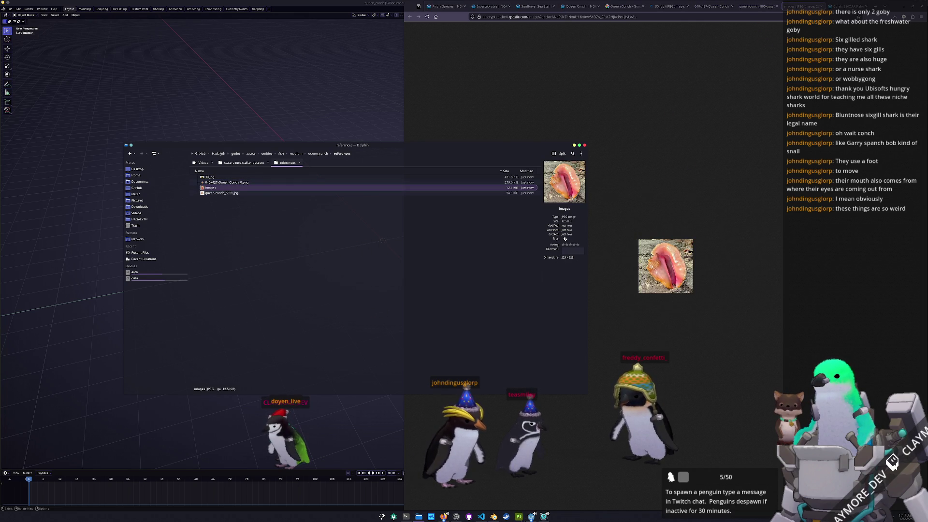
click(544, 517)
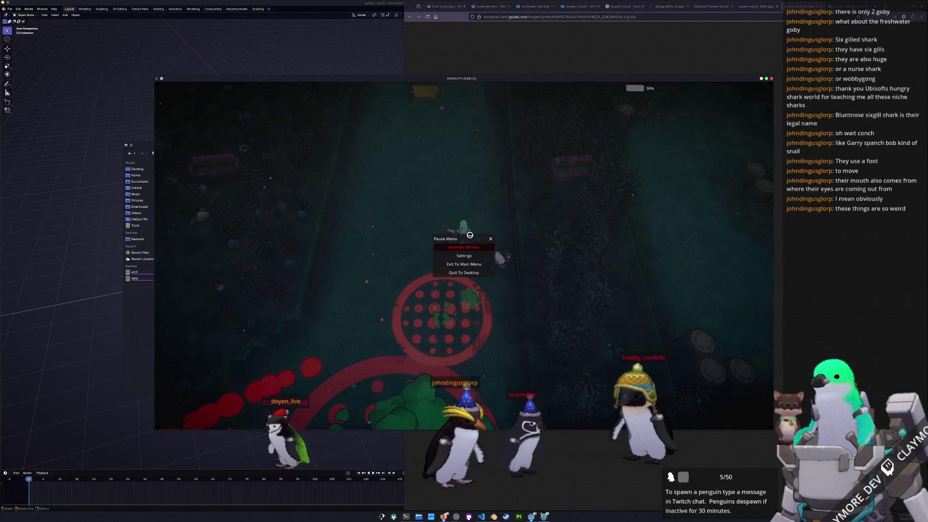
- Resume the paused Hadal City game, move with WASD, return from the failed mission to base and hide the HUD
key(Escape)
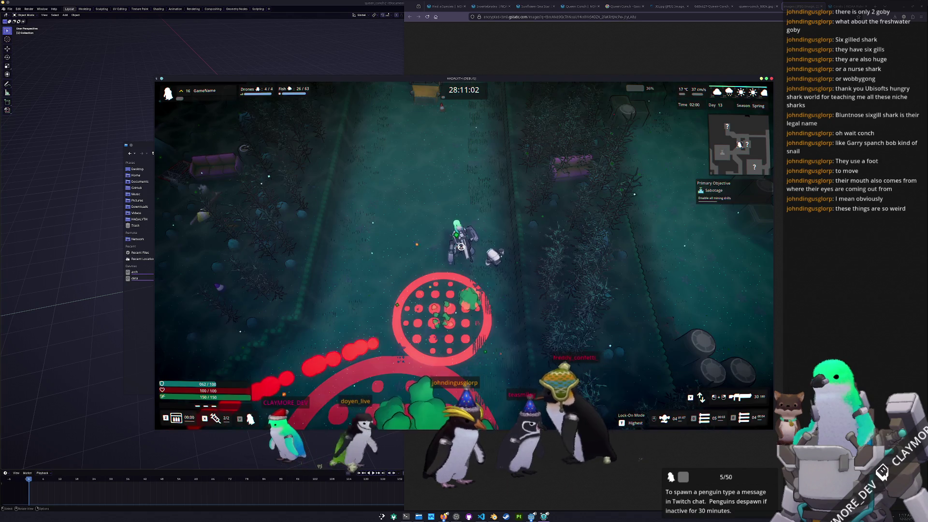
key(w)
key(a)
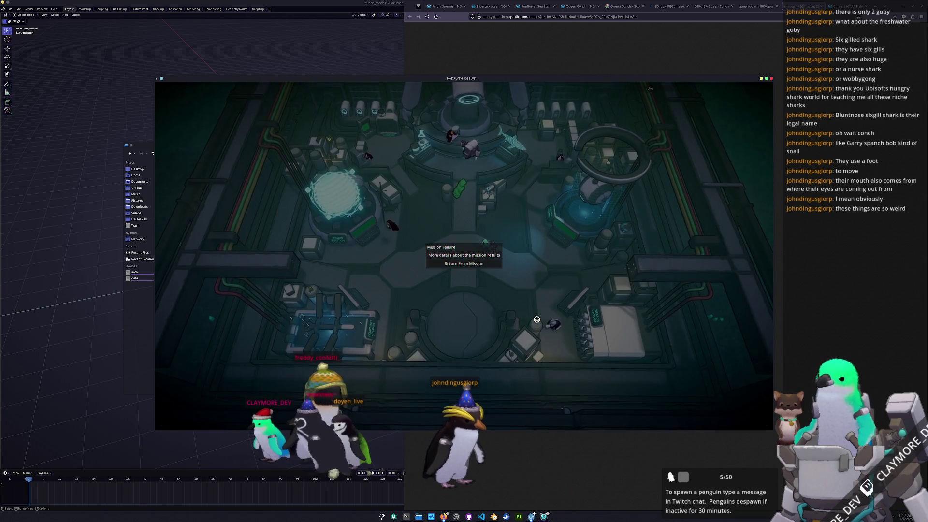
click(479, 262)
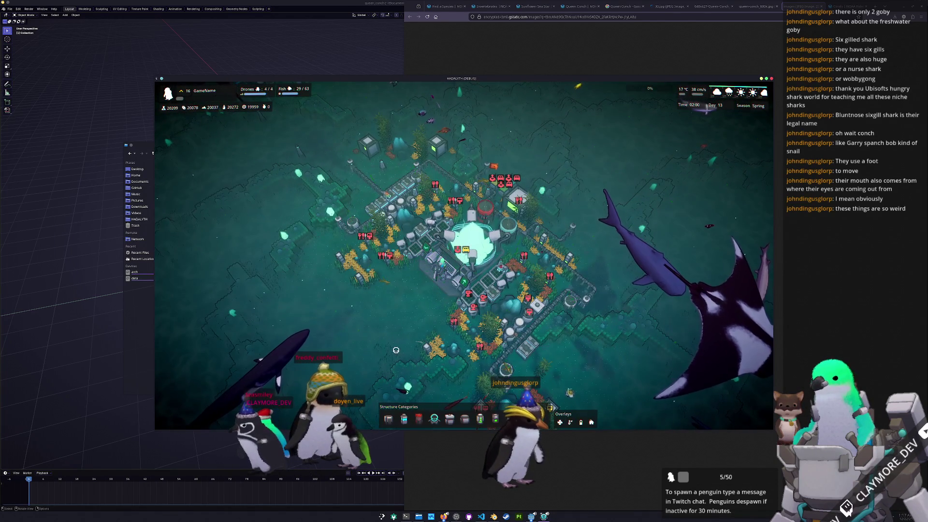
key(F1)
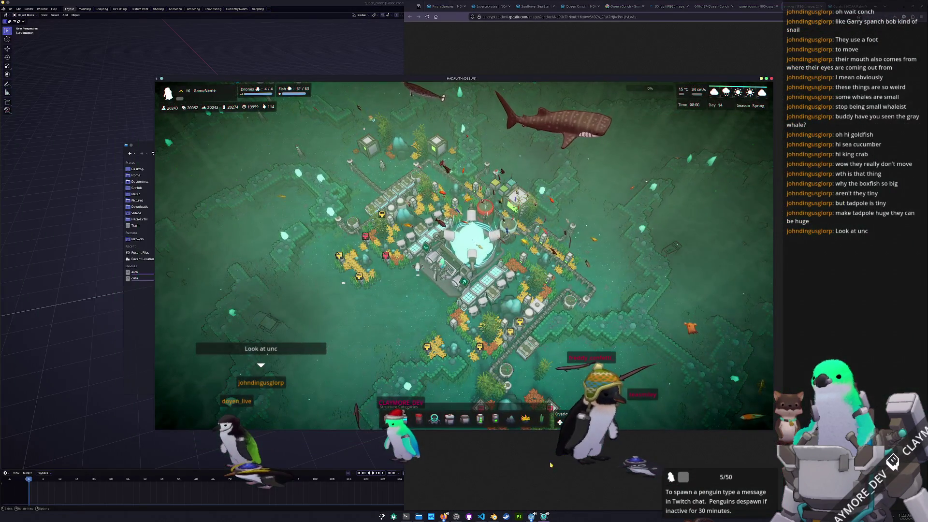
- After watching the underwater base, bring the browser with the conch photo to the front
click(551, 464)
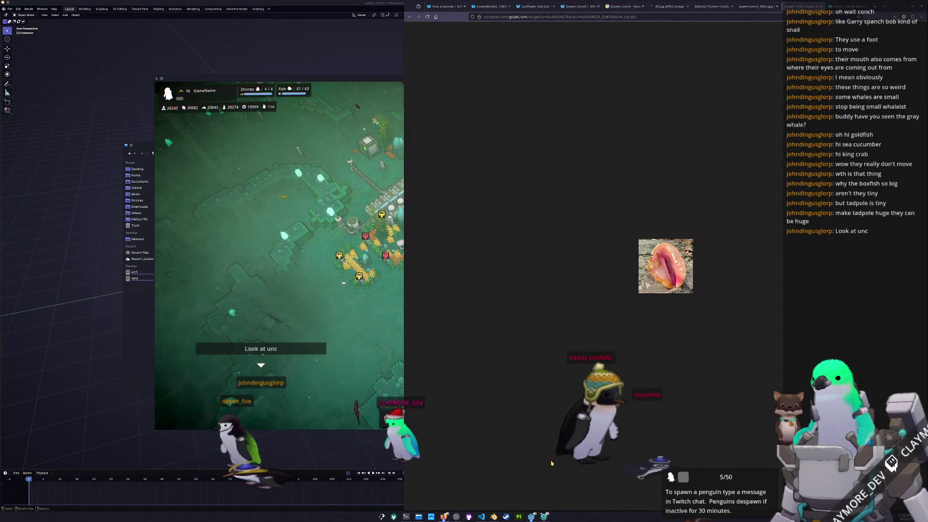
- Add a cube to the Blender scene via Shift+A and set Dolphin beside the viewport
click(343, 451)
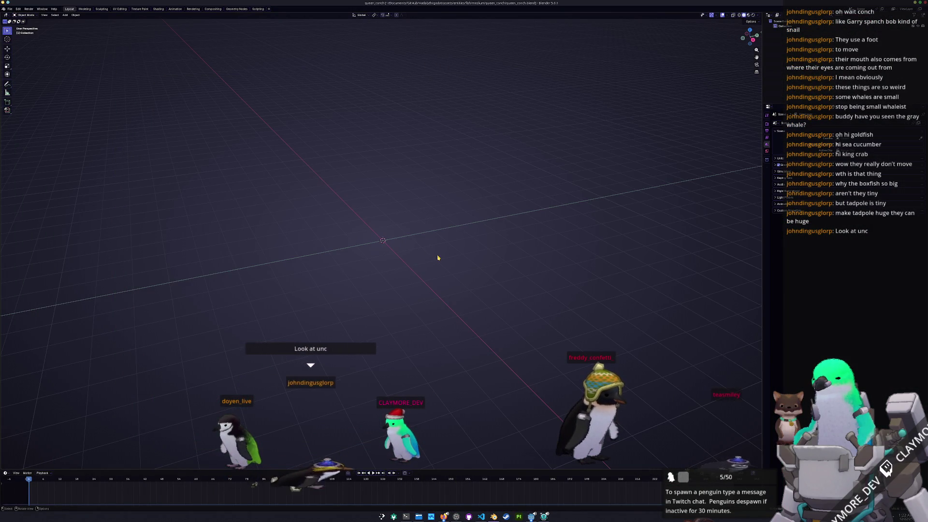
key(shift+a)
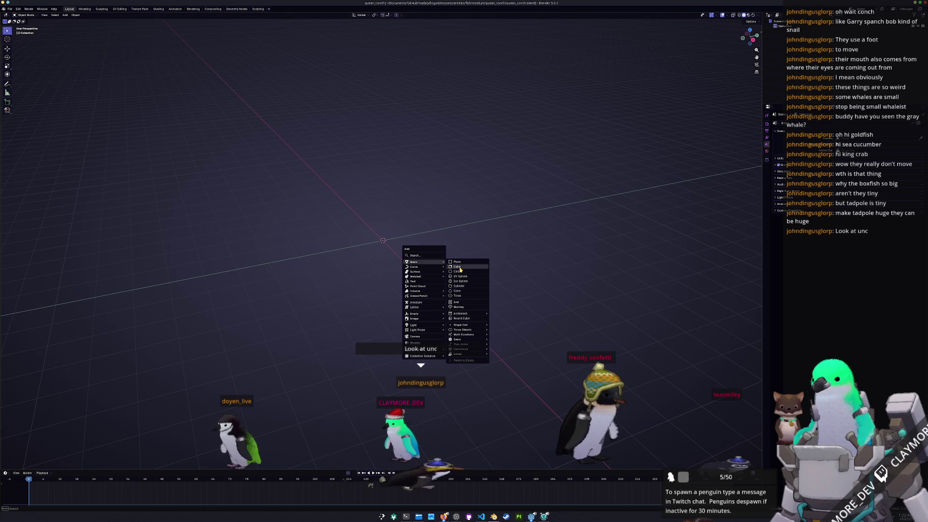
click(460, 268)
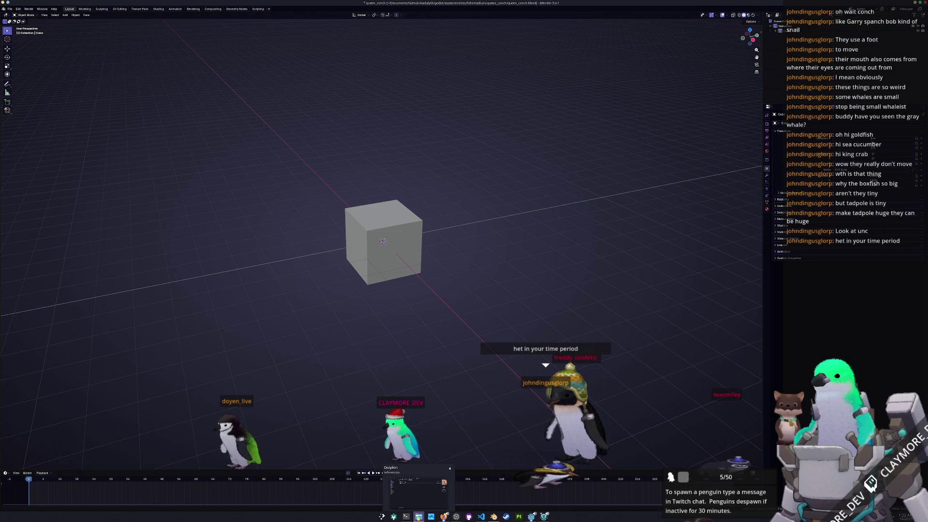
click(417, 485)
drag(314, 145, 642, 149)
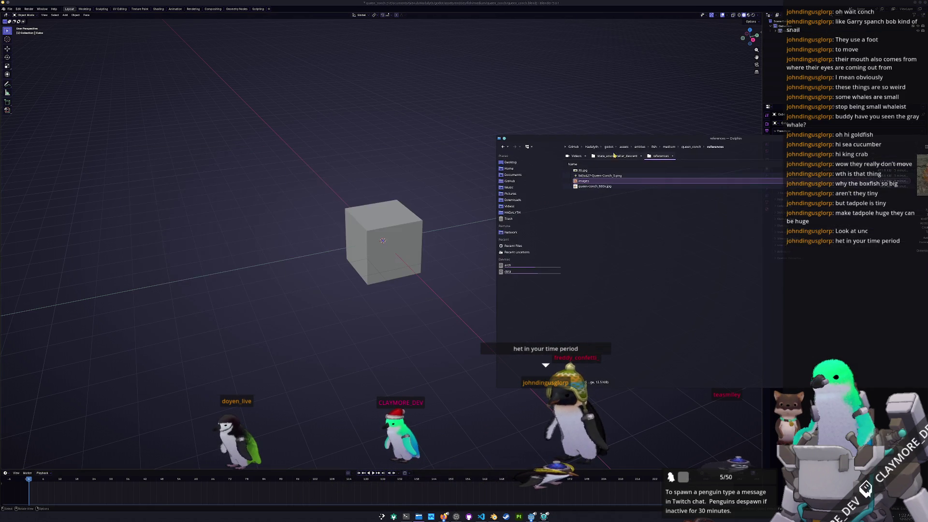
- Drag the four queen conch reference images from Dolphin into the viewport as reference pictures
drag(586, 176, 274, 138)
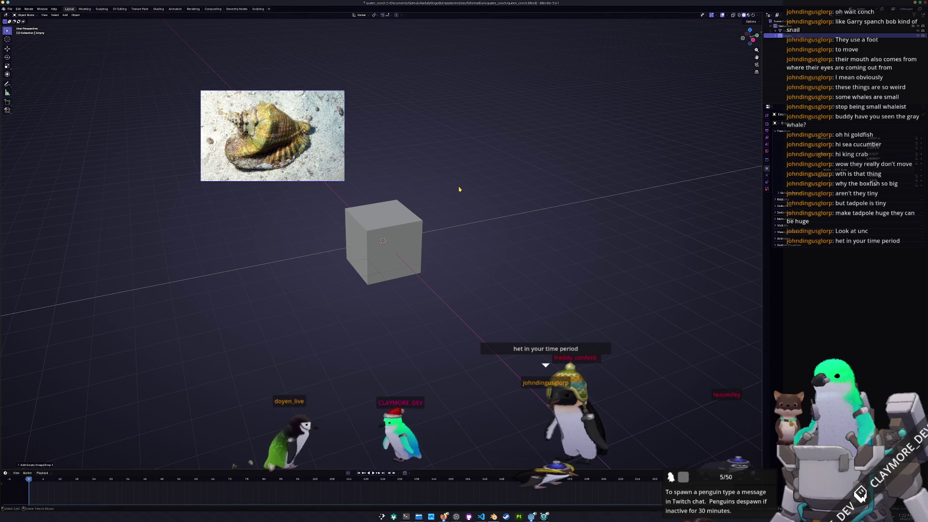
drag(595, 176, 417, 139)
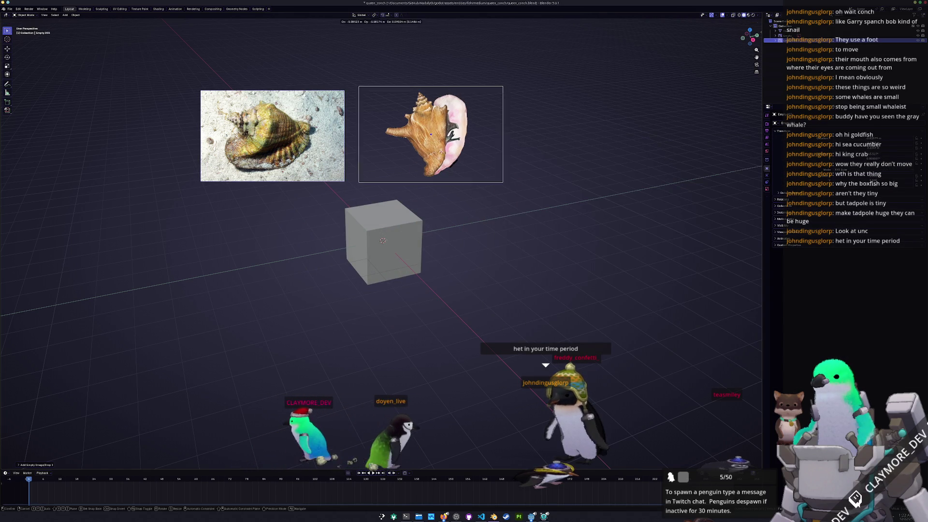
key(alt+Tab)
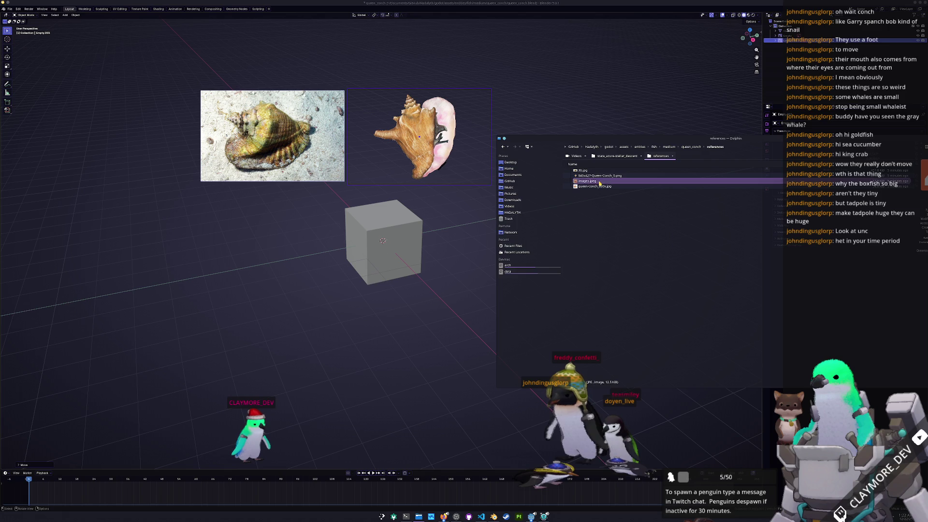
drag(599, 184, 341, 272)
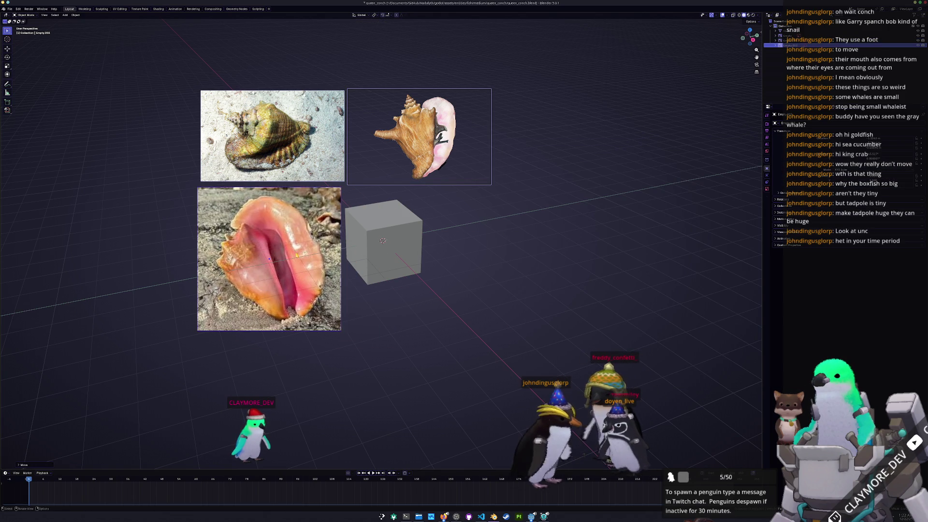
key(alt+Tab)
drag(601, 186, 461, 256)
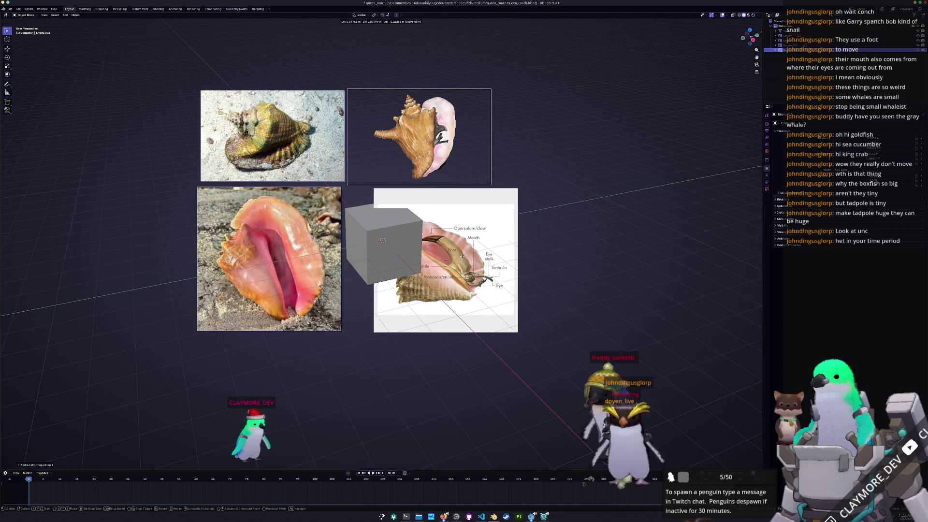
- Shift-select all four reference images and move them together with G beside the cube
click(566, 160)
shift+click(419, 139)
shift+click(272, 135)
shift+click(326, 282)
key(g)
click(326, 242)
shift+middle_drag(334, 238, 377, 268)
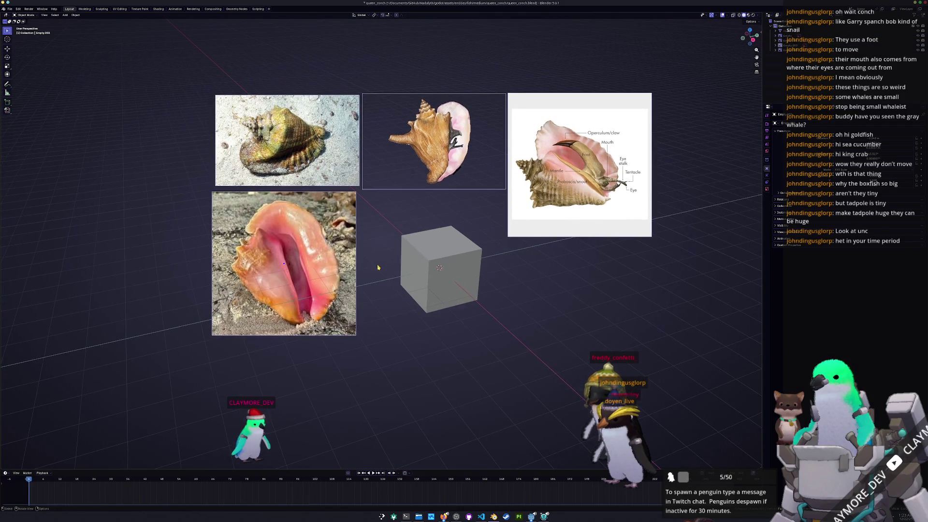
scroll(398, 246, up, 1)
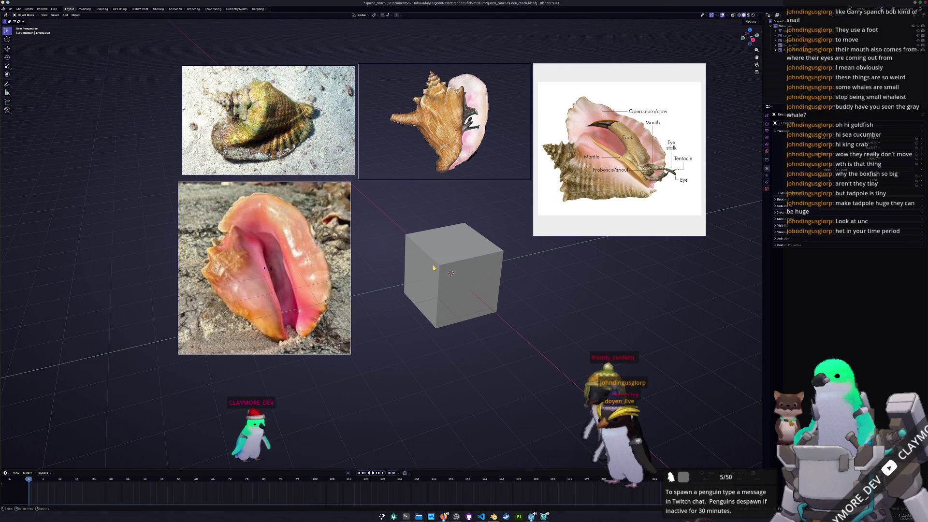
- Select the default cube and bring up its Delete confirmation
click(409, 248)
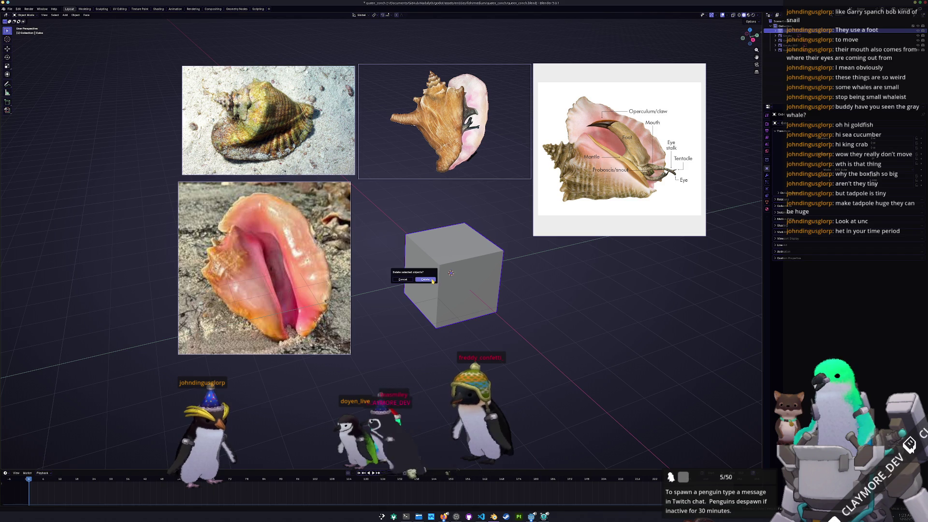
- Delete the cube and add a Single Vert mesh, facing it from Front view
click(432, 279)
key(shift+a)
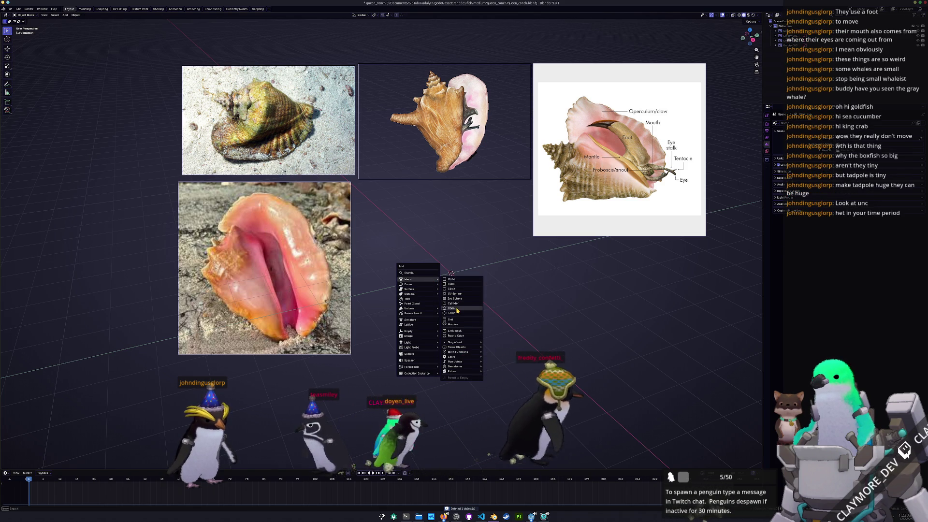
click(497, 339)
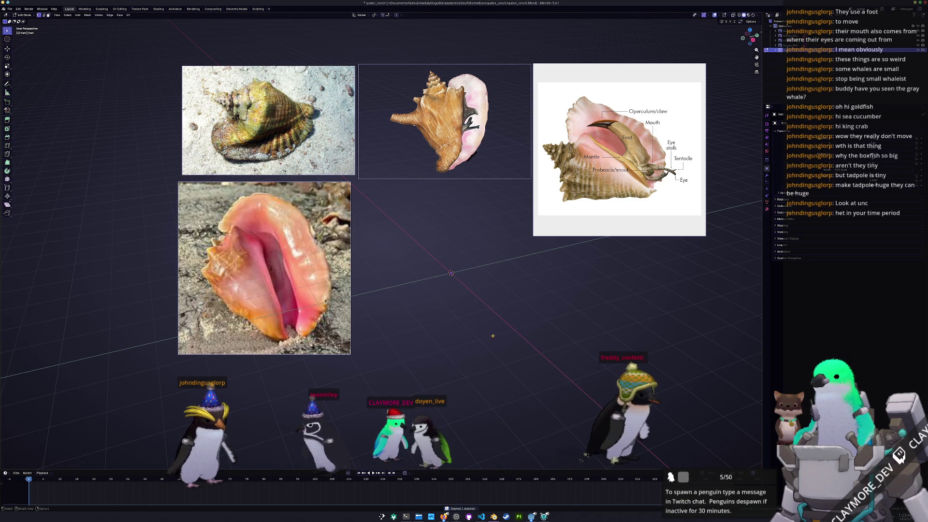
scroll(449, 314, up, 3)
middle_drag(449, 315, 469, 274)
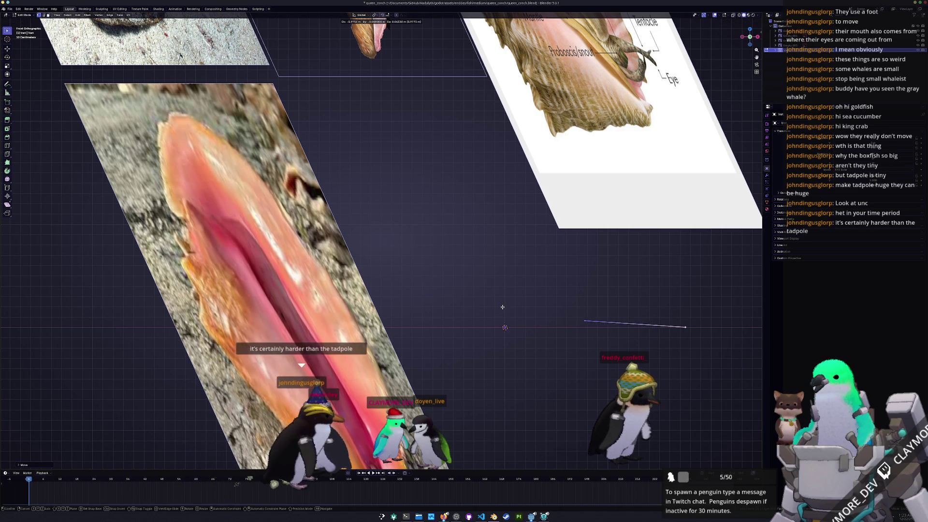
- Extrude the vertex repeatedly into a hooked chain of connected edges
click(502, 306)
key(e)
click(475, 265)
key(e)
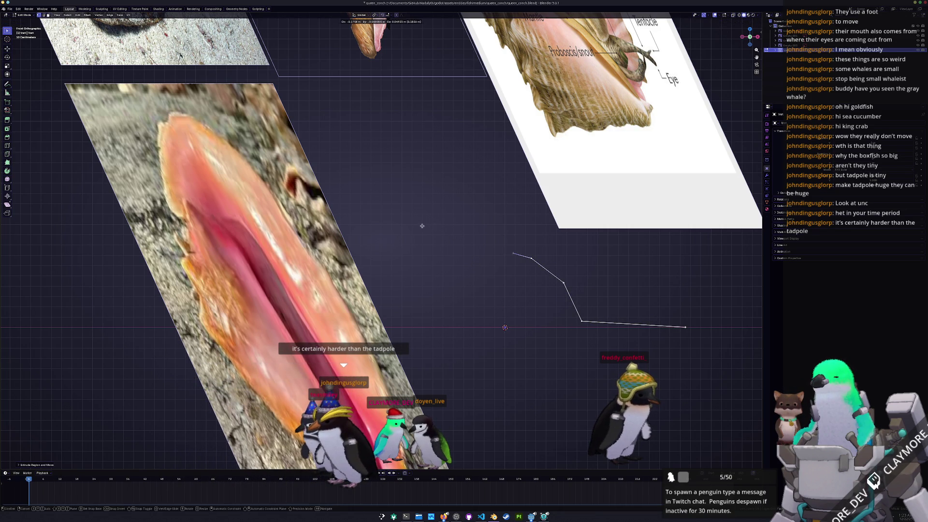
click(361, 235)
key(e)
click(542, 282)
key(e)
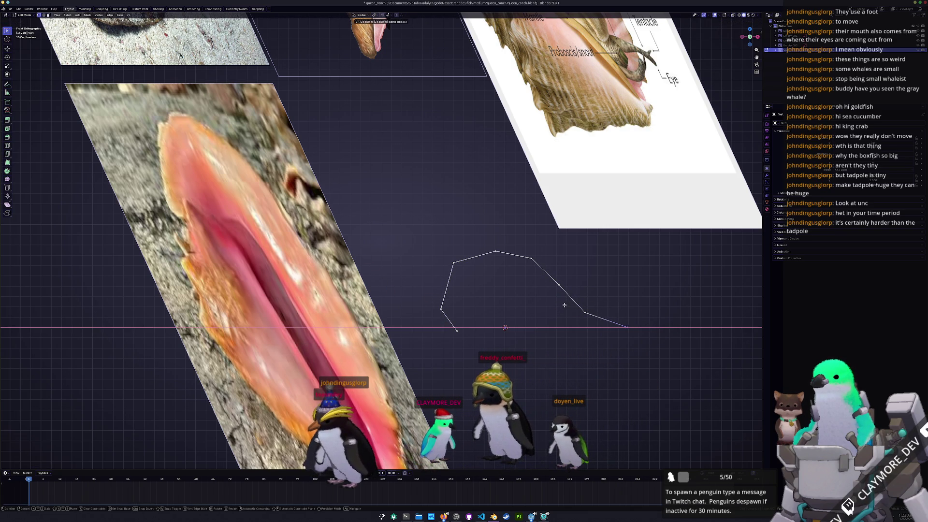
- Begin extruding the vertex line along the global X axis, checking it in perspective
middle_drag(564, 305, 589, 298)
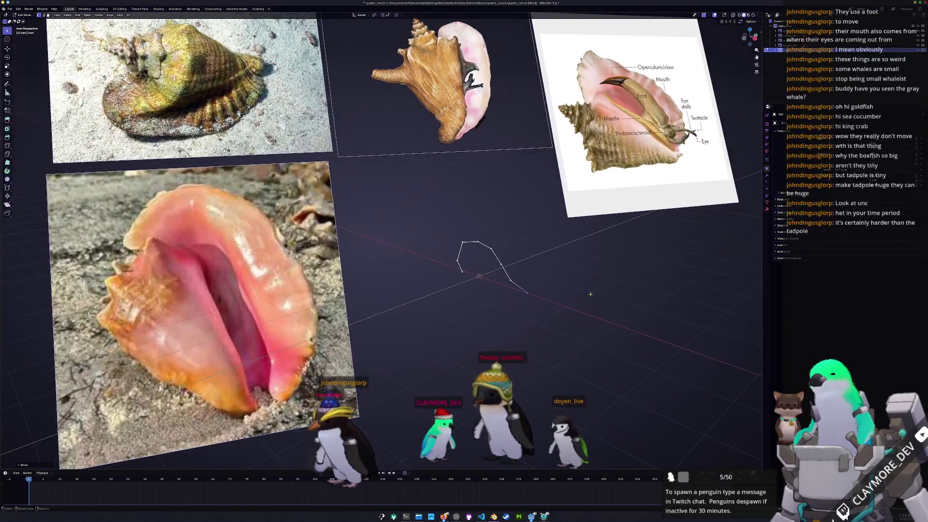
middle_drag(525, 259, 530, 269)
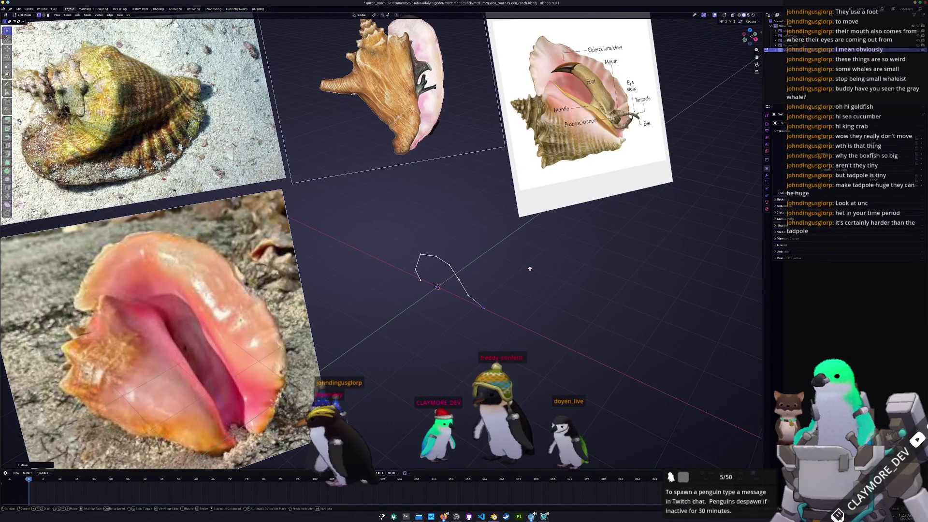
key(x)
key(x)
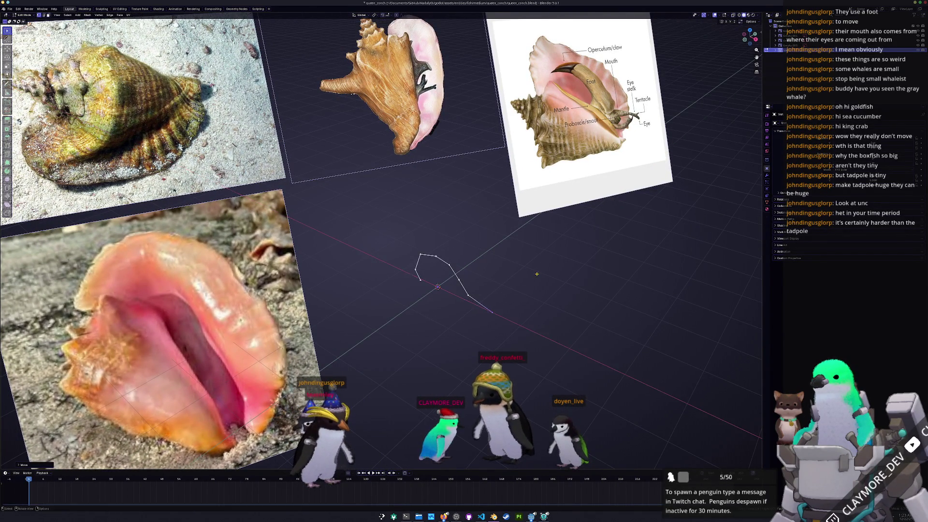
middle_drag(537, 275, 496, 278)
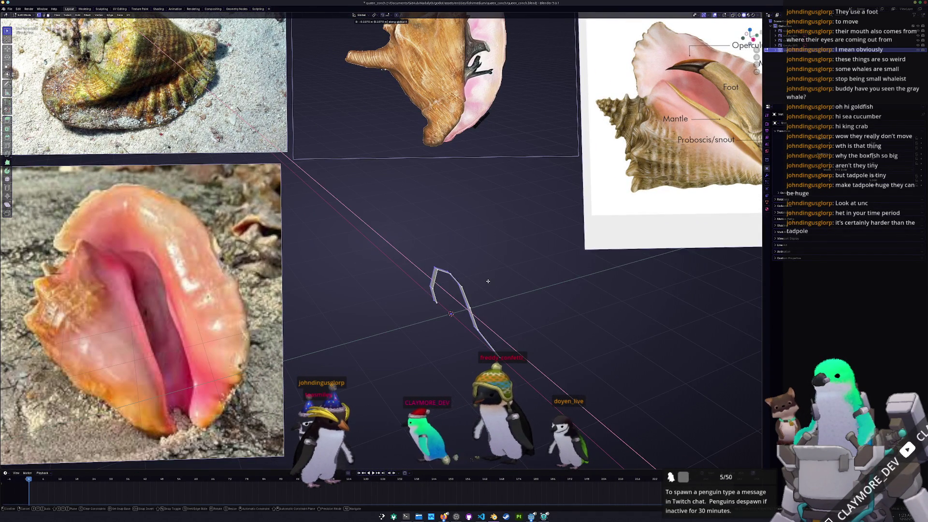
- Extrude the curved line into a ribbon of faces and scale its shape
click(479, 285)
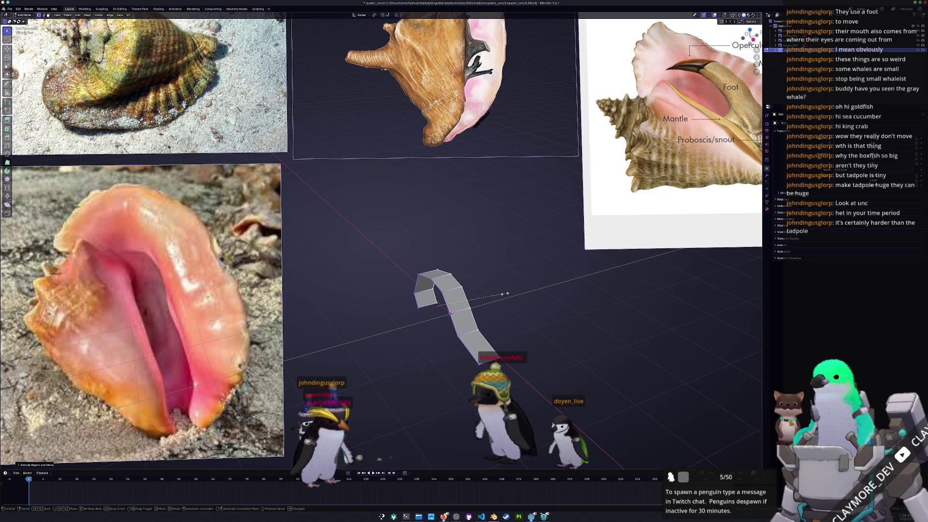
key(shift+z)
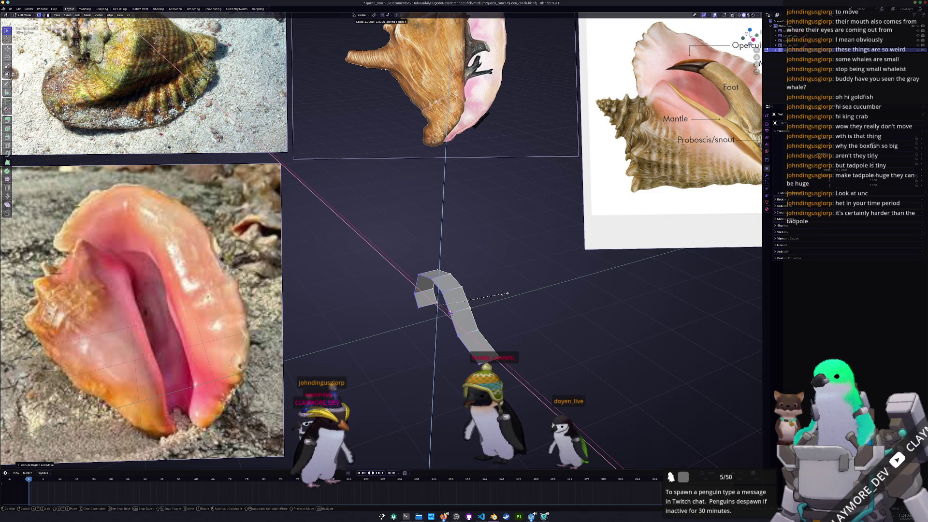
click(528, 292)
middle_drag(528, 292, 442, 302)
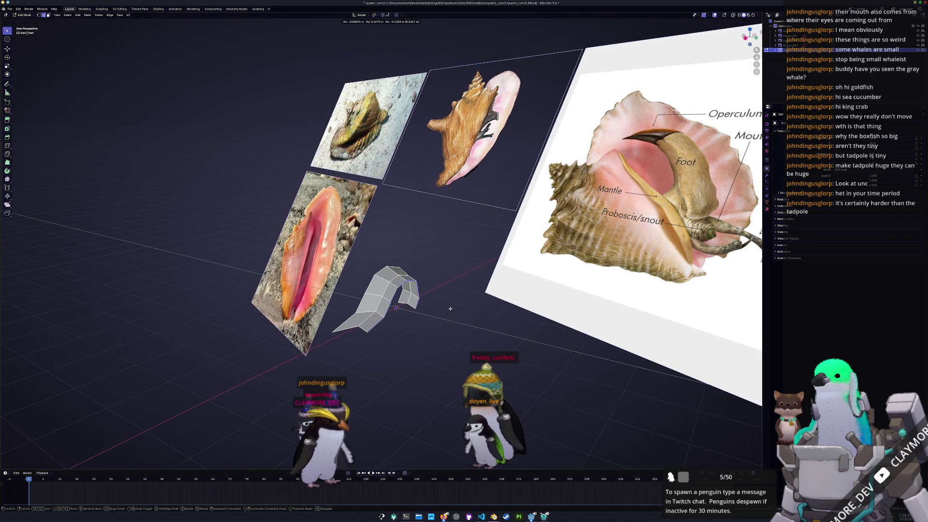
- Extrude the ribbon's edge along a global axis, then again vertically along Z
key(g)
key(y)
click(495, 309)
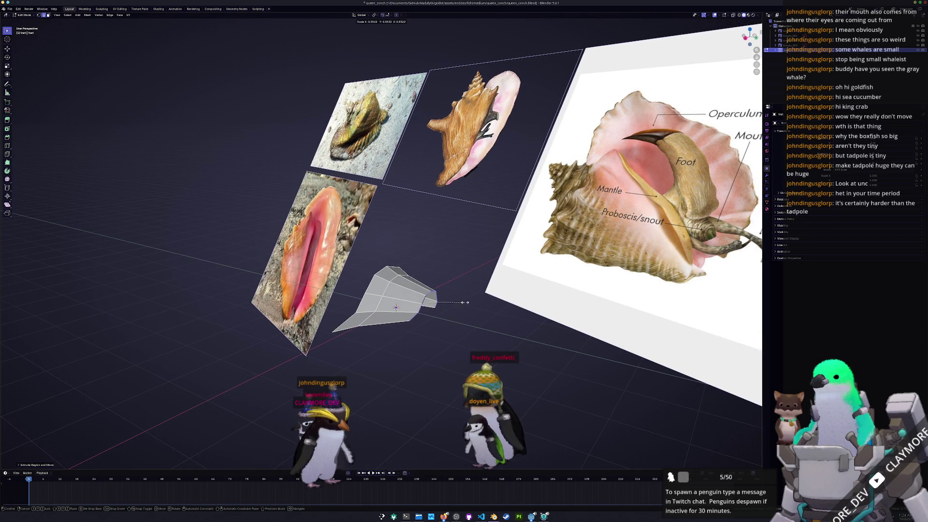
mouse_move(465, 301)
middle_down()
mouse_move(479, 297)
mouse_move(444, 302)
mouse_move(487, 303)
mouse_move(446, 309)
middle_up()
key(g)
key(z)
click(479, 297)
- Extrude the strip's end edge once more and widen it into a flared taper
key(g)
key(z)
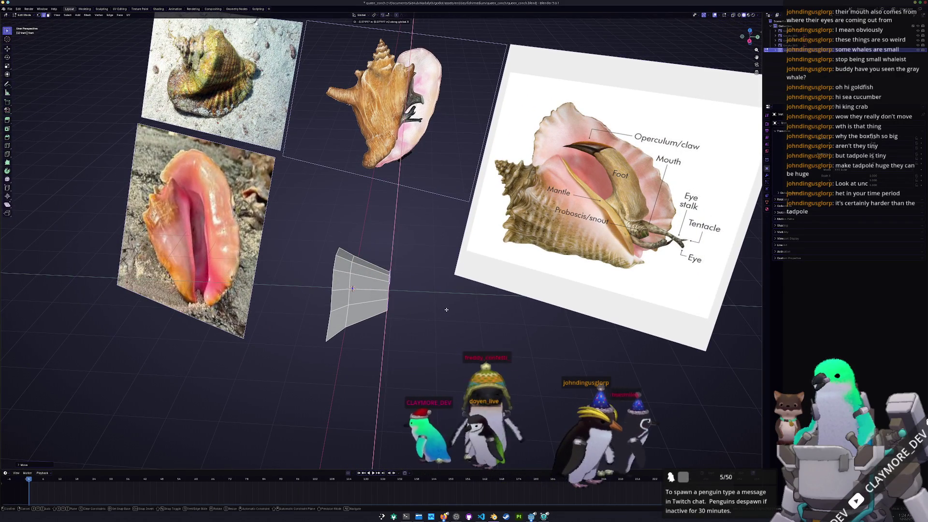
key(x)
click(459, 295)
key(s)
click(459, 295)
scroll(442, 319, up, 2)
- From Top view, move the strip's right edge a negative distance inward along X
key(KP_7)
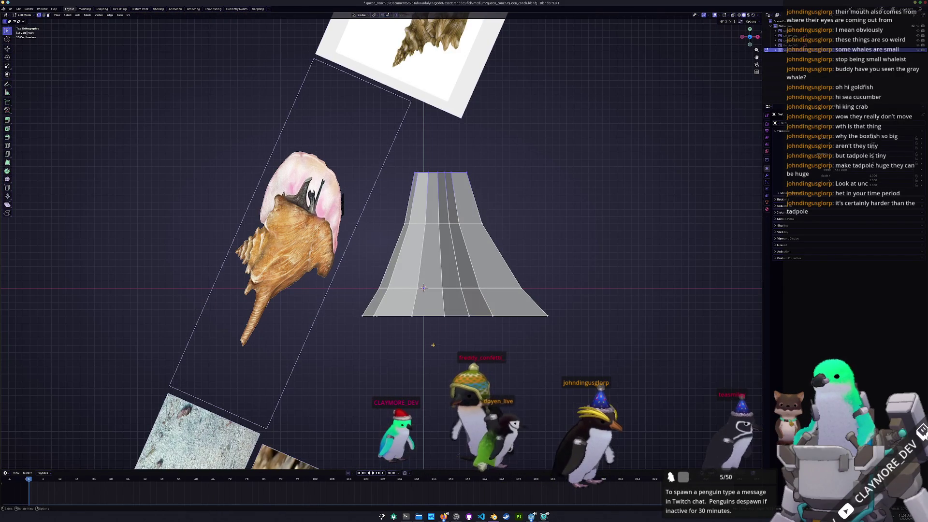
right_click(483, 222)
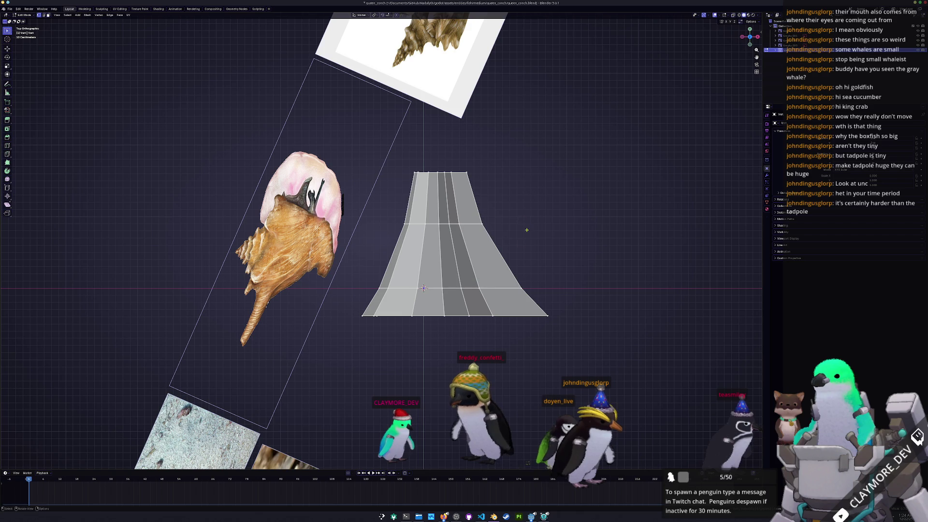
key(g)
key(x)
key(x)
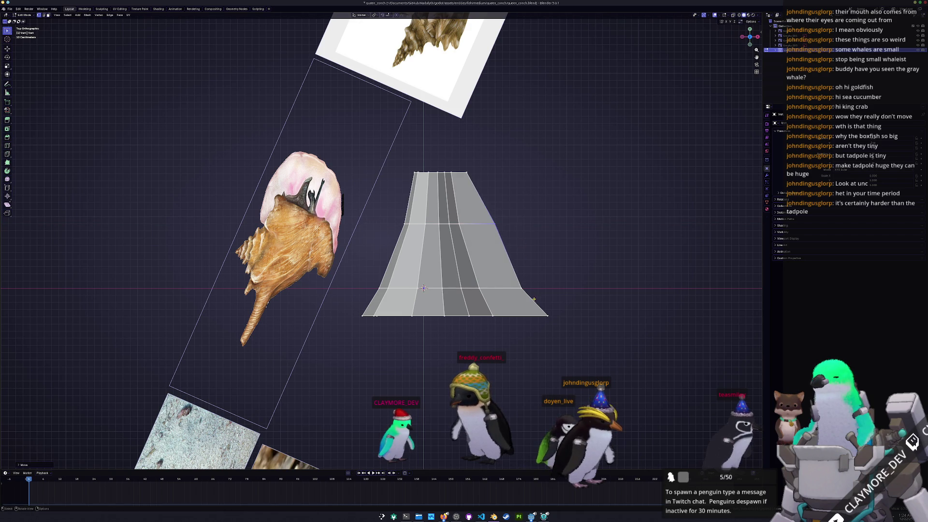
key(Escape)
key(g)
key(x)
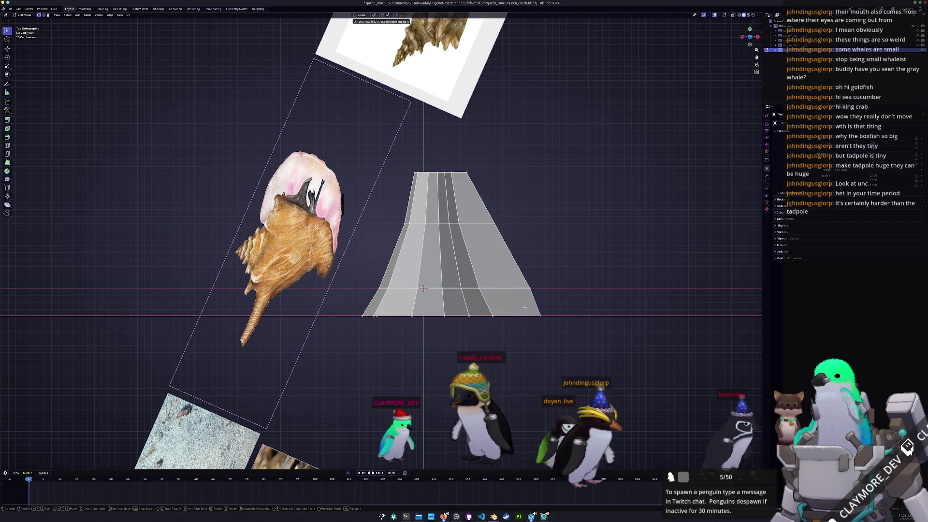
click(522, 308)
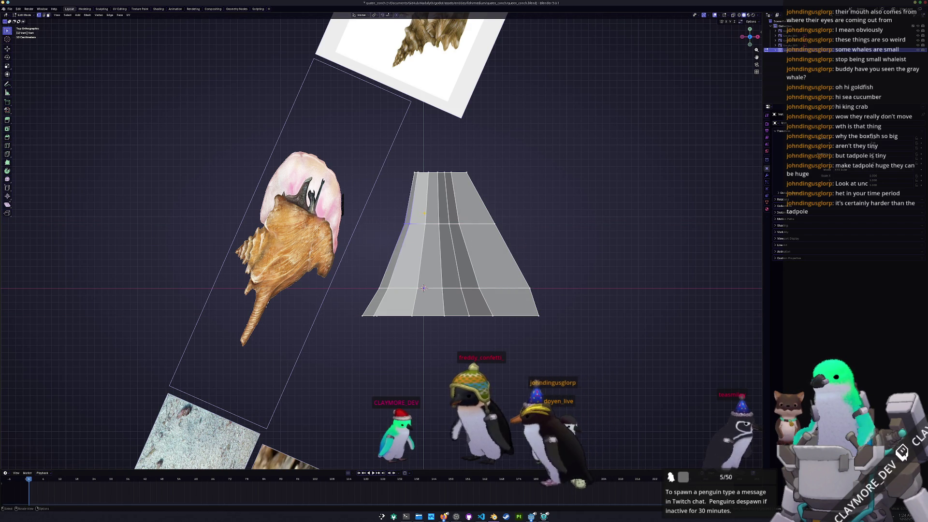
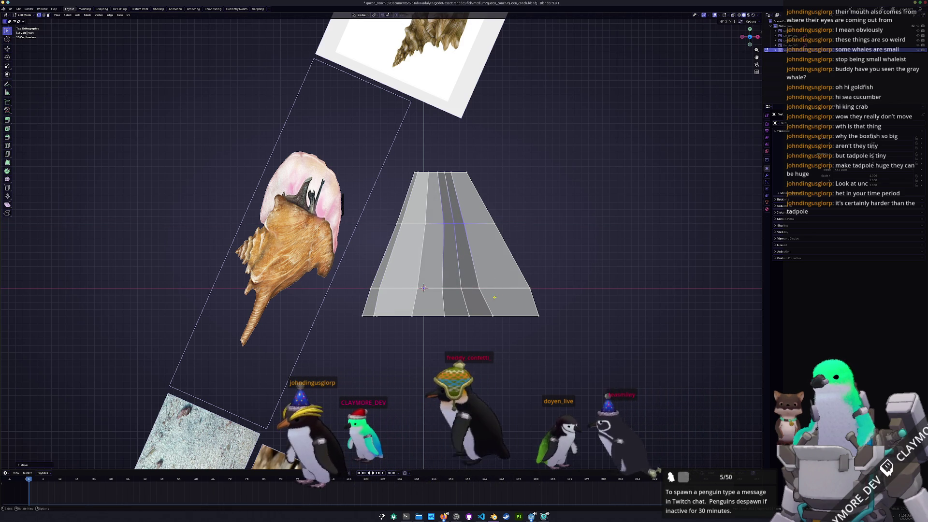
- Adjust the selection along the X axis and line the mesh up in orthographic side view
key(g)
key(x)
middle_drag(440, 271, 444, 272)
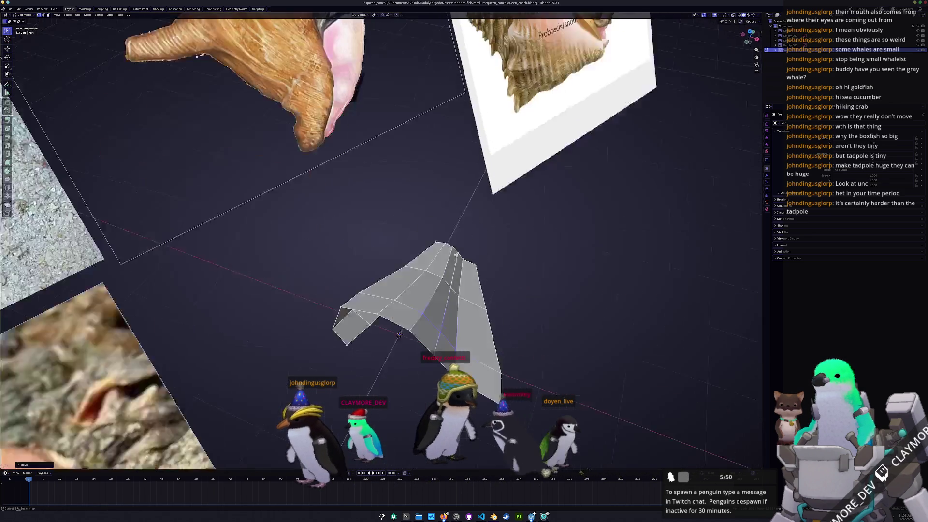
key(KP_1)
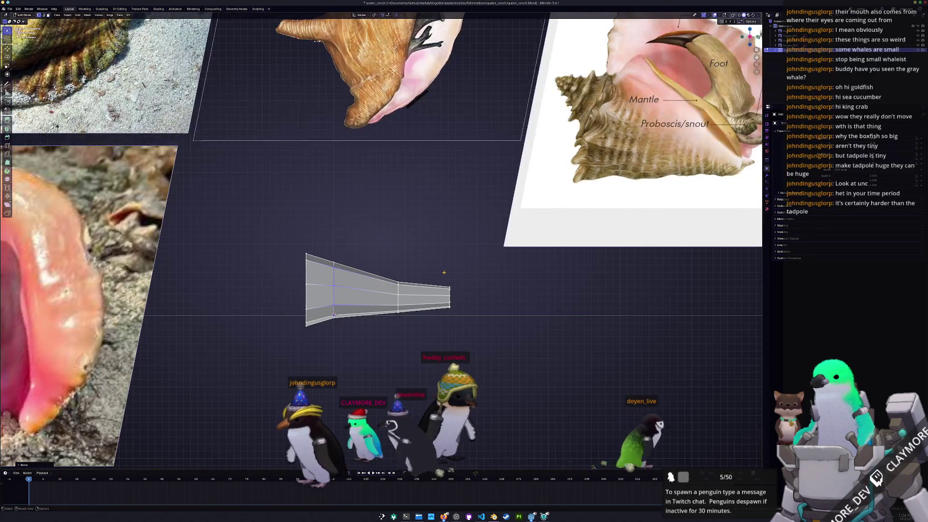
scroll(380, 254, up, 3)
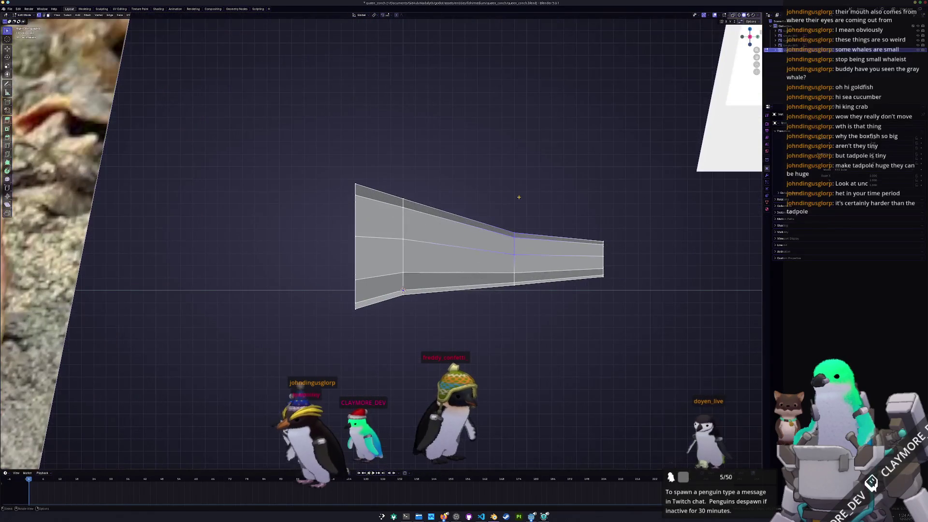
- Raise the middle edge loop along Z, then view the whole shell in Object Mode
key(g)
key(z)
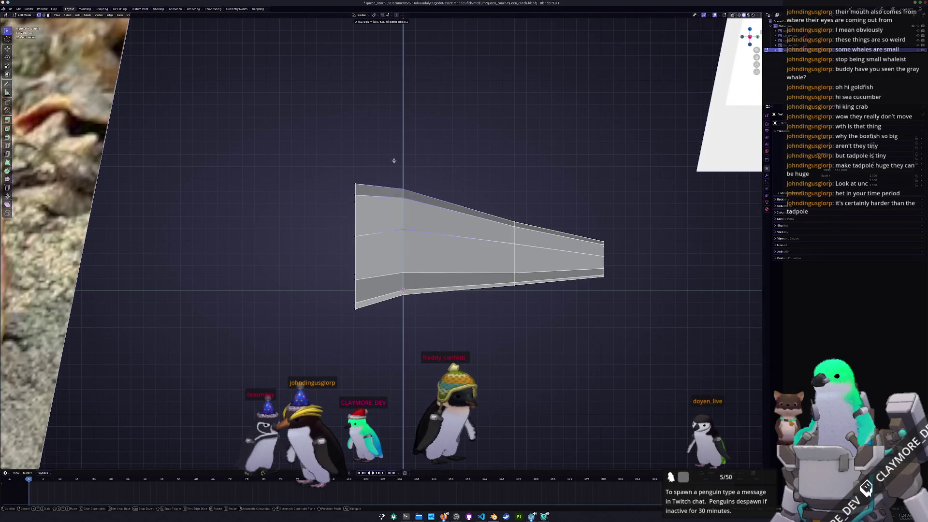
click(393, 166)
key(Tab)
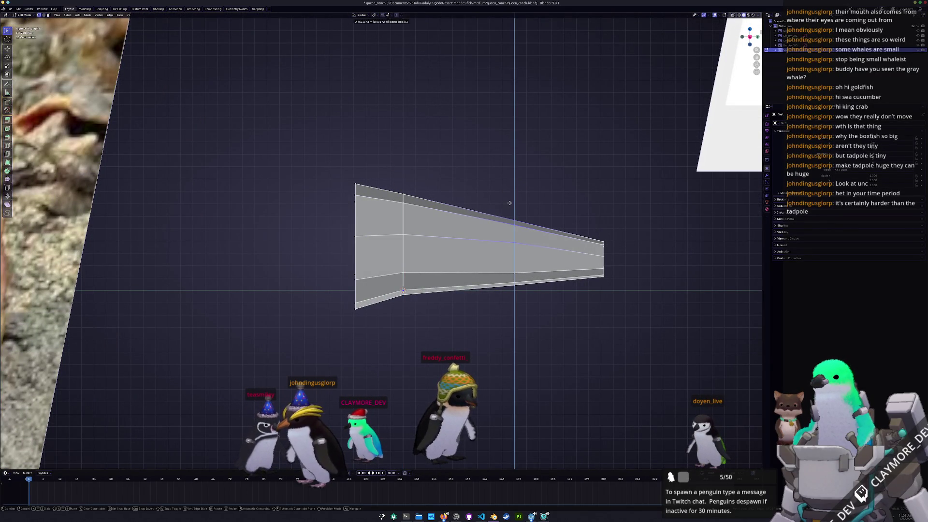
scroll(625, 269, down, 3)
mouse_move(625, 269)
middle_down()
mouse_move(387, 260)
mouse_move(364, 277)
middle_up()
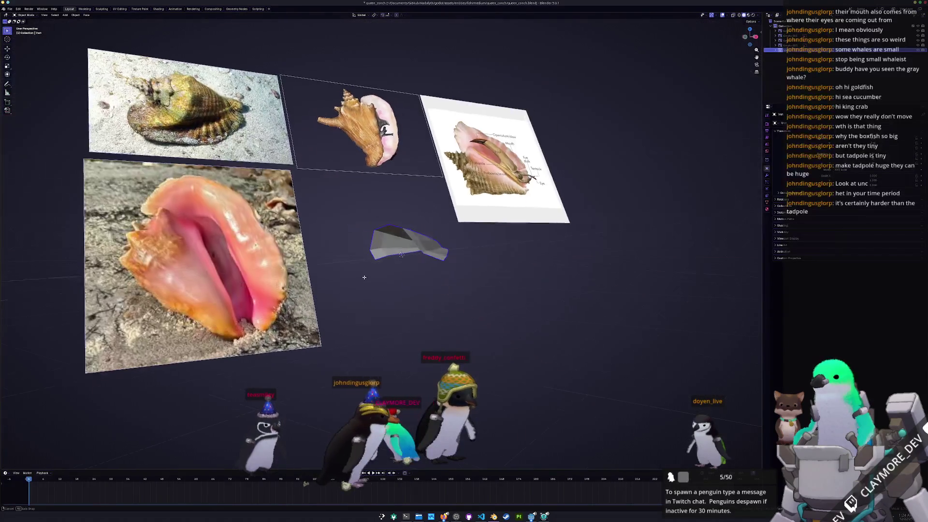
- Scale the shell mesh in Edit Mode and bring the wide end into a head-on view
key(Tab)
scroll(396, 285, up, 2)
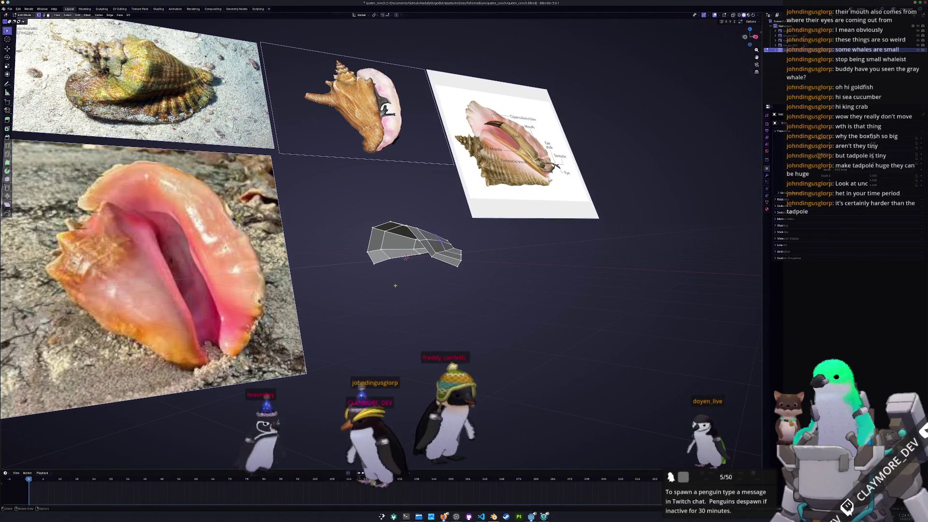
click(462, 299)
mouse_move(461, 300)
middle_down()
mouse_move(429, 301)
mouse_move(432, 320)
mouse_move(375, 279)
mouse_move(290, 293)
middle_up()
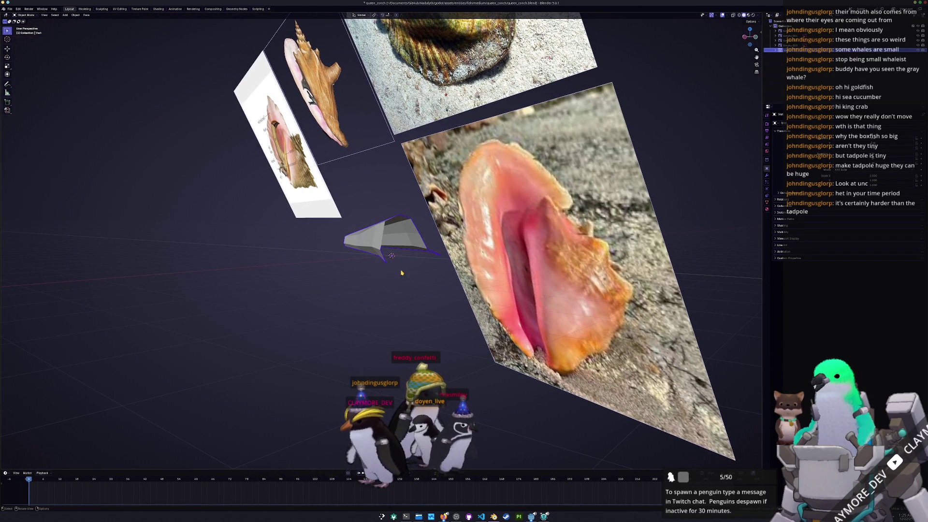
middle_drag(410, 268, 343, 282)
scroll(343, 281, down, 1)
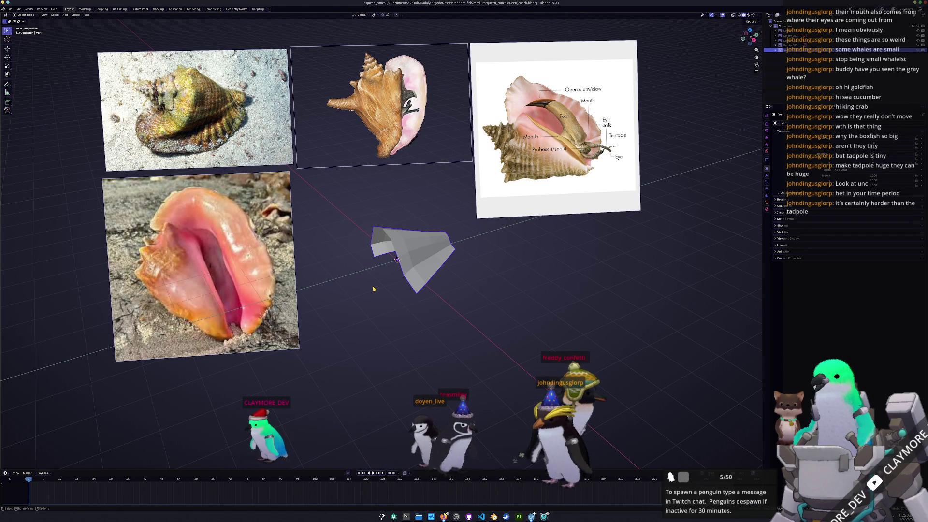
scroll(381, 247, up, 2)
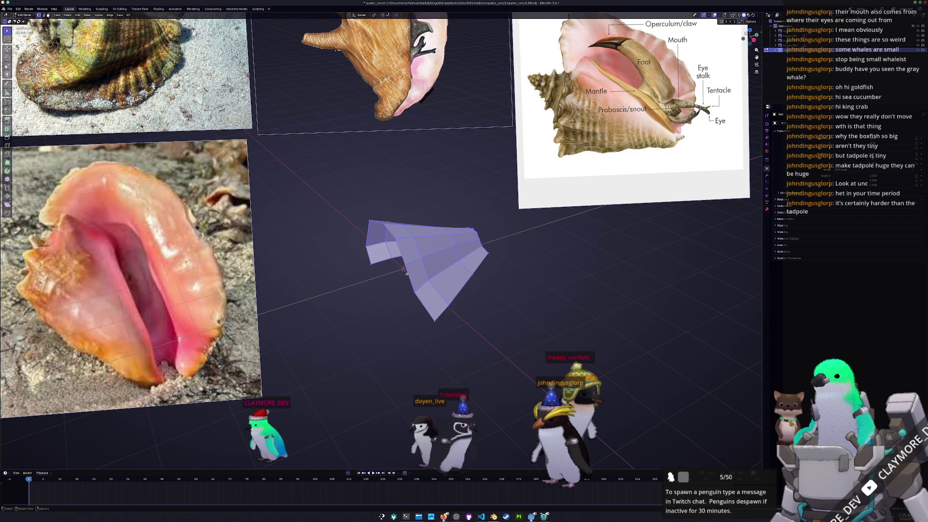
scroll(382, 246, down, 2)
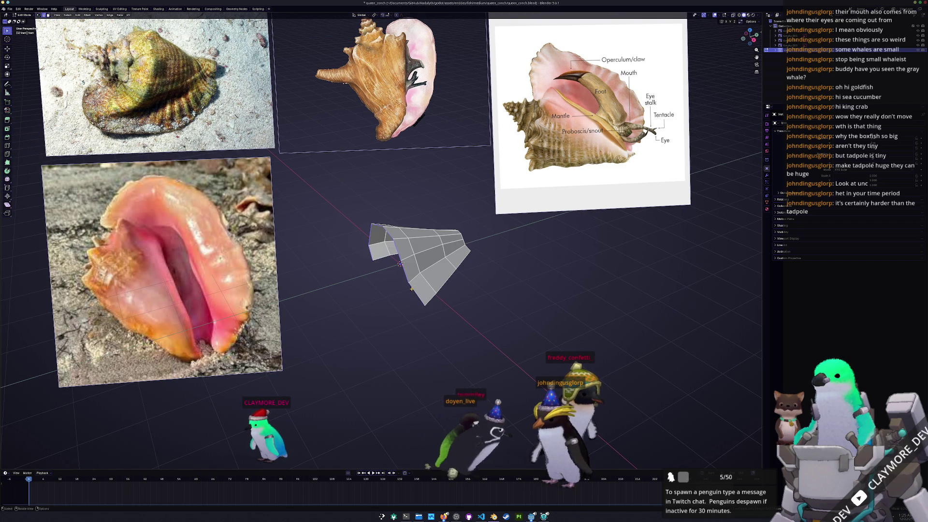
scroll(382, 246, up, 2)
- Extrude a new end ring, rotate it, shift it along Y and spread it wider along Y
key(r)
key(y)
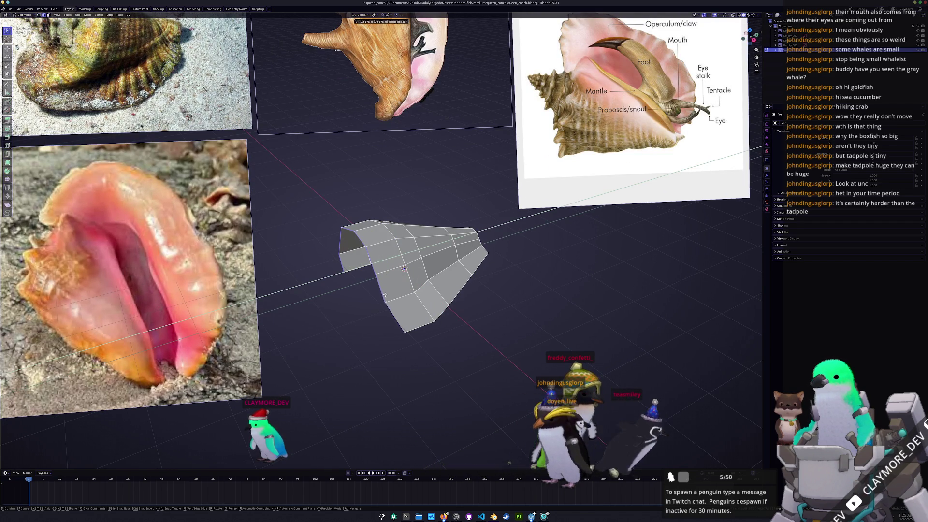
key(Escape)
scroll(396, 260, down, 2)
key(g)
key(y)
key(Escape)
scroll(445, 271, up, 1)
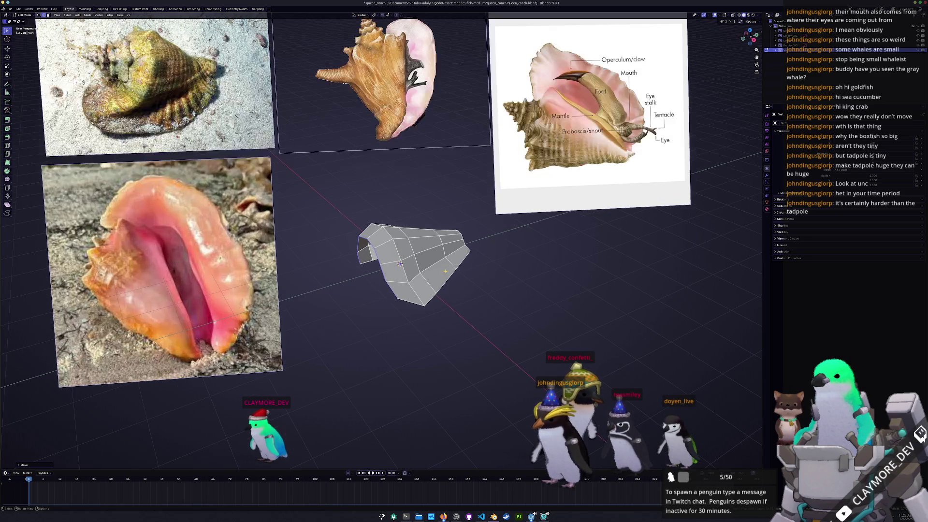
key(s)
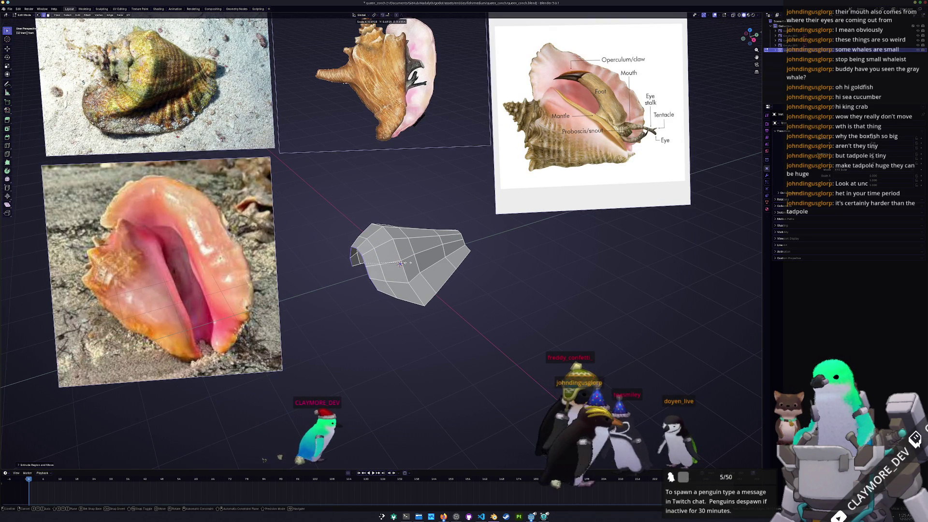
key(y)
- Extrude further rings from the wide end and begin pulling the last one along X
key(e)
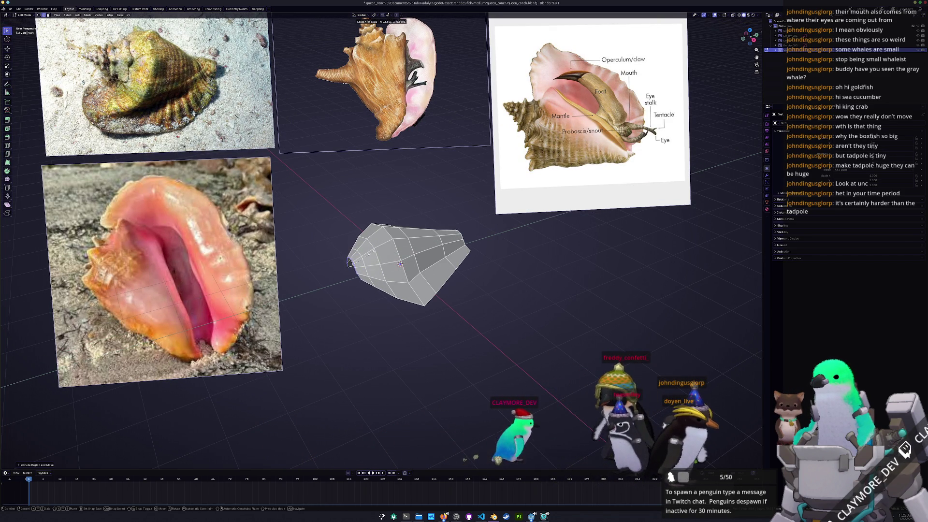
click(399, 264)
shift+middle_drag(399, 263, 436, 257)
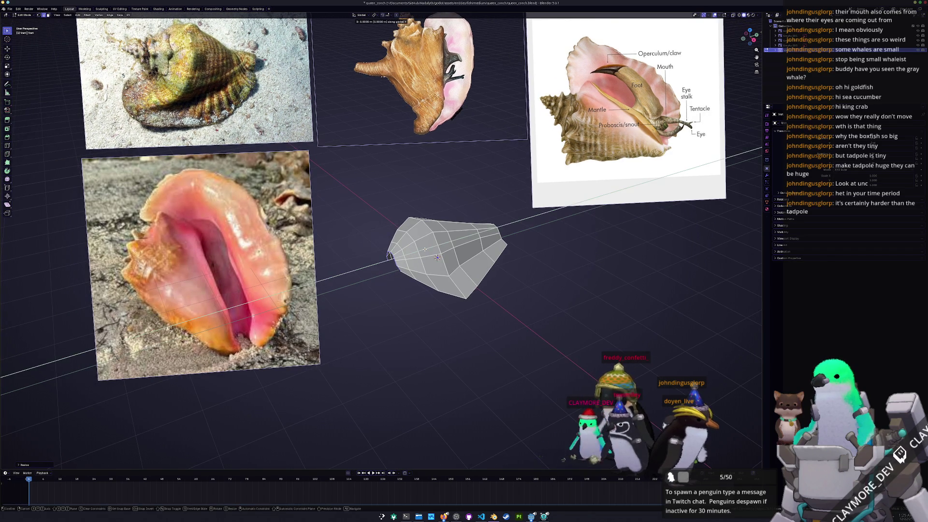
click(438, 256)
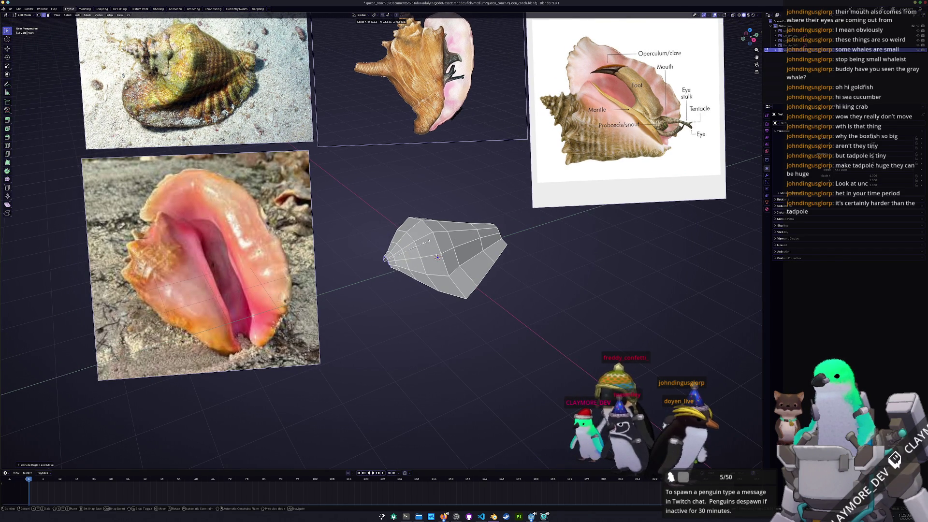
mouse_move(437, 257)
middle_down()
mouse_move(492, 270)
mouse_move(487, 256)
middle_up()
scroll(491, 271, up, 3)
key(e)
key(x)
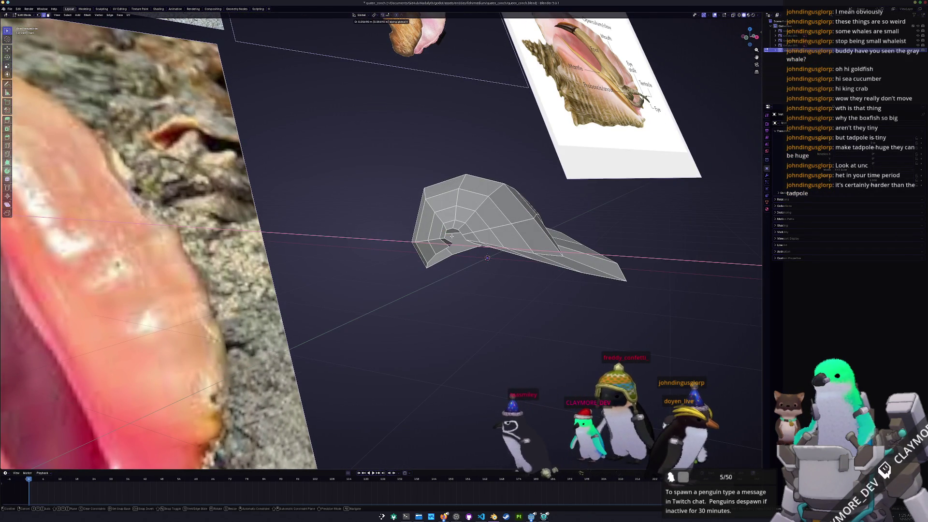
- Settle the geometry's X position and bring up the sidebar with the LoopTools operations
click(488, 256)
middle_drag(487, 257, 561, 278)
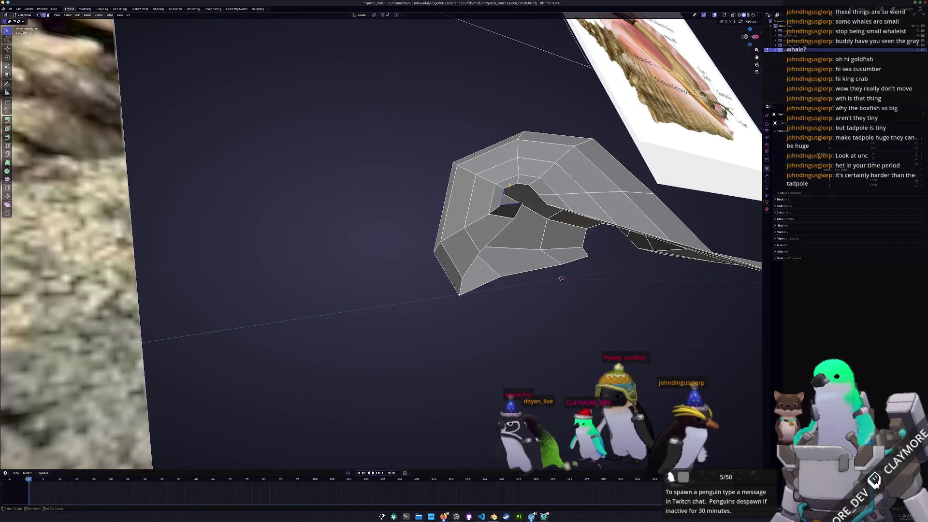
middle_drag(533, 190, 686, 72)
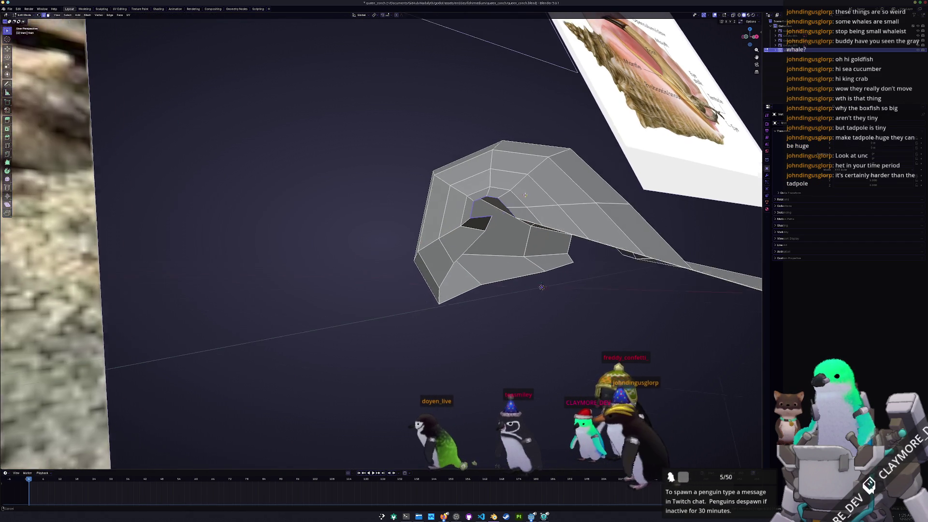
key(n)
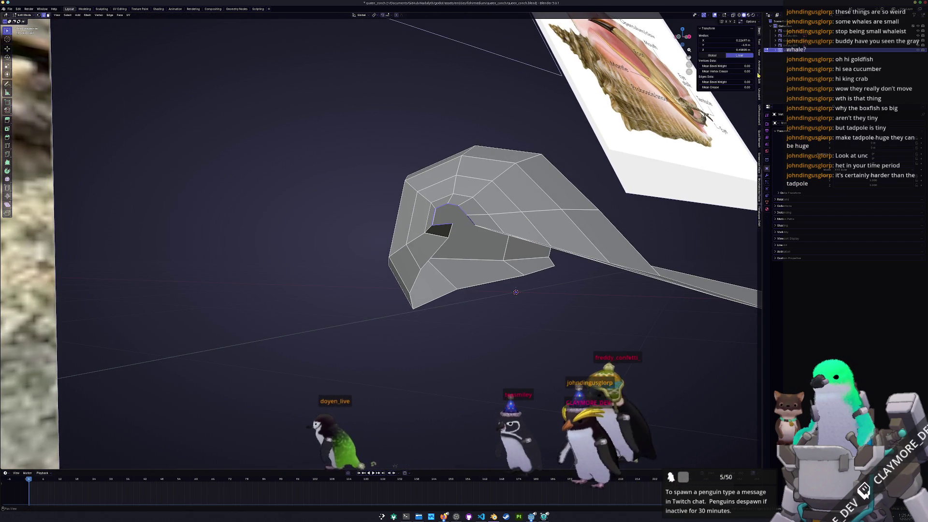
click(758, 79)
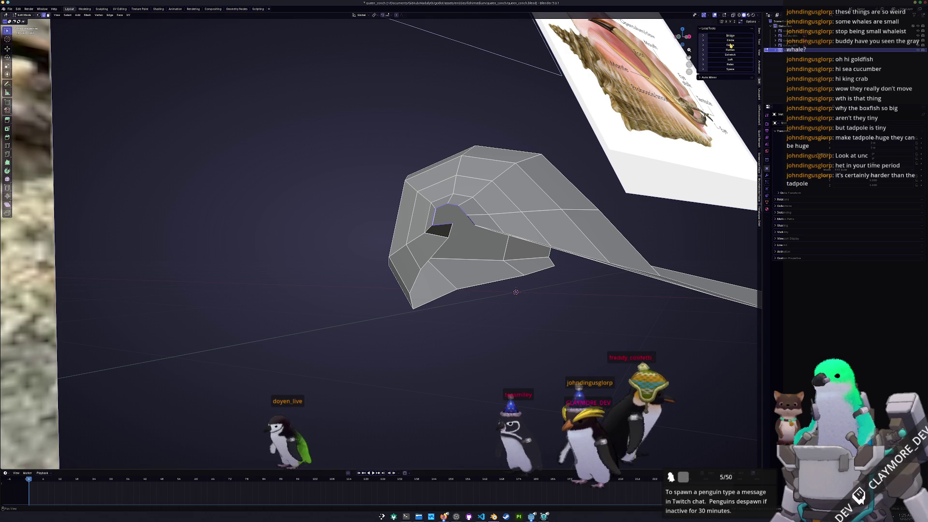
- Rotate the selected edge loop and resize the loop around the shell's opening
middle_drag(508, 275, 464, 240)
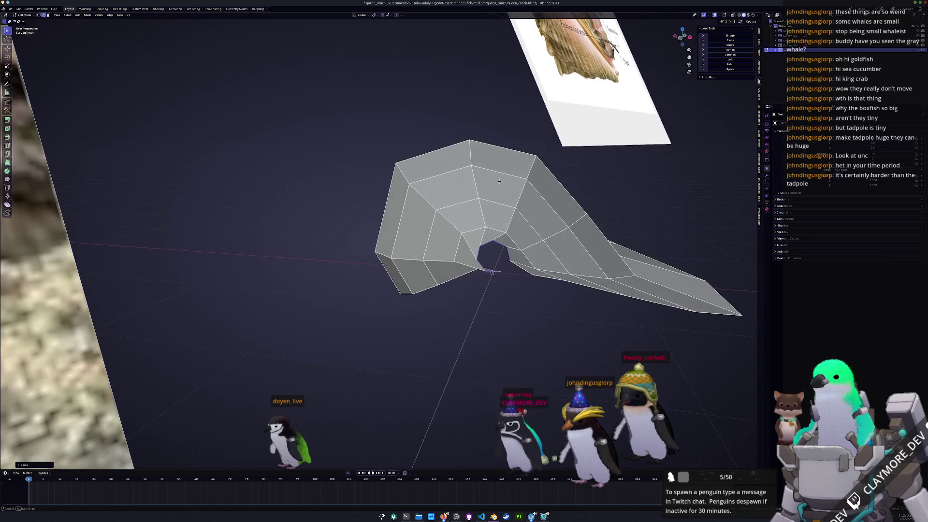
key(r)
click(550, 219)
mouse_move(550, 219)
middle_down()
mouse_move(504, 218)
mouse_move(449, 239)
middle_up()
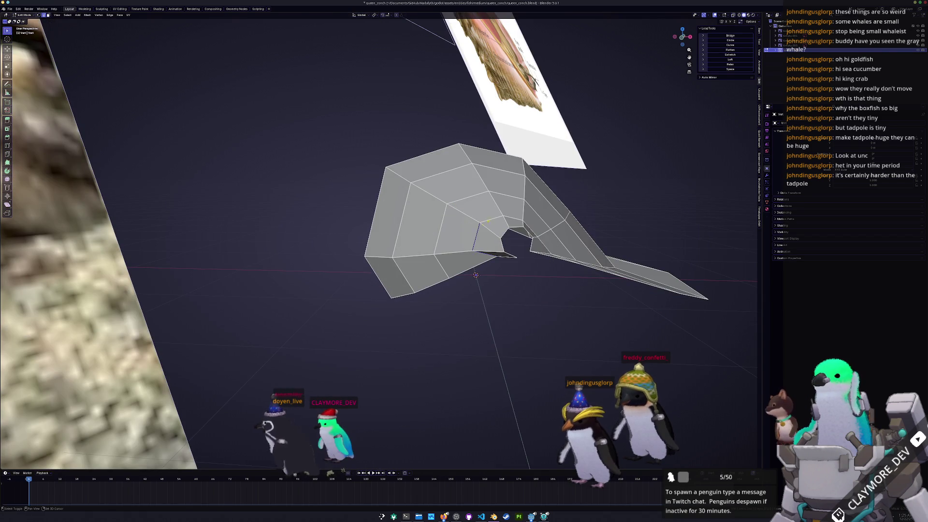
middle_drag(476, 275, 519, 286)
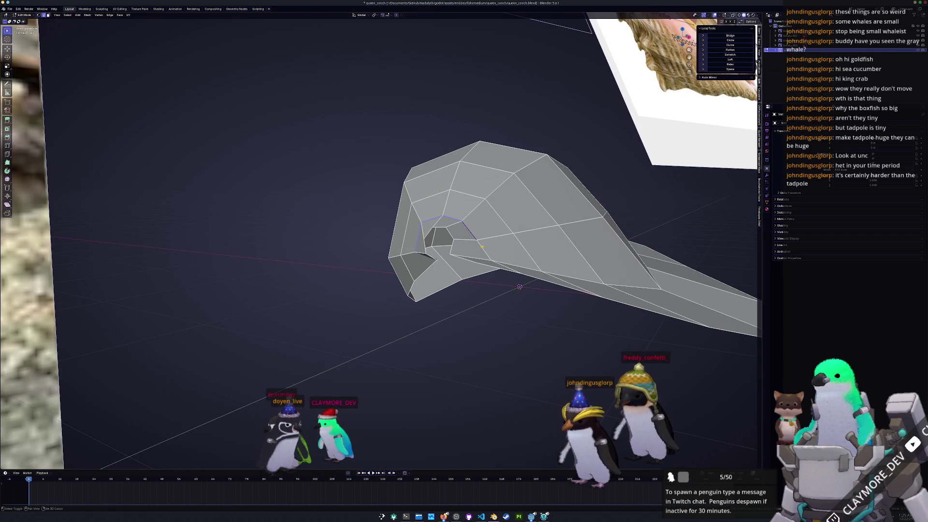
middle_drag(482, 247, 475, 247)
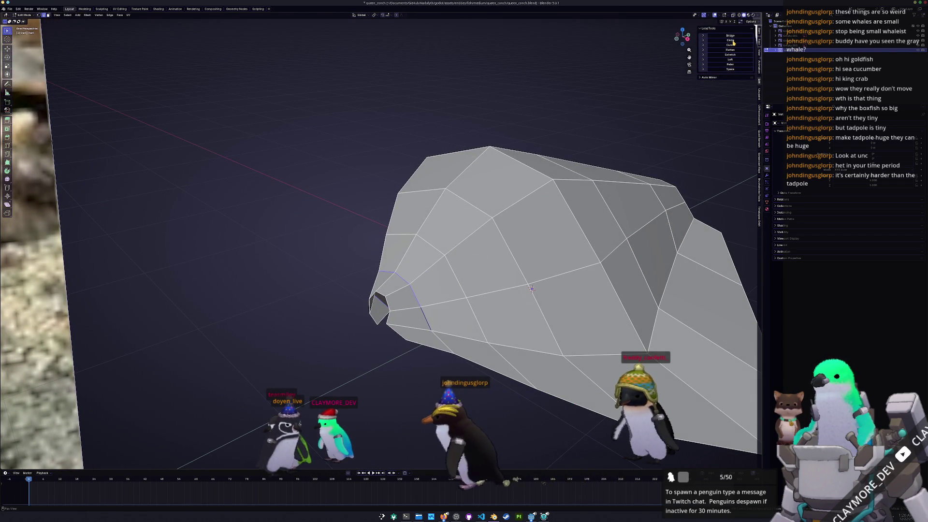
middle_drag(532, 288, 500, 267)
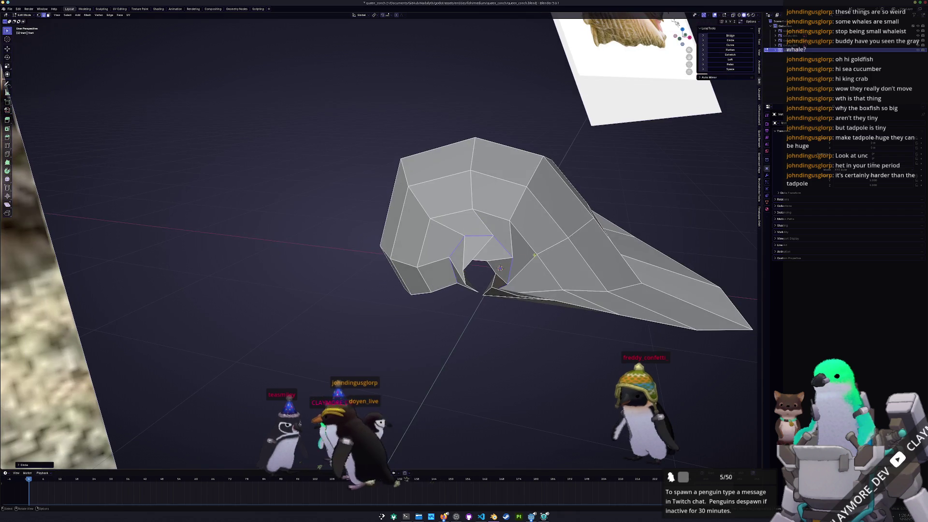
key(s)
click(544, 193)
- Slide the selected geometry along X so the shell returns to a compact tapered form
middle_drag(543, 194, 728, 287)
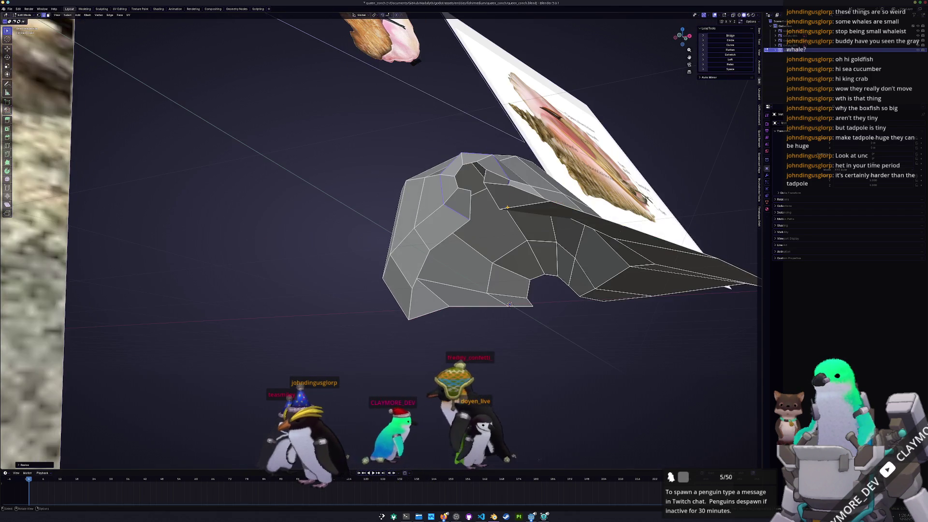
key(g)
key(x)
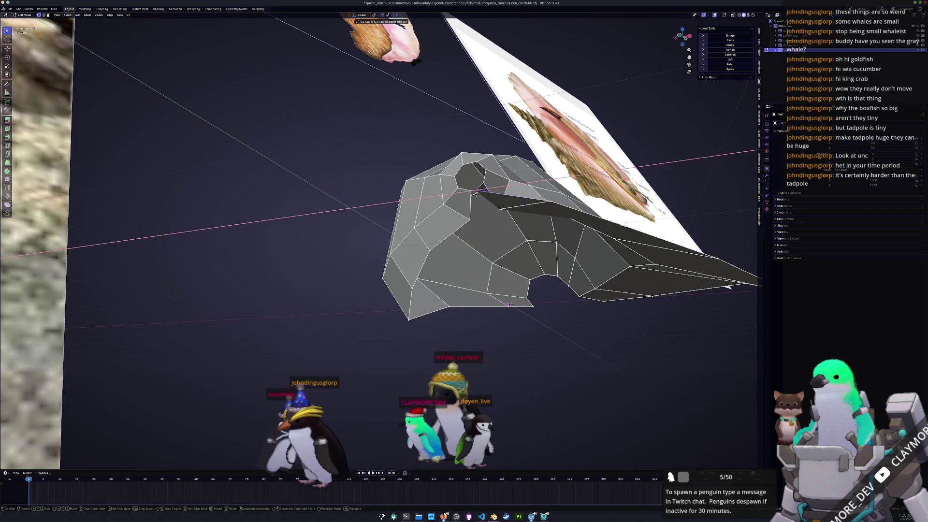
click(510, 304)
mouse_move(509, 303)
middle_down()
mouse_move(536, 321)
mouse_move(456, 253)
middle_up()
scroll(536, 321, up, 4)
scroll(535, 321, down, 5)
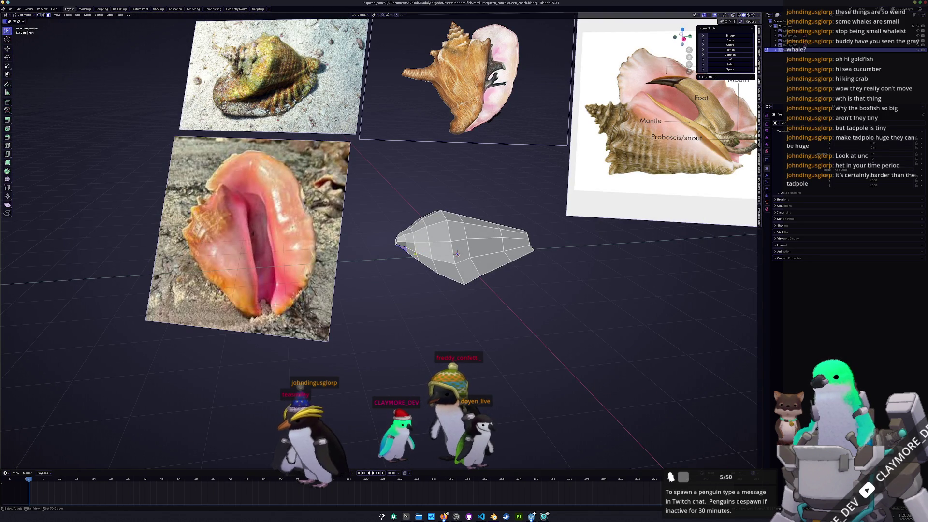
- Delete the end faces to open the aperture and make its rim loop a perfect circle with LoopTools
key(x)
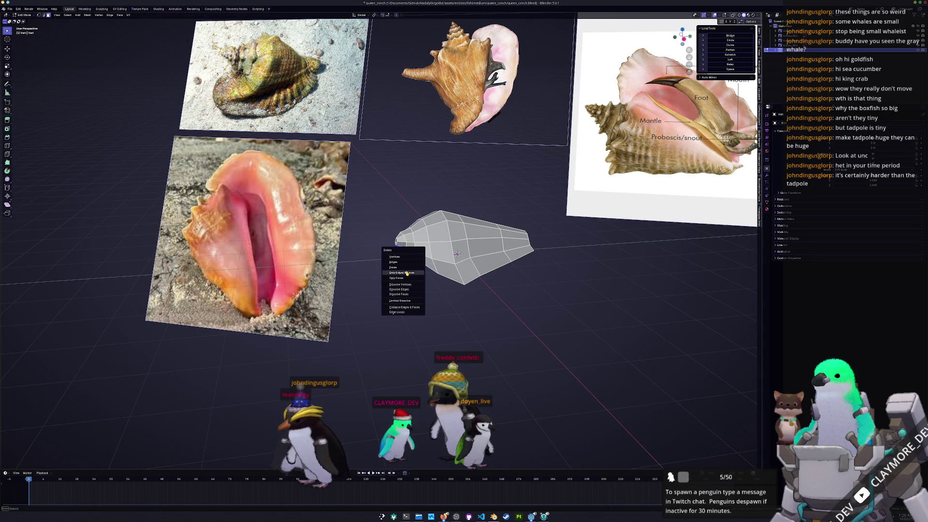
click(406, 267)
scroll(407, 267, up, 3)
mouse_move(406, 268)
middle_down()
mouse_move(602, 276)
mouse_move(505, 353)
mouse_move(529, 266)
mouse_move(578, 275)
middle_up()
scroll(603, 276, up, 2)
scroll(602, 276, down, 2)
scroll(504, 353, up, 3)
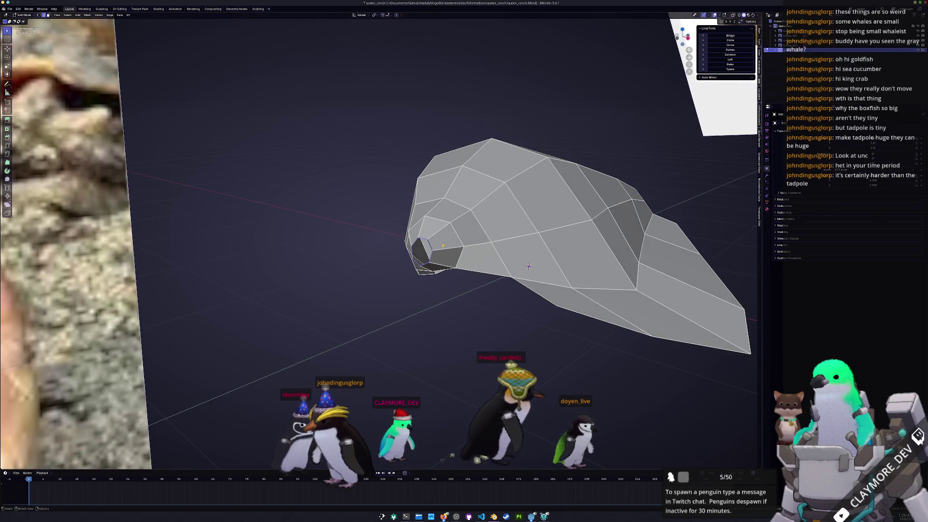
scroll(578, 275, up, 2)
click(728, 40)
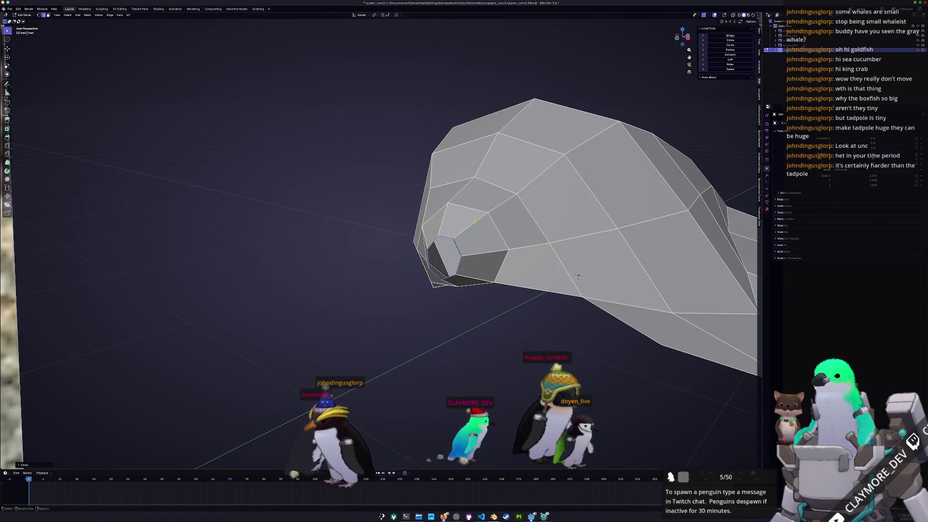
- Rotate the circular rim loop and slide a vertex beside the opening along its edges
middle_drag(578, 275, 574, 297)
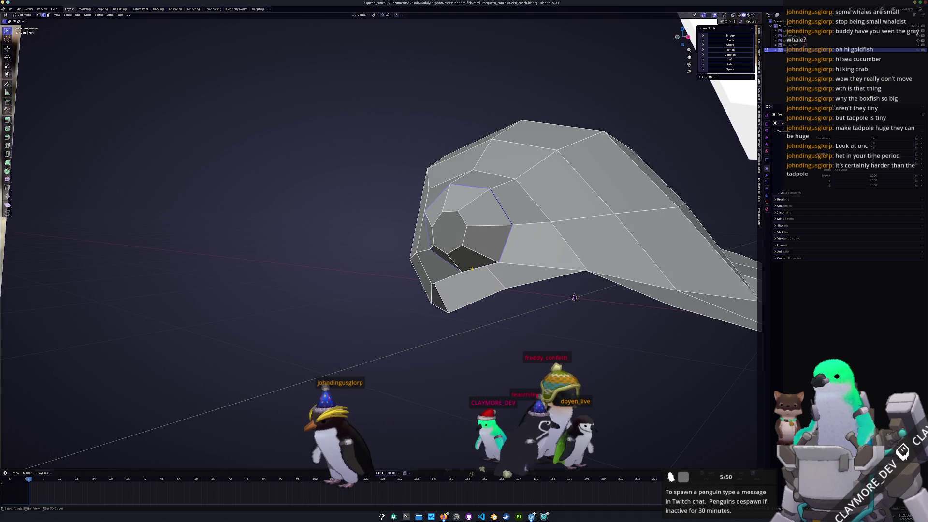
mouse_move(639, 87)
middle_down()
mouse_move(551, 155)
mouse_move(553, 220)
middle_up()
key(r)
click(552, 157)
click(553, 220)
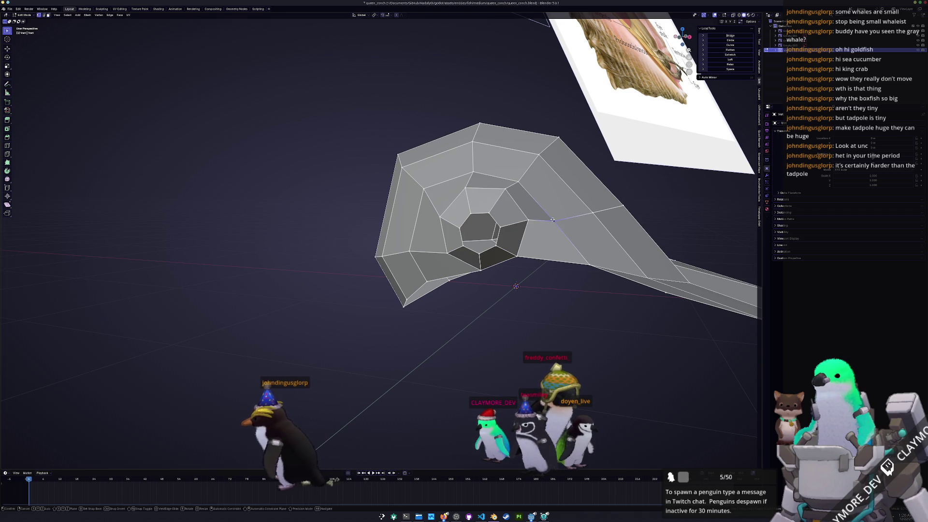
key(g)
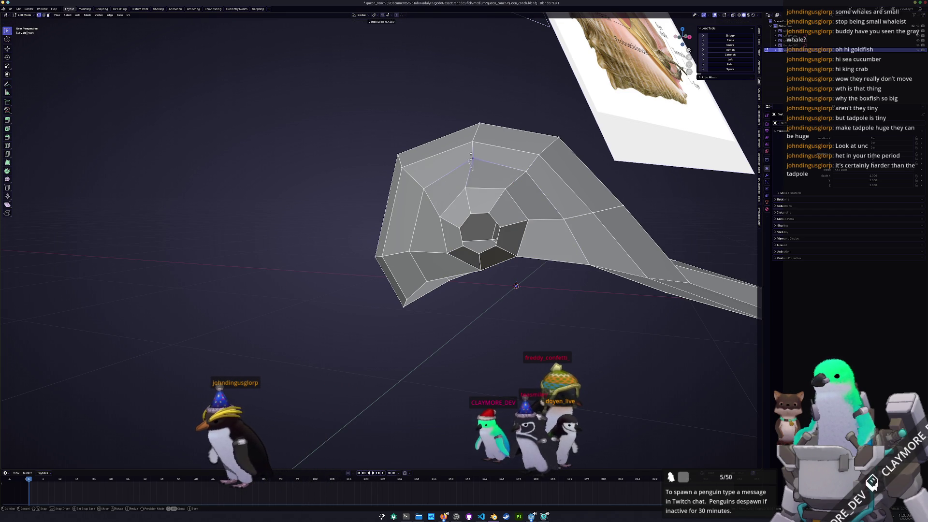
middle_drag(516, 286, 494, 170)
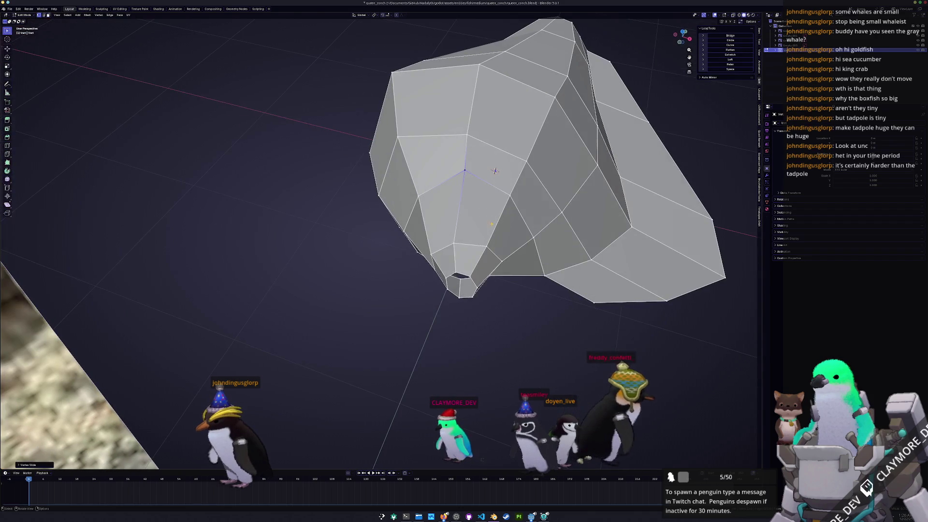
scroll(494, 170, up, 2)
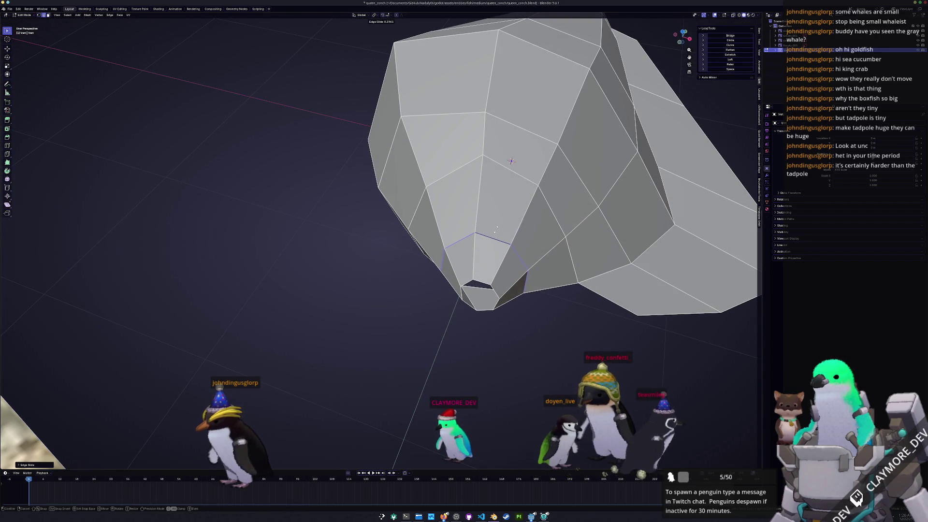
mouse_move(508, 211)
middle_down()
mouse_move(615, 19)
mouse_move(674, 44)
middle_up()
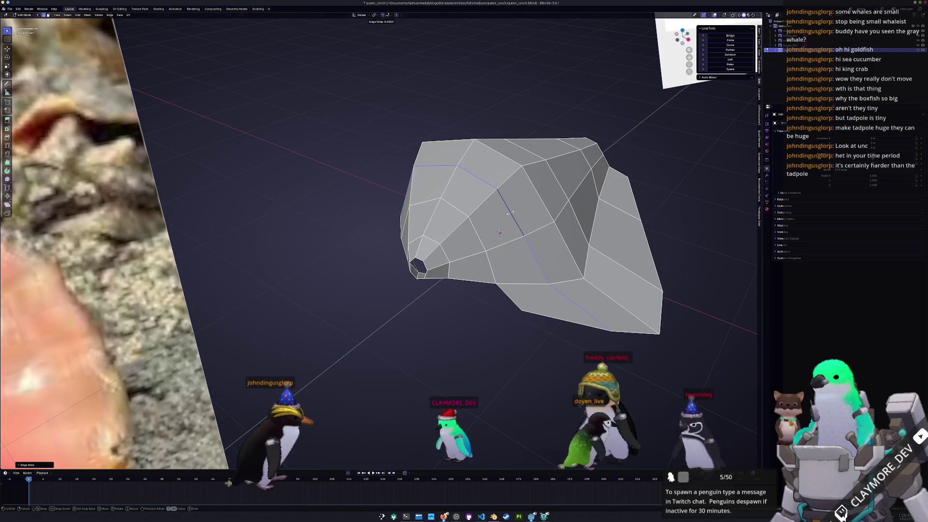
mouse_move(499, 231)
middle_down()
mouse_move(539, 271)
mouse_move(436, 246)
middle_up()
scroll(539, 271, down, 2)
- Scale the selection along a locked axis, then extrude and place a new region of the shell
key(shift+x)
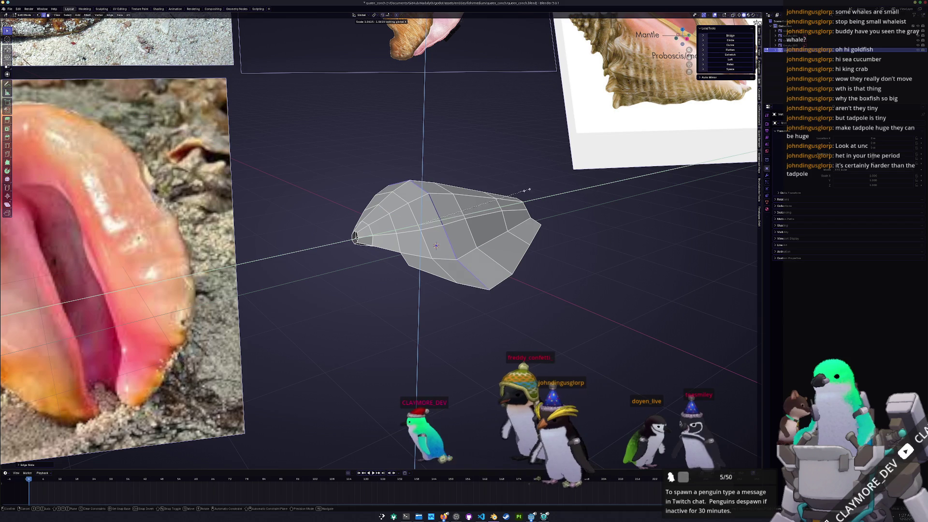
click(560, 178)
middle_drag(561, 179, 441, 334)
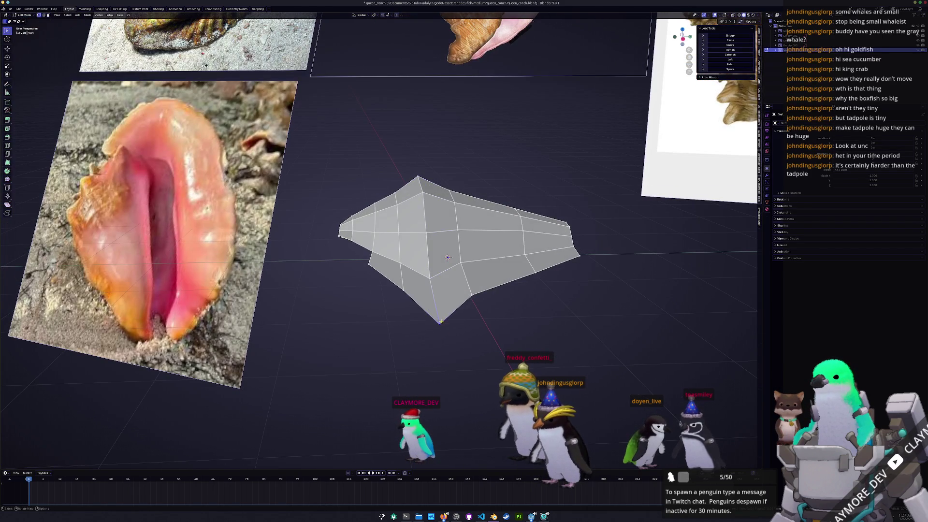
mouse_move(448, 256)
middle_down()
mouse_move(395, 271)
mouse_move(310, 231)
middle_up()
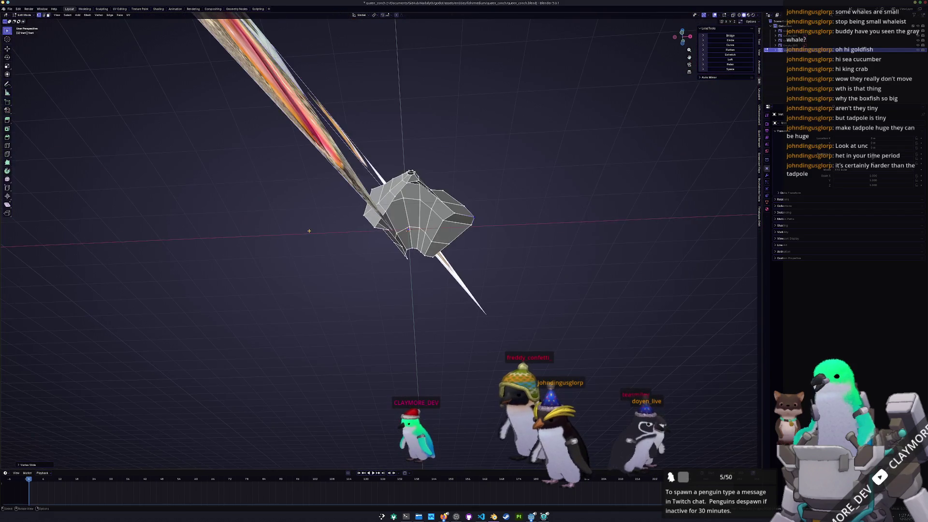
mouse_move(372, 302)
middle_down()
mouse_move(382, 182)
mouse_move(406, 217)
middle_up()
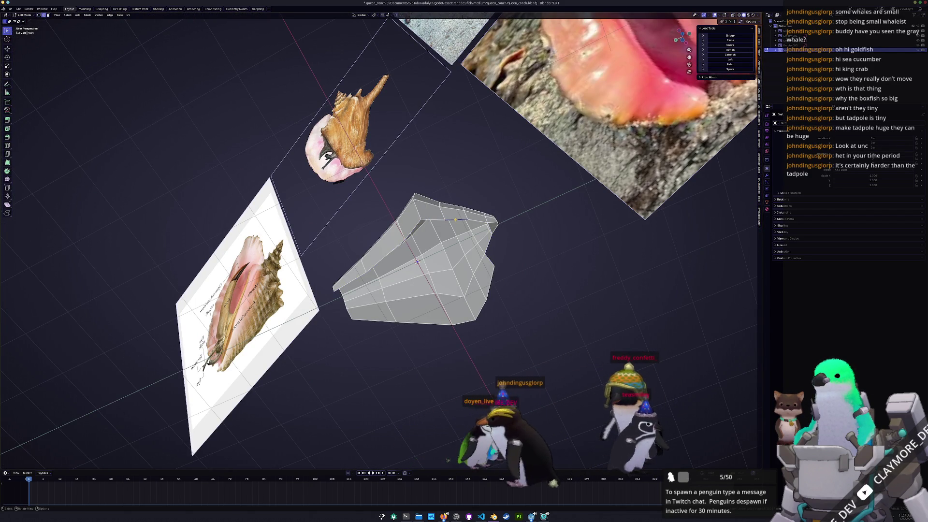
mouse_move(406, 218)
middle_down()
mouse_move(417, 203)
mouse_move(422, 223)
middle_up()
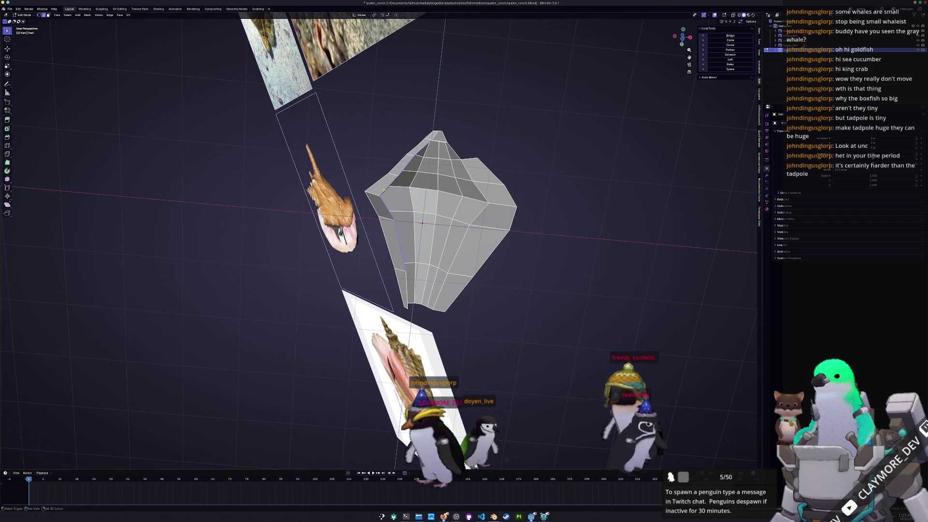
middle_drag(406, 281, 420, 301)
click(420, 302)
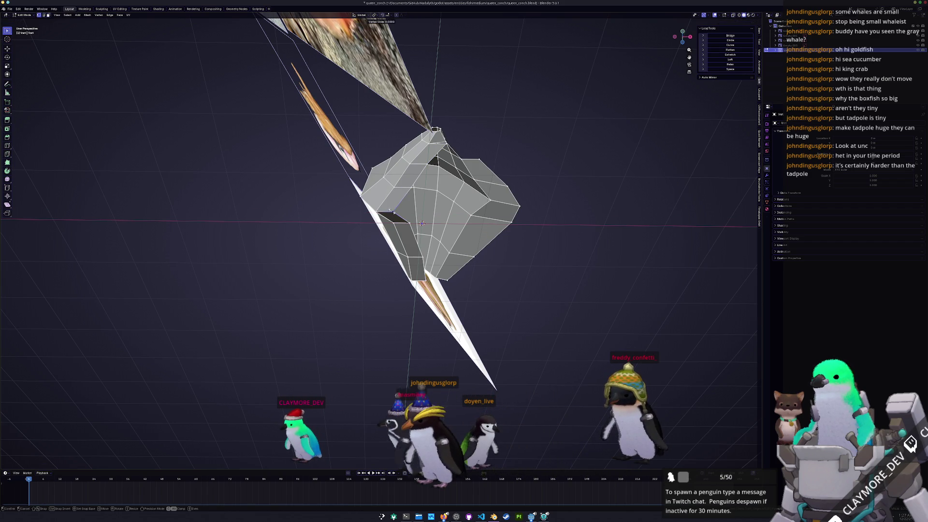
click(418, 212)
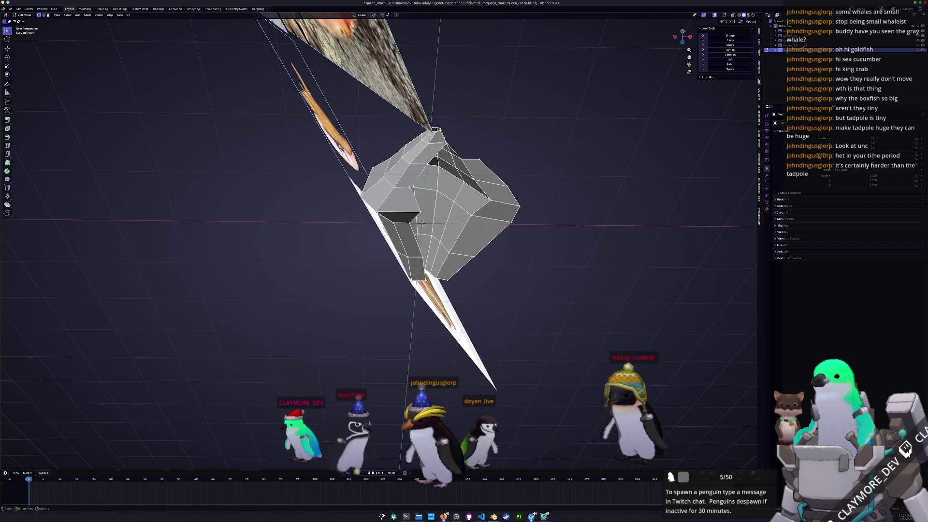
scroll(428, 209, up, 3)
- Vertex-slide a point into place and bring up the vertex context menu
middle_drag(427, 209, 441, 200)
key(shift+v)
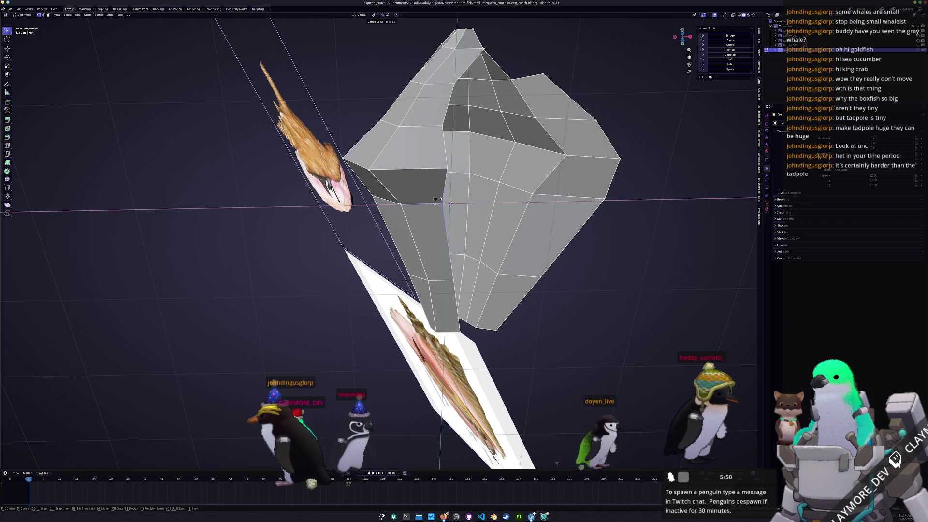
click(441, 201)
mouse_move(442, 200)
middle_down()
mouse_move(428, 151)
mouse_move(440, 136)
middle_up()
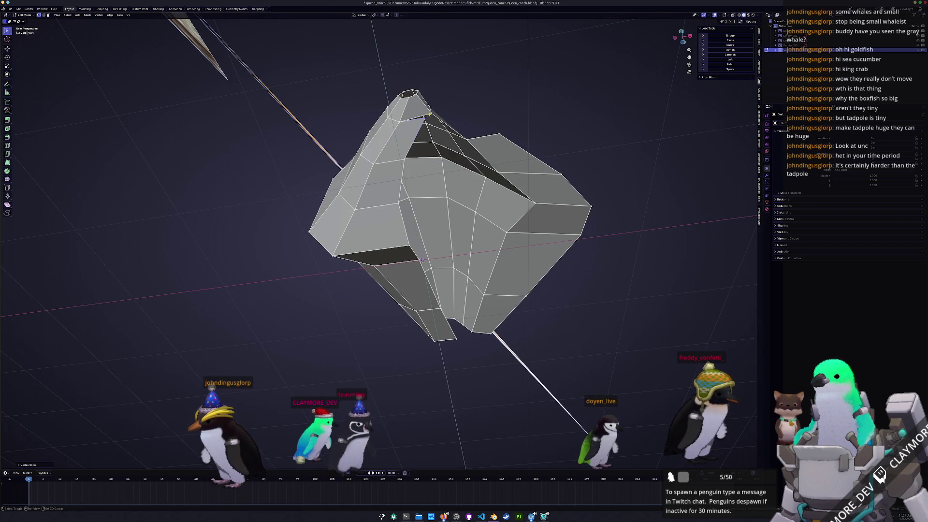
right_click(461, 107)
mouse_move(439, 194)
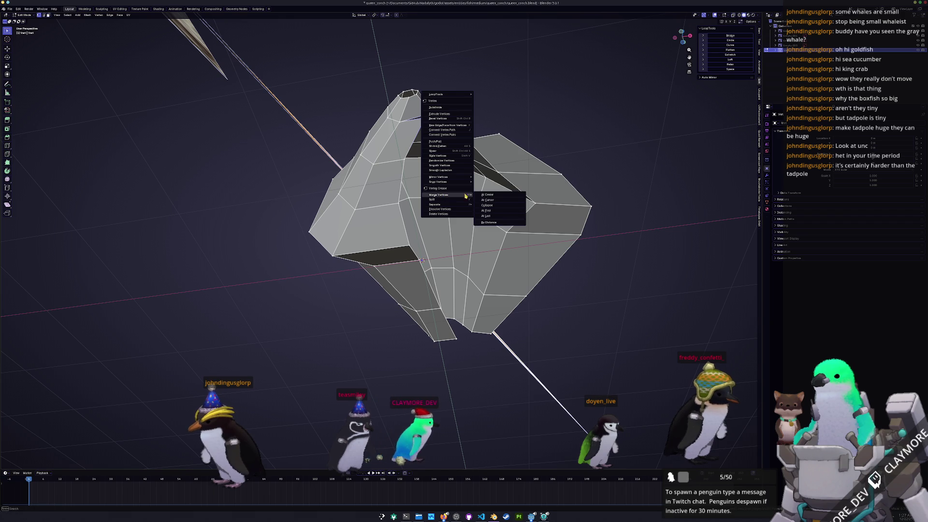
- Merge the selected vertices At Last and inspect the result from several angles
click(492, 216)
mouse_move(492, 216)
middle_down()
mouse_move(382, 210)
mouse_move(407, 217)
mouse_move(392, 217)
middle_up()
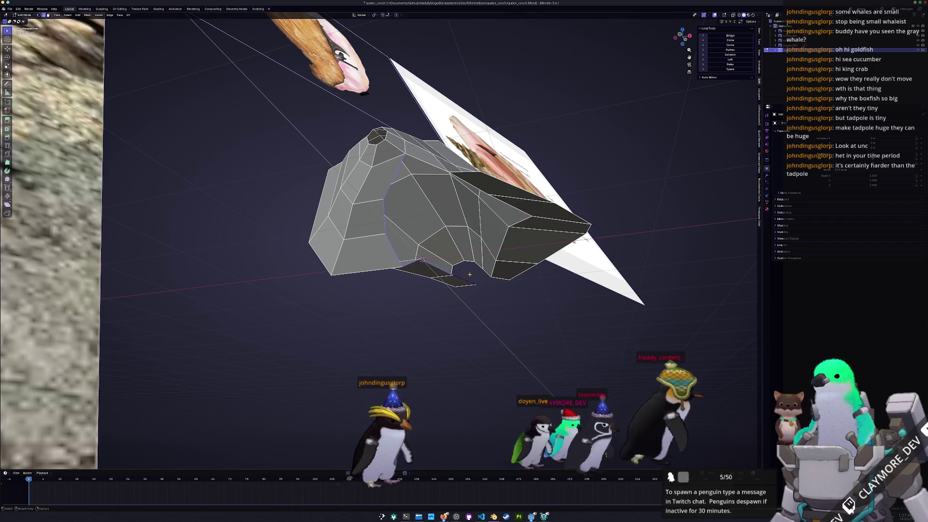
middle_drag(423, 260, 415, 261)
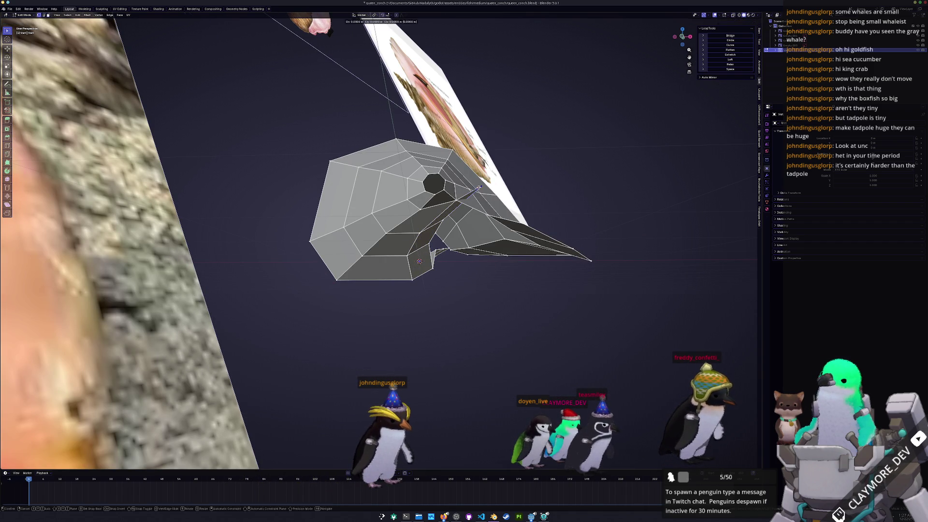
middle_drag(420, 260, 421, 255)
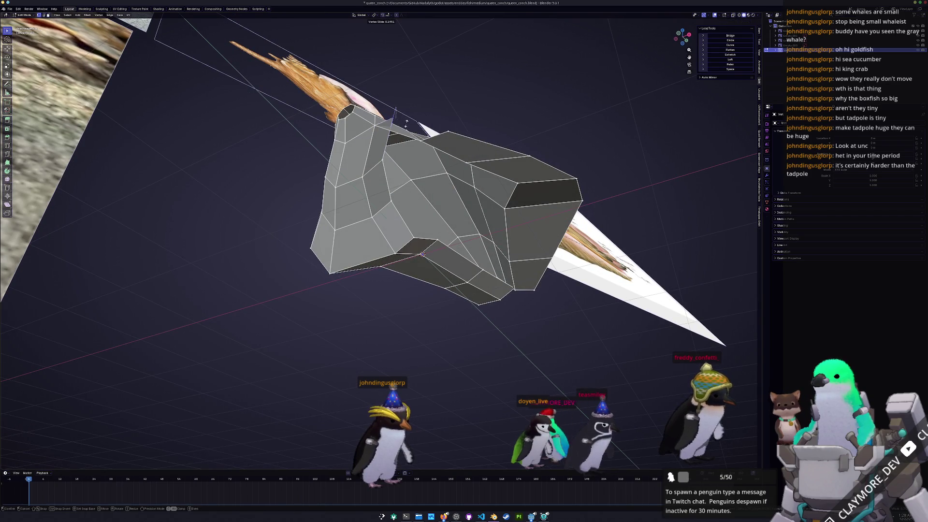
middle_drag(423, 254, 420, 249)
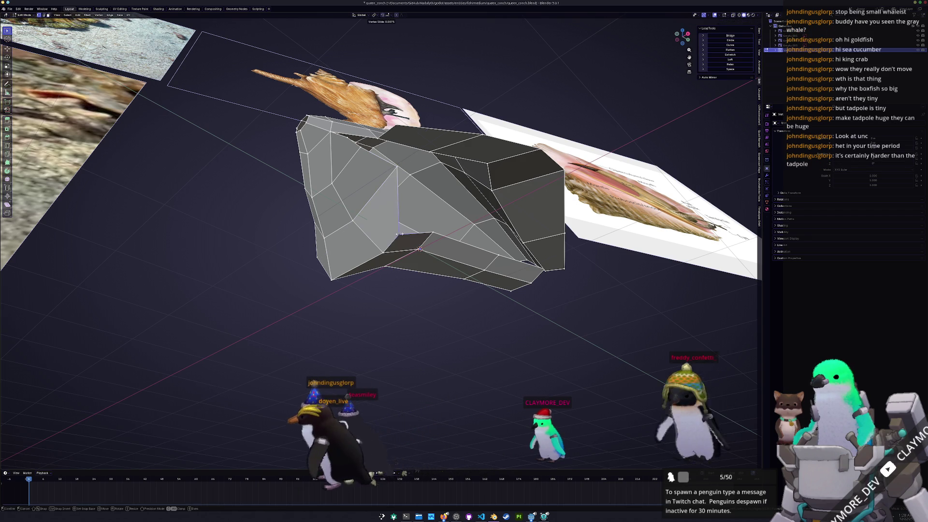
mouse_move(420, 248)
middle_down()
mouse_move(442, 227)
mouse_move(426, 234)
middle_up()
- Vertex-slide a point along its edges and check the shell's underside
key(shift+v)
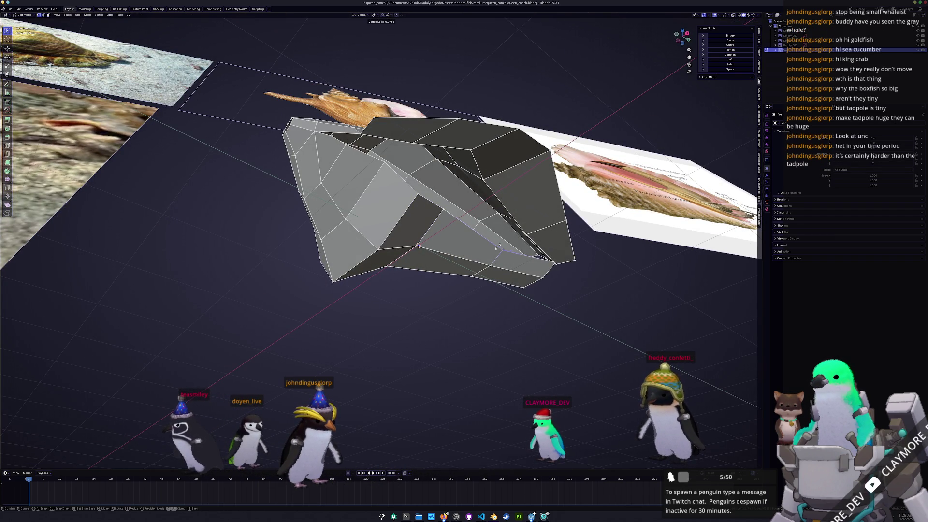
middle_drag(418, 246, 375, 270)
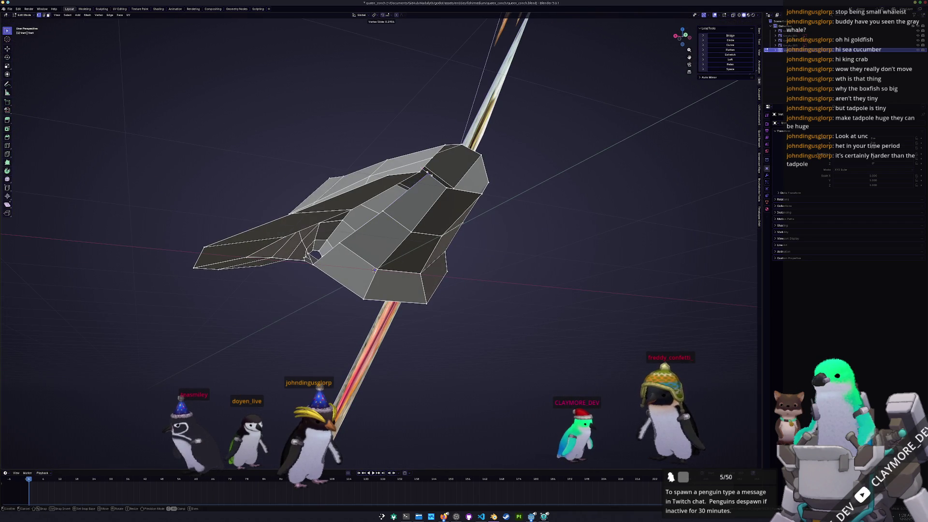
middle_drag(429, 173, 484, 256)
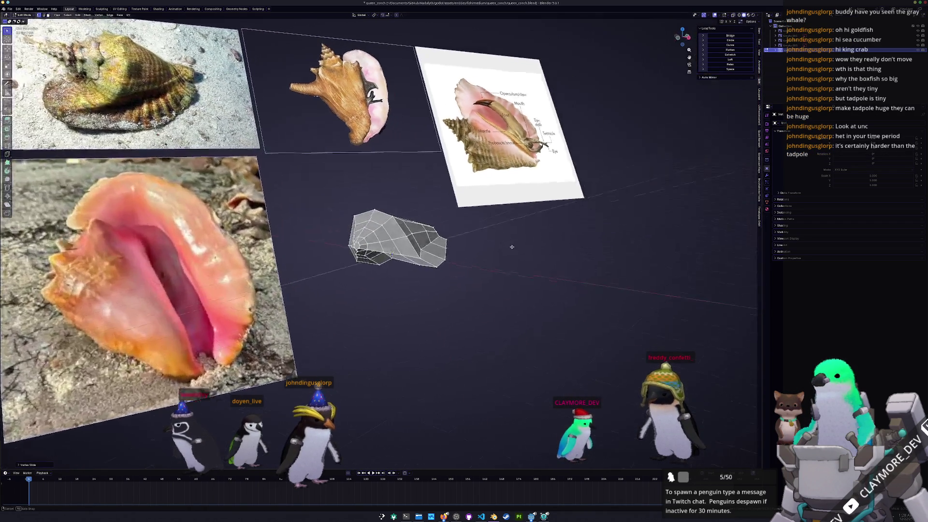
- Extrude the narrow end face outward and shrink it to taper the spire tip
mouse_move(382, 257)
middle_down()
mouse_move(519, 249)
mouse_move(462, 262)
mouse_move(461, 246)
mouse_move(511, 280)
middle_up()
click(512, 282)
key(s)
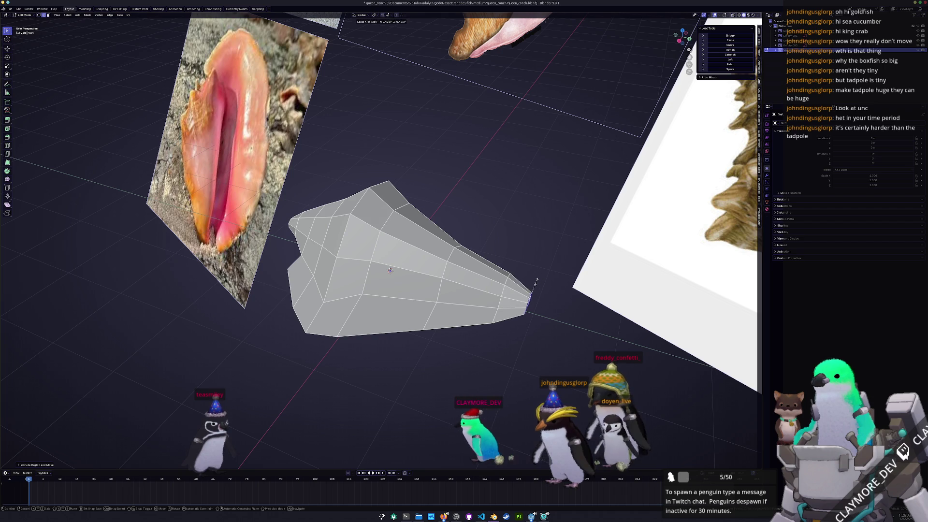
middle_drag(537, 281, 551, 245)
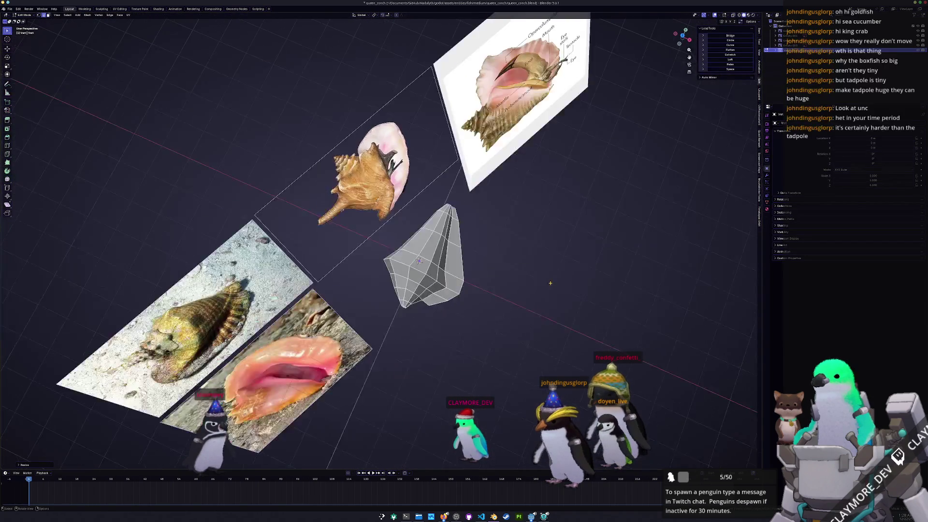
click(548, 243)
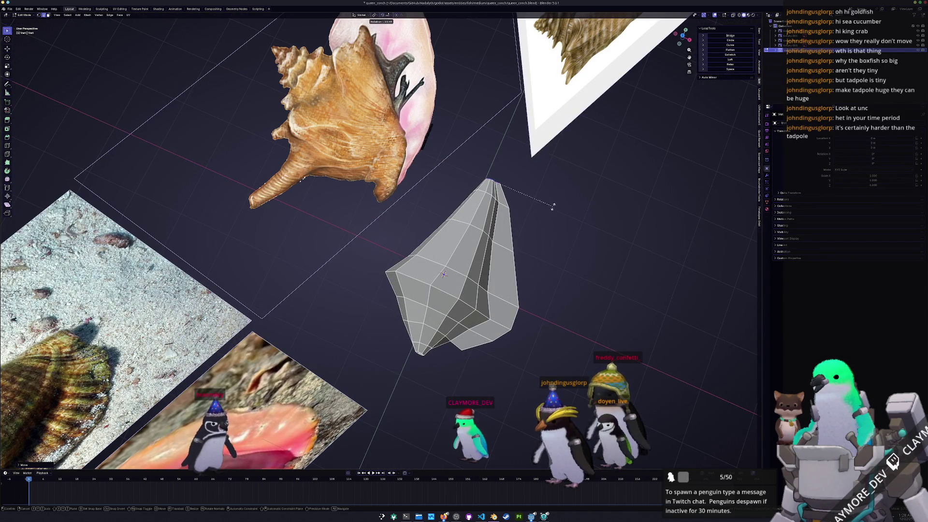
- Shift the tip along X and move it into its final position on the spire
click(539, 193)
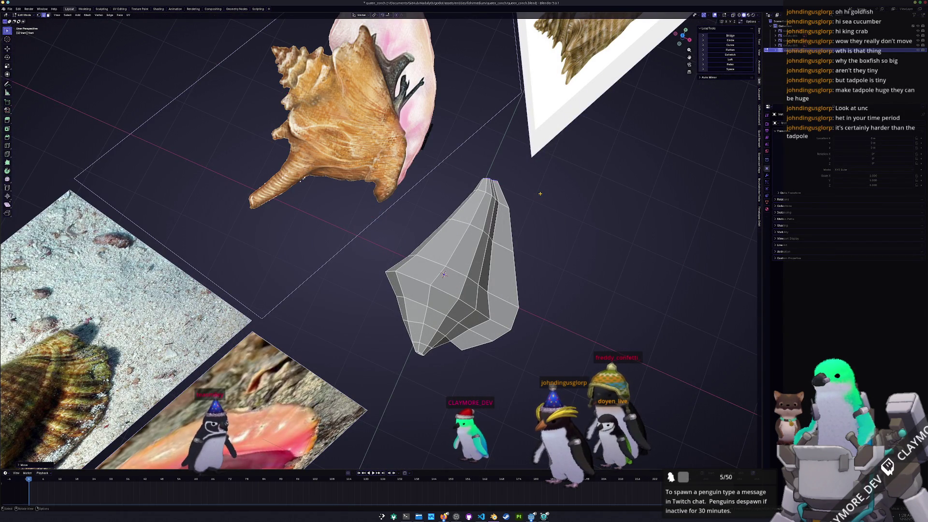
key(g)
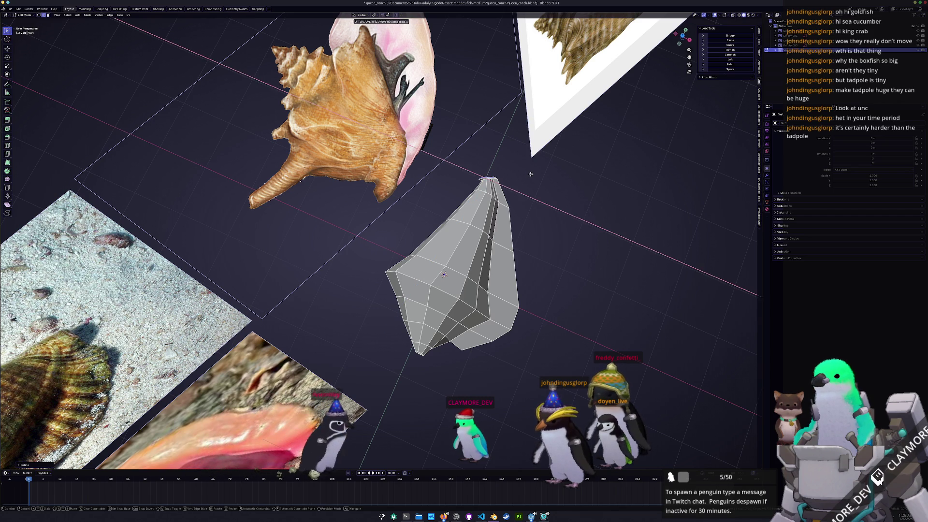
click(530, 175)
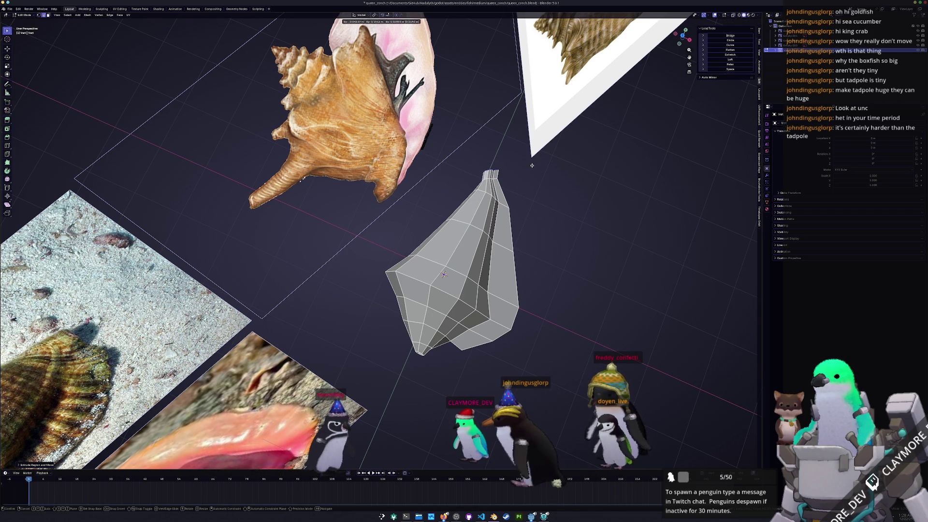
mouse_move(530, 174)
middle_down()
mouse_move(511, 177)
mouse_move(468, 262)
mouse_move(436, 266)
middle_up()
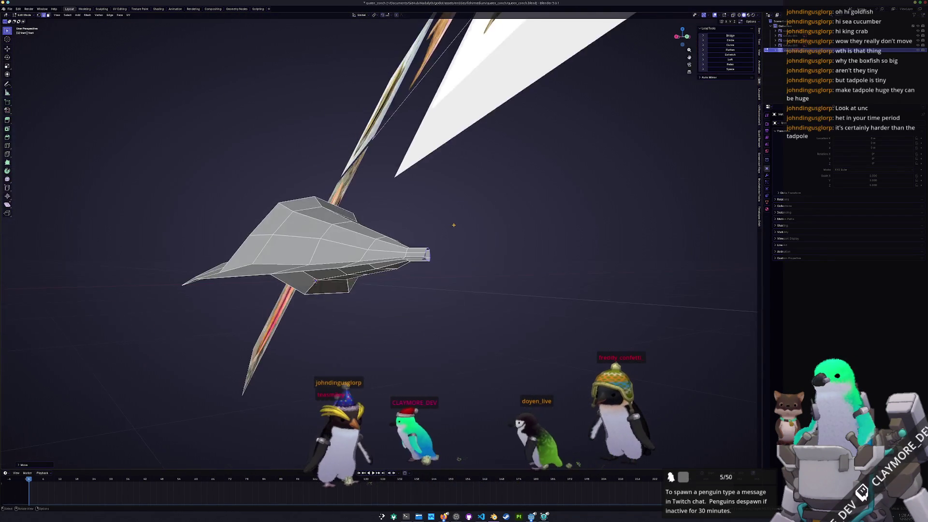
- Scale the selected geometry and briefly check the whole object outside Edit Mode
key(s)
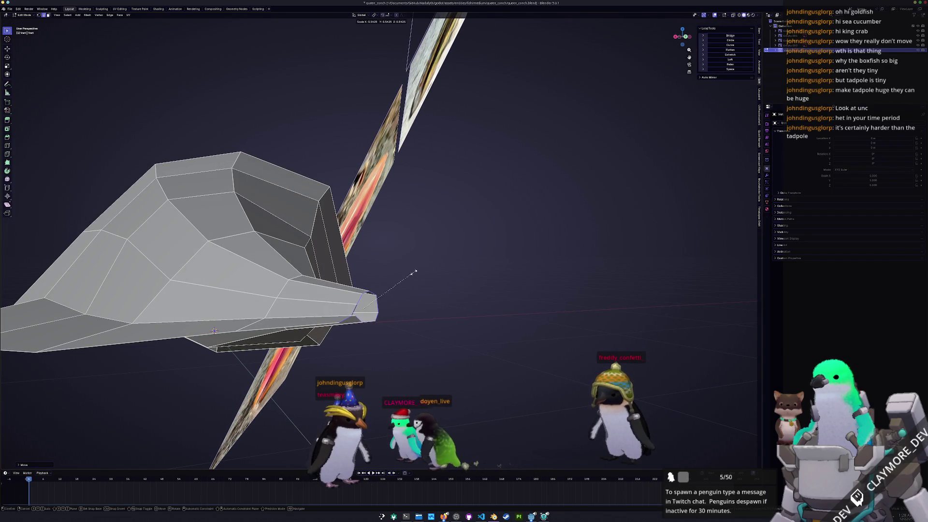
mouse_move(413, 272)
middle_down()
mouse_move(431, 328)
mouse_move(458, 316)
middle_up()
key(s)
key(Tab)
scroll(458, 316, up, 3)
key(Tab)
scroll(458, 317, down, 2)
scroll(458, 316, down, 2)
scroll(458, 316, down, 2)
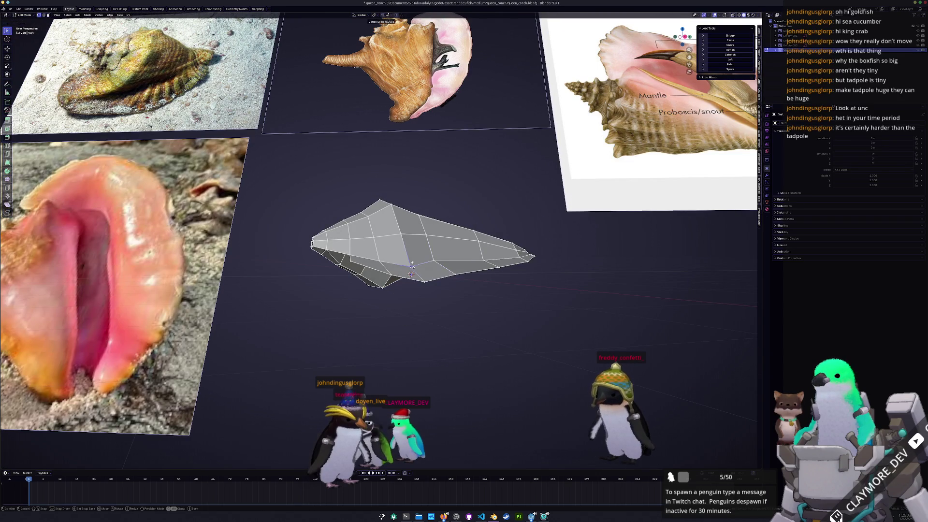
- Place the grabbed vertex lower on the body and select an edge on the lower front
middle_drag(458, 316, 506, 290)
scroll(435, 269, up, 2)
middle_drag(435, 268, 475, 287)
click(464, 290)
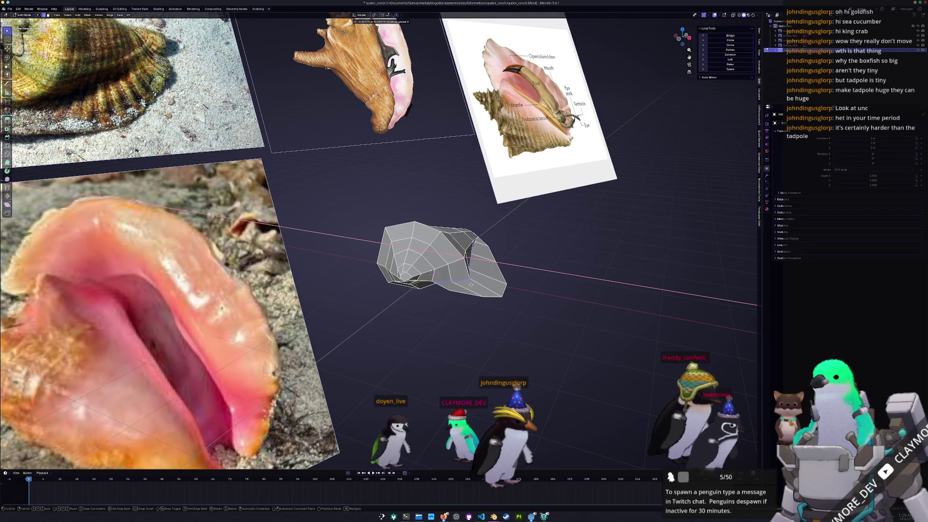
mouse_move(473, 285)
middle_down()
mouse_move(315, 274)
mouse_move(344, 264)
middle_up()
scroll(352, 278, up, 3)
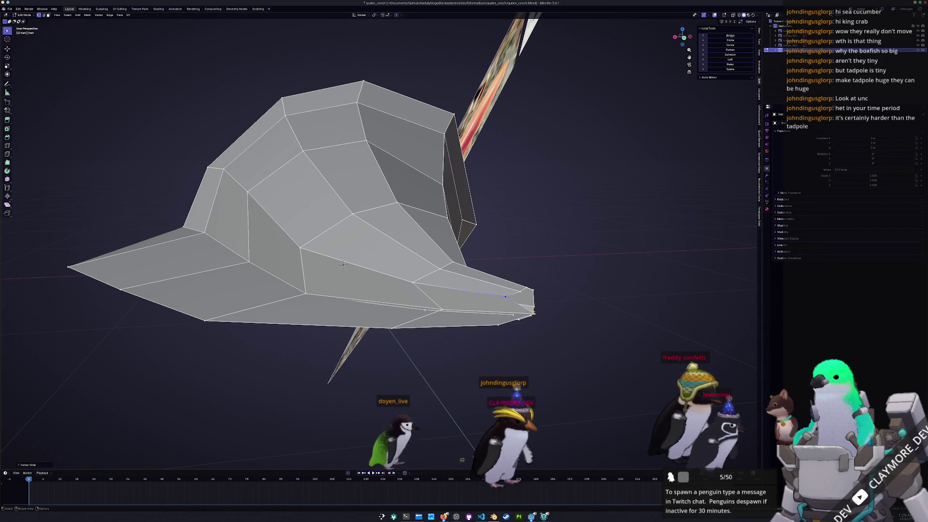
click(426, 309)
- Move the lower-front edge to reshape the opening and inspect the mesh all around
key(g)
middle_drag(342, 264, 414, 240)
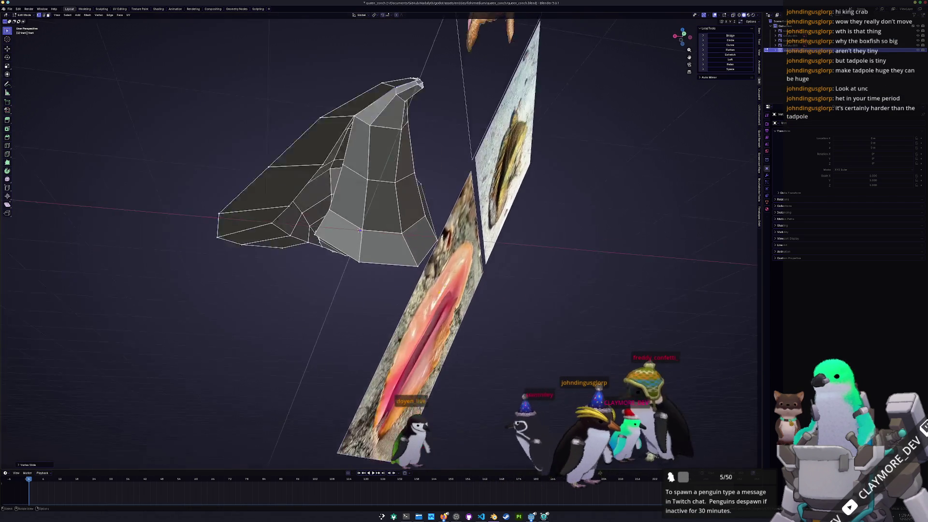
scroll(414, 240, up, 4)
scroll(435, 204, down, 3)
middle_drag(435, 204, 455, 163)
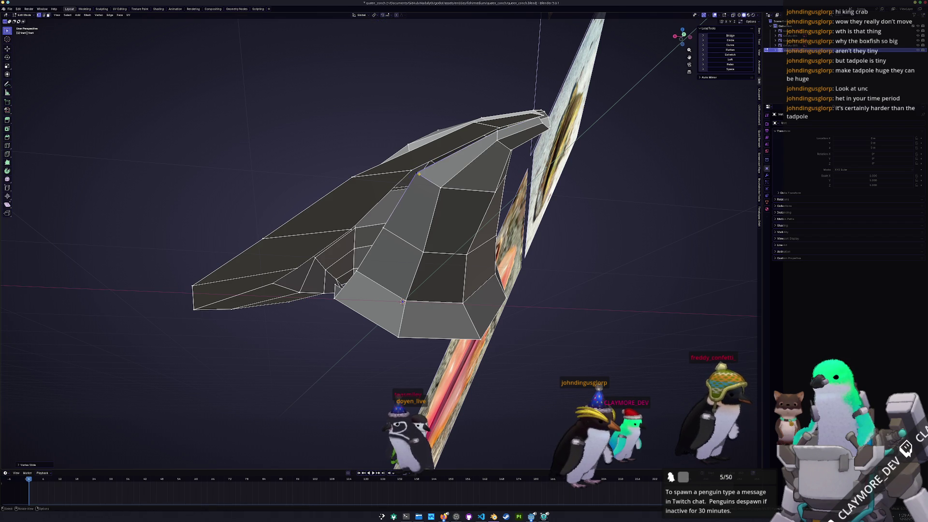
middle_drag(420, 172, 514, 193)
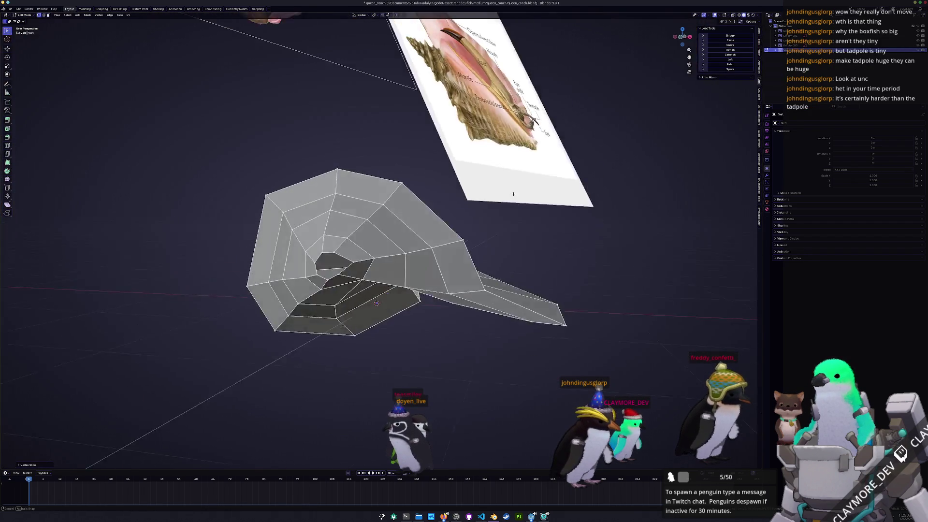
middle_drag(513, 193, 493, 198)
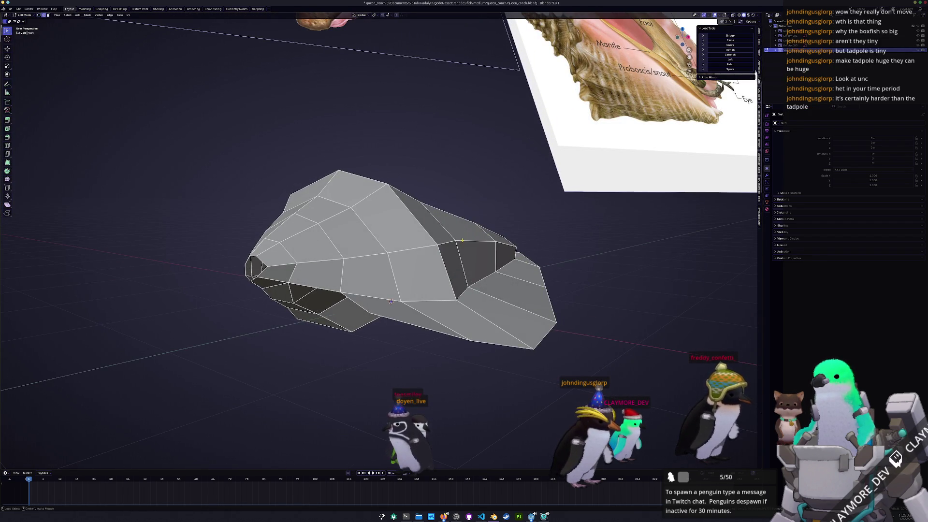
mouse_move(392, 250)
middle_down()
mouse_move(383, 283)
mouse_move(391, 290)
middle_up()
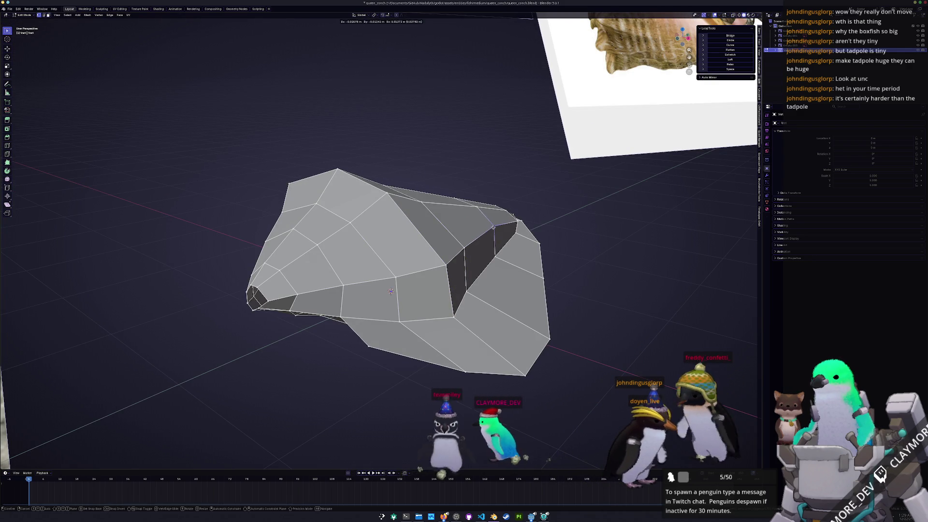
mouse_move(391, 291)
middle_down()
mouse_move(411, 300)
mouse_move(383, 295)
mouse_move(439, 293)
middle_up()
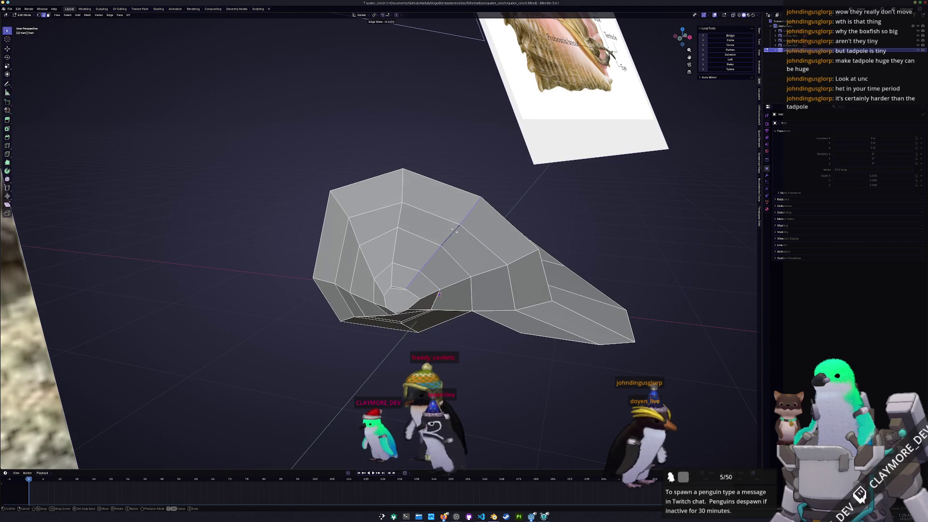
- Raise the diagonal edge loop straight up along Z
key(g)
key(z)
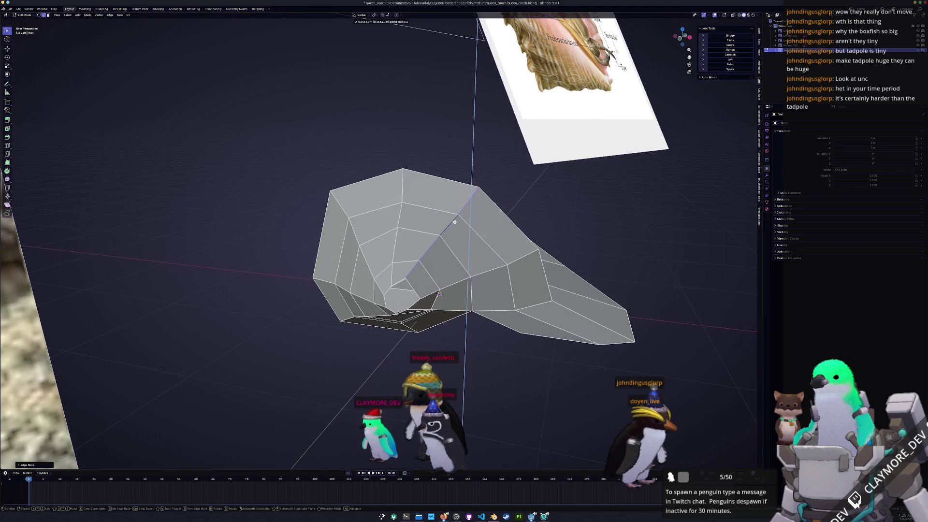
click(454, 225)
middle_drag(454, 225, 430, 197)
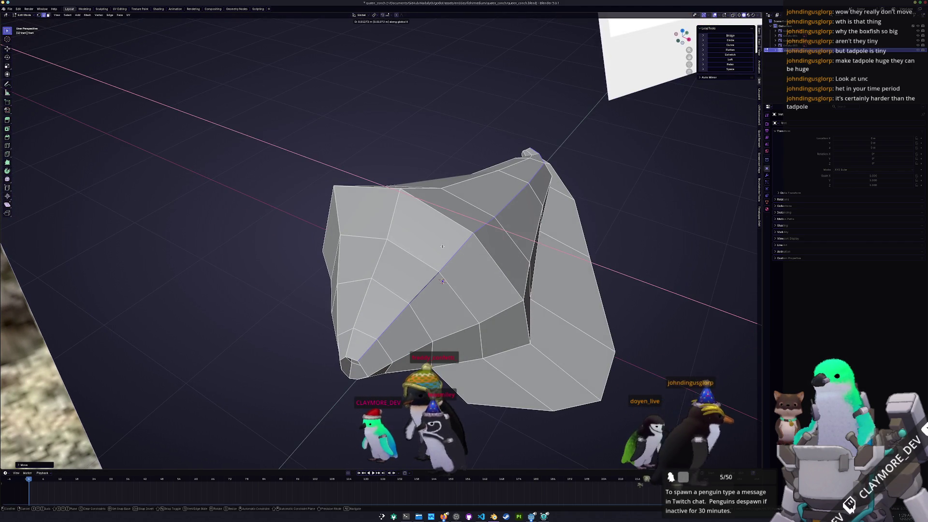
- Select the top-left loop, nudge the spire tip vertices left and bring up the vertex menu
alt+click(452, 183)
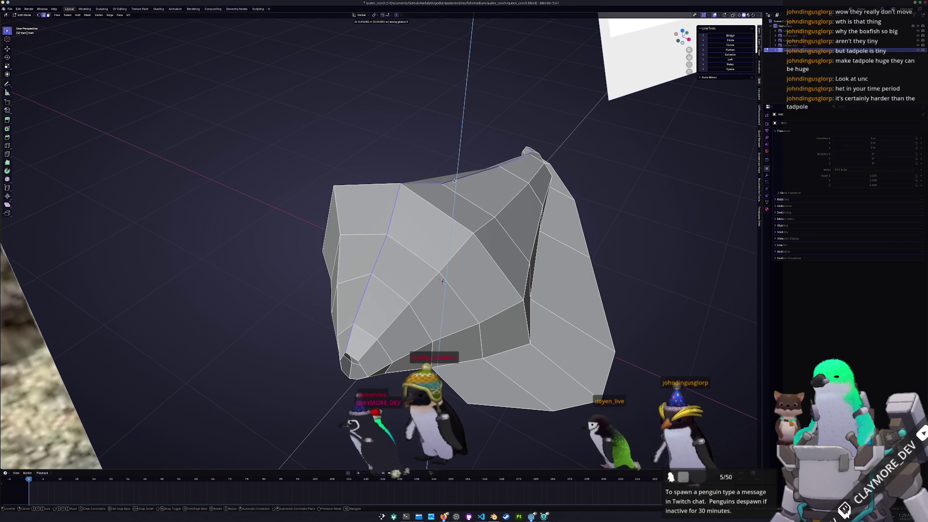
scroll(441, 280, down, 4)
scroll(442, 281, down, 2)
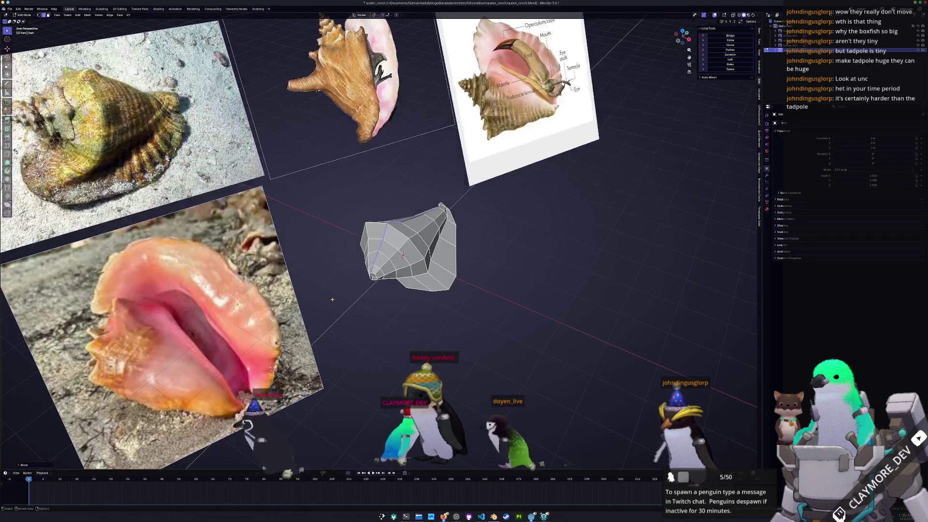
scroll(479, 250, up, 1)
scroll(478, 250, up, 2)
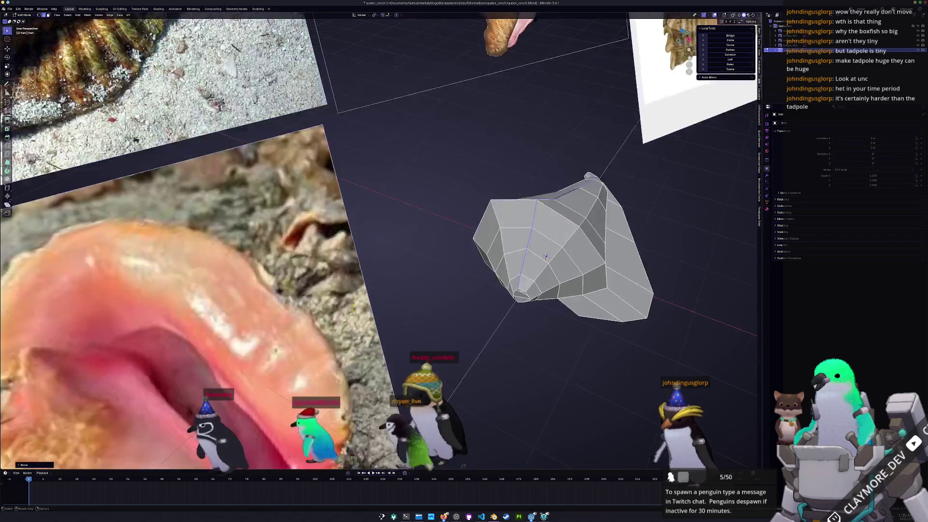
scroll(612, 262, up, 3)
mouse_move(613, 262)
middle_down()
mouse_move(537, 238)
mouse_move(552, 244)
middle_up()
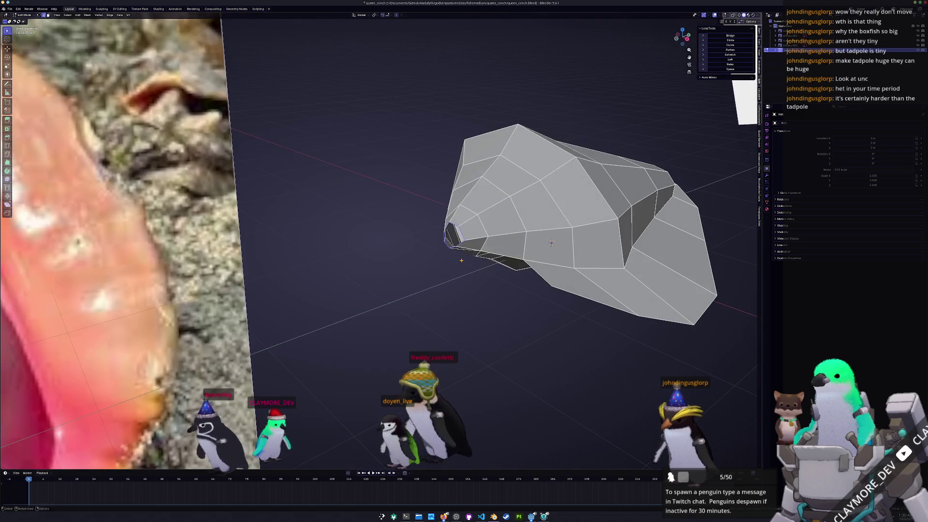
click(438, 281)
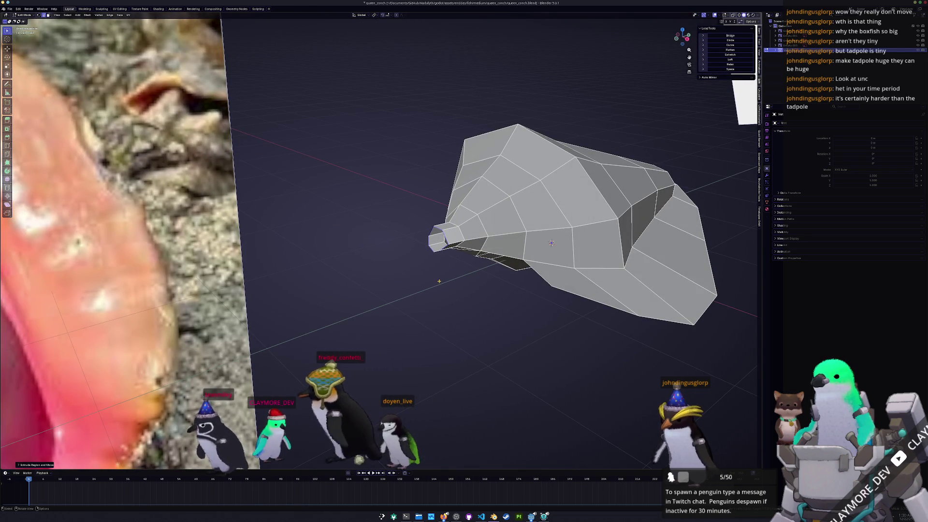
right_click(438, 281)
mouse_move(415, 281)
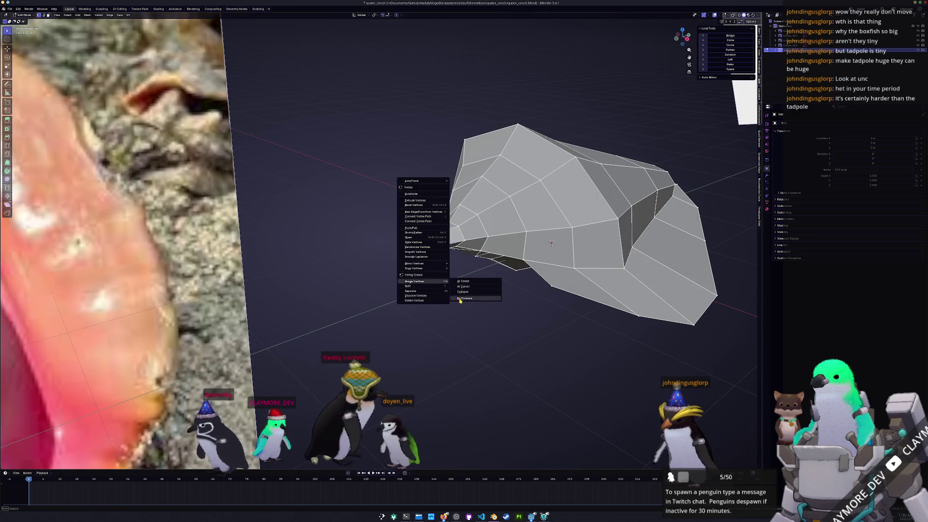
- Merge the tip vertices into a single point and adjust it along the Z axis
click(463, 287)
mouse_move(464, 288)
middle_down()
mouse_move(456, 315)
mouse_move(420, 321)
middle_up()
scroll(456, 315, up, 3)
key(g)
key(x)
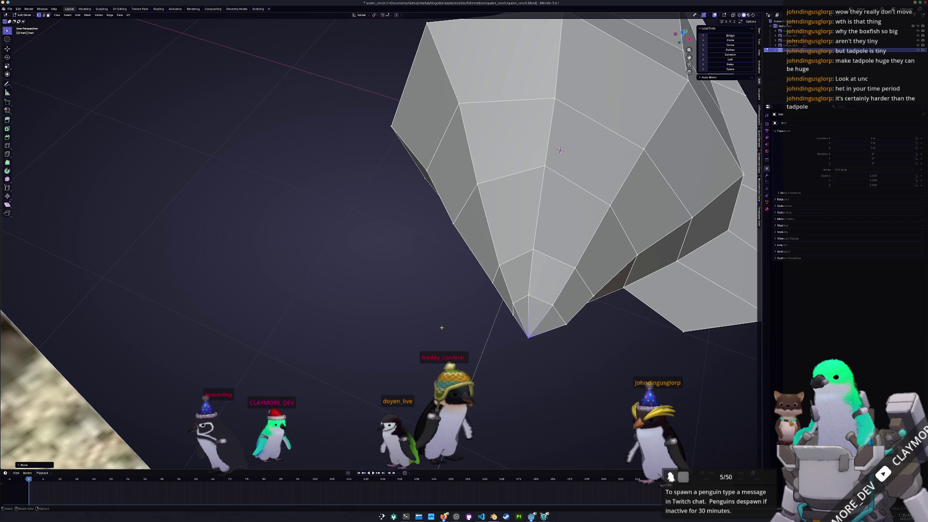
key(z)
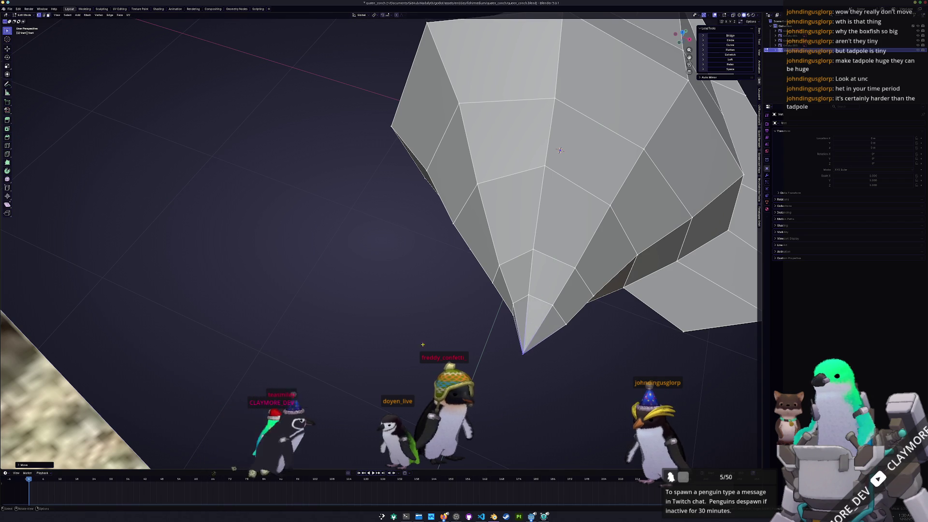
- Edge-slide the selected edge along the shell's surface
middle_drag(422, 345, 429, 251)
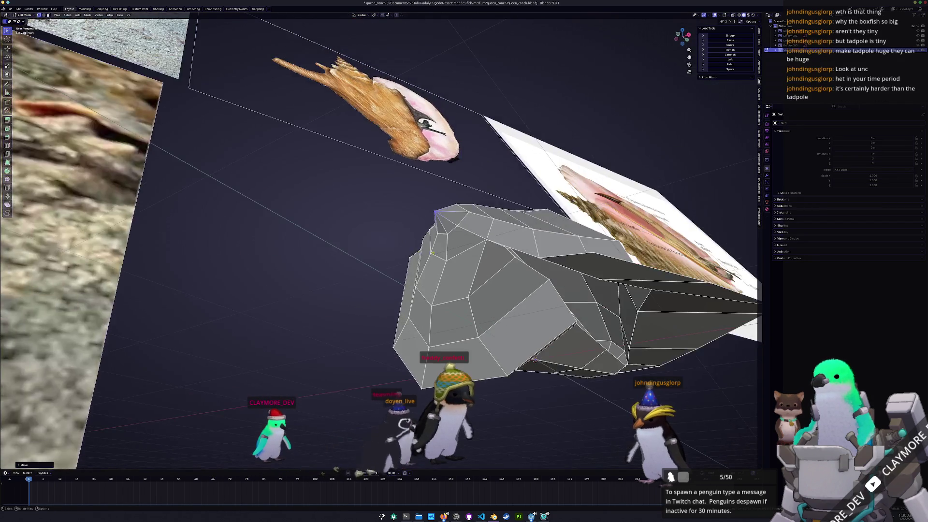
middle_drag(535, 358, 592, 403)
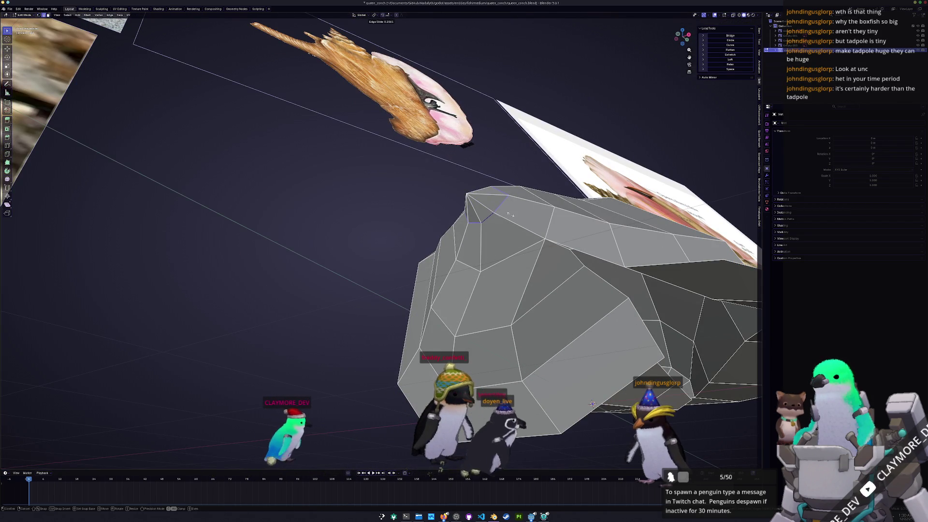
key(g)
key(g)
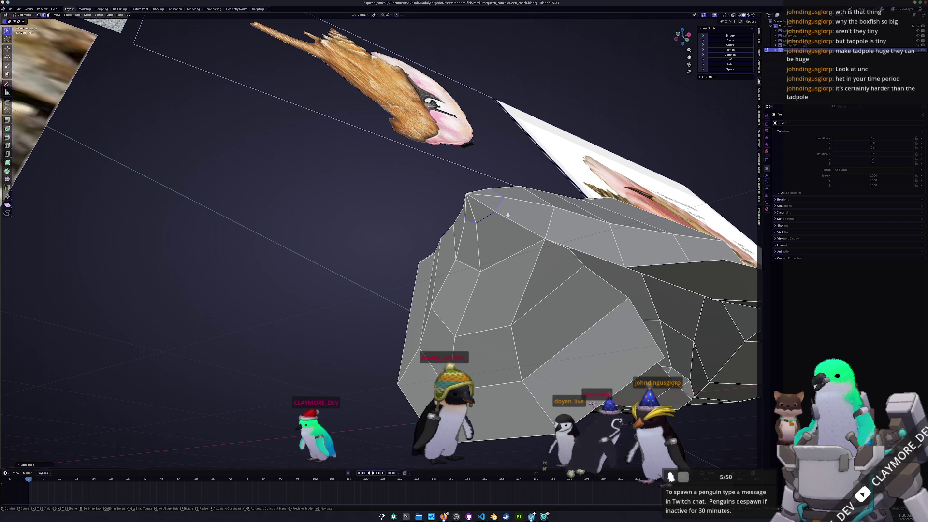
click(521, 229)
middle_drag(520, 229, 548, 278)
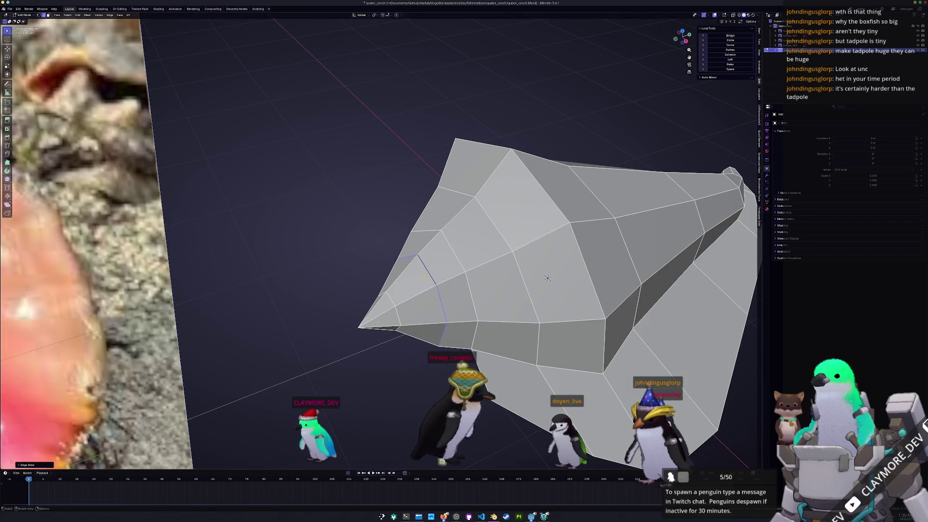
- Cut a new edge loop around the shell body and slide it into position
click(419, 277)
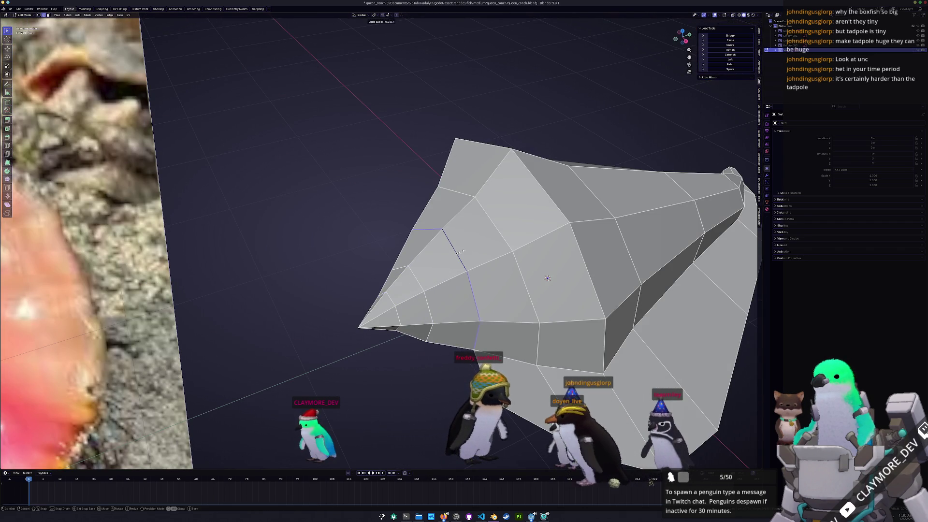
click(548, 278)
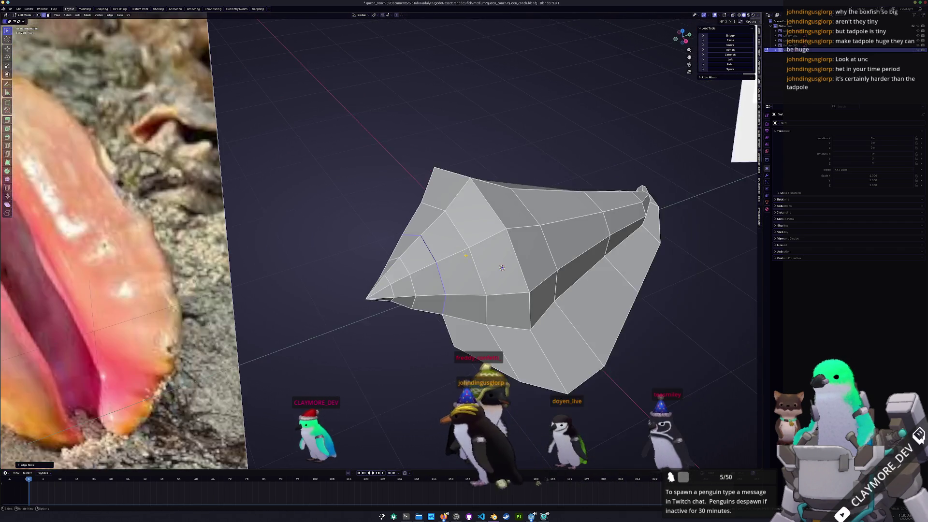
middle_drag(548, 277, 505, 287)
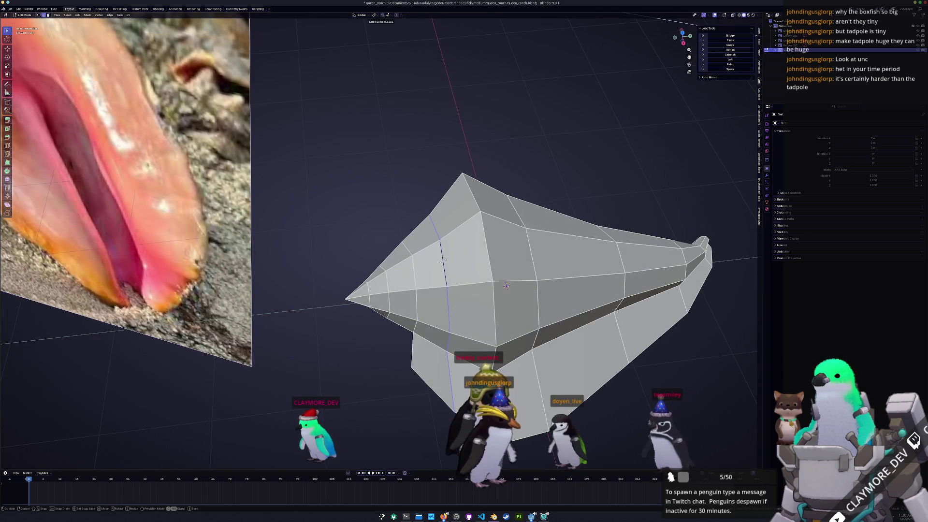
mouse_move(505, 286)
middle_down()
mouse_move(449, 322)
mouse_move(472, 350)
middle_up()
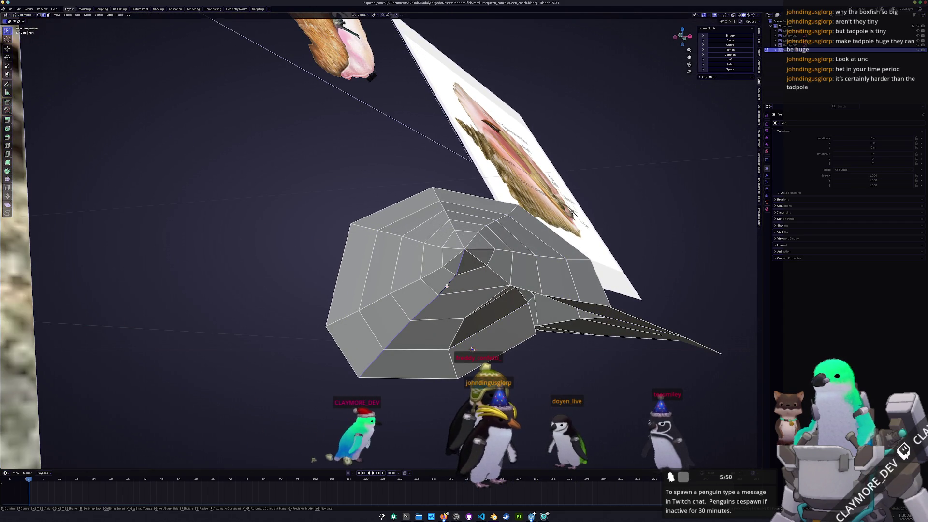
key(g)
key(g)
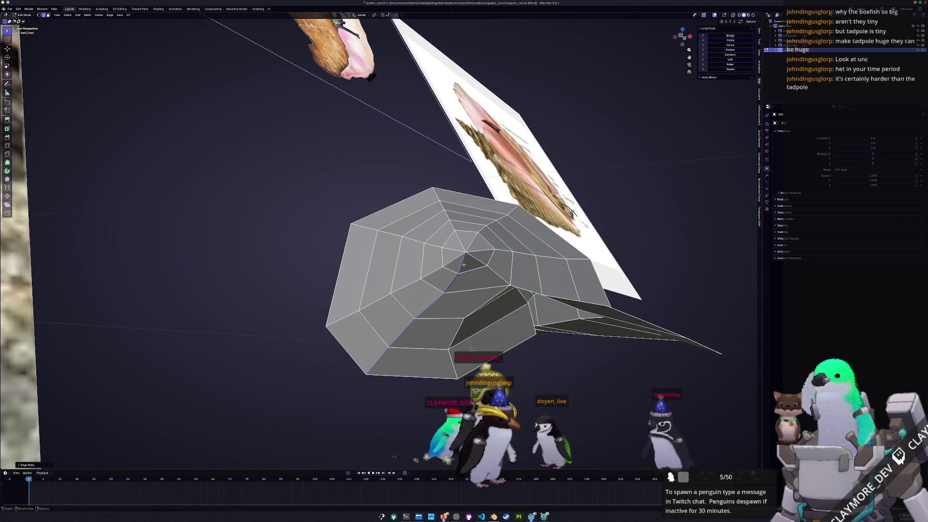
mouse_move(472, 350)
middle_down()
mouse_move(435, 314)
mouse_move(457, 290)
mouse_move(458, 269)
mouse_move(471, 279)
mouse_move(538, 274)
mouse_move(395, 338)
middle_up()
- Return to Object Mode and start moving the whole shell along Z
key(Tab)
key(Tab)
key(g)
key(z)
scroll(538, 274, up, 3)
scroll(538, 274, down, 3)
scroll(395, 339, down, 2)
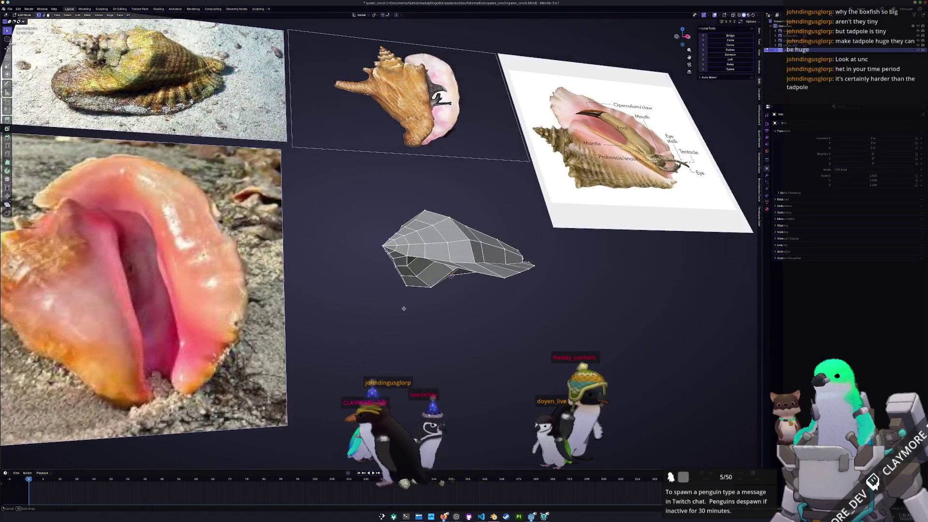
scroll(395, 339, down, 2)
scroll(406, 311, down, 3)
- Shift the shell's lower-corner vertices along the Y axis in edit mode
mouse_move(406, 311)
middle_down()
mouse_move(404, 262)
mouse_move(372, 283)
mouse_move(371, 308)
mouse_move(400, 321)
middle_up()
key(Tab)
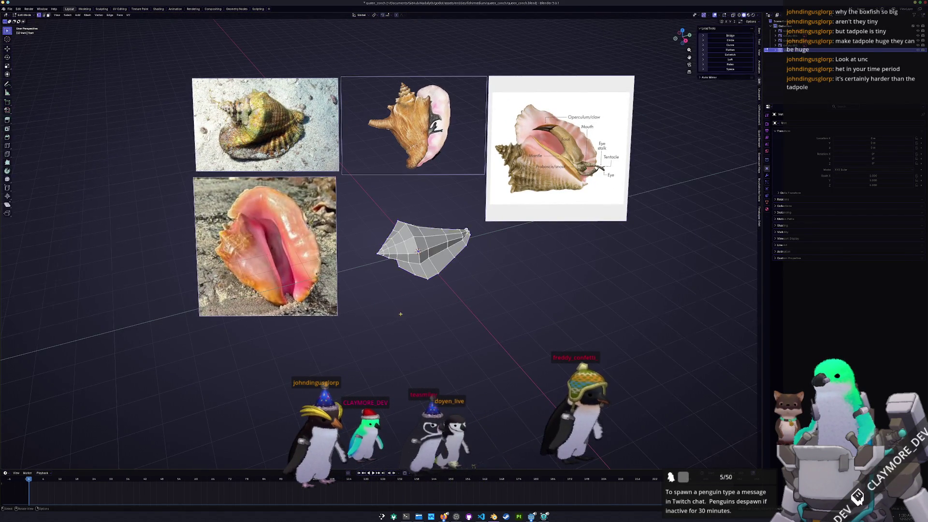
scroll(413, 308, up, 4)
middle_drag(417, 302, 406, 318)
key(g)
key(y)
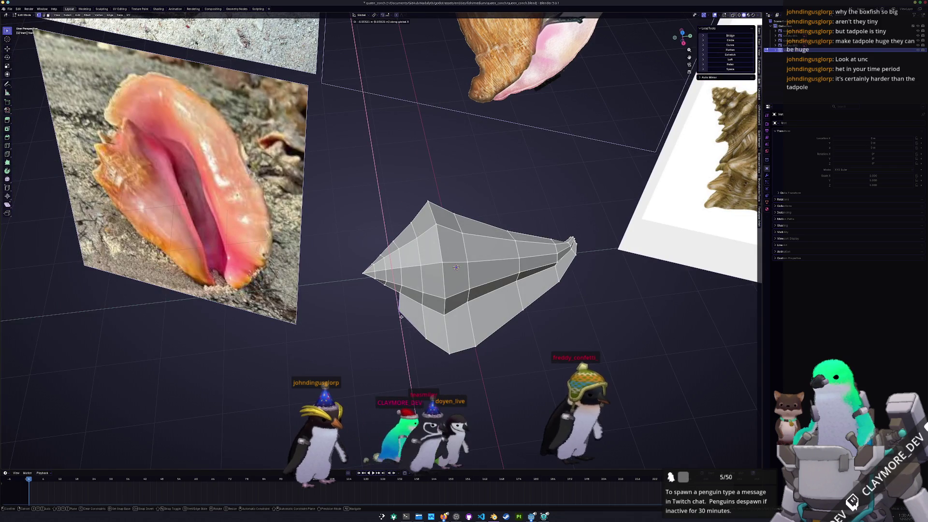
click(391, 317)
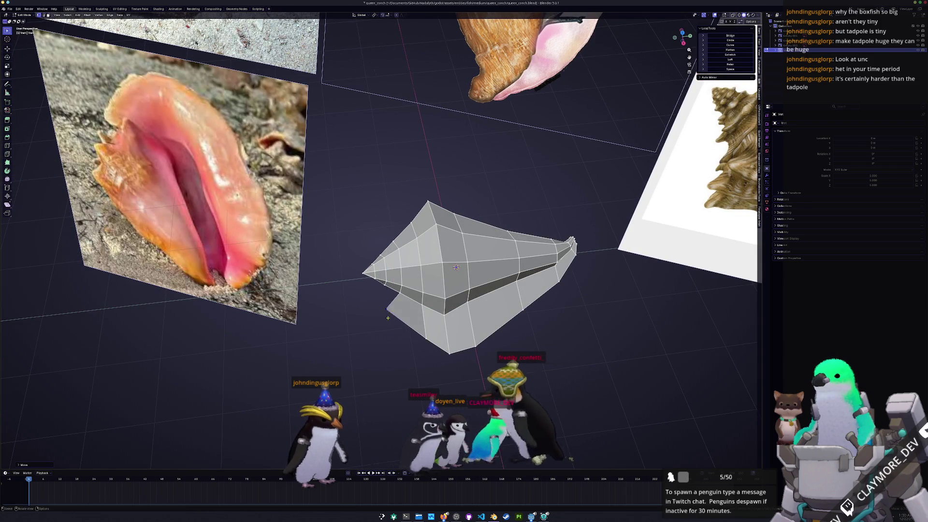
middle_drag(392, 317, 423, 288)
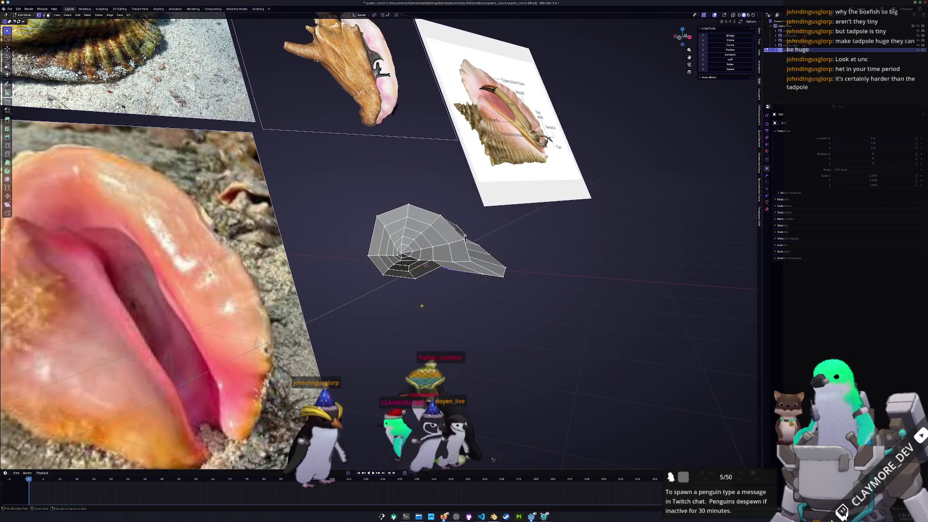
scroll(448, 322, up, 3)
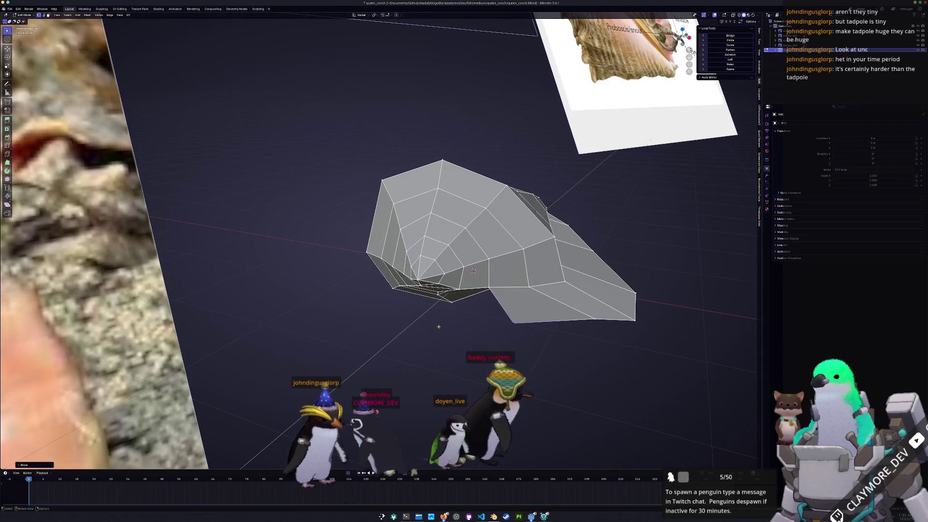
- Slide a corner vertex along its edges to pull the corner inward, then return to object mode
middle_drag(443, 321, 450, 350)
key(ctrl+z)
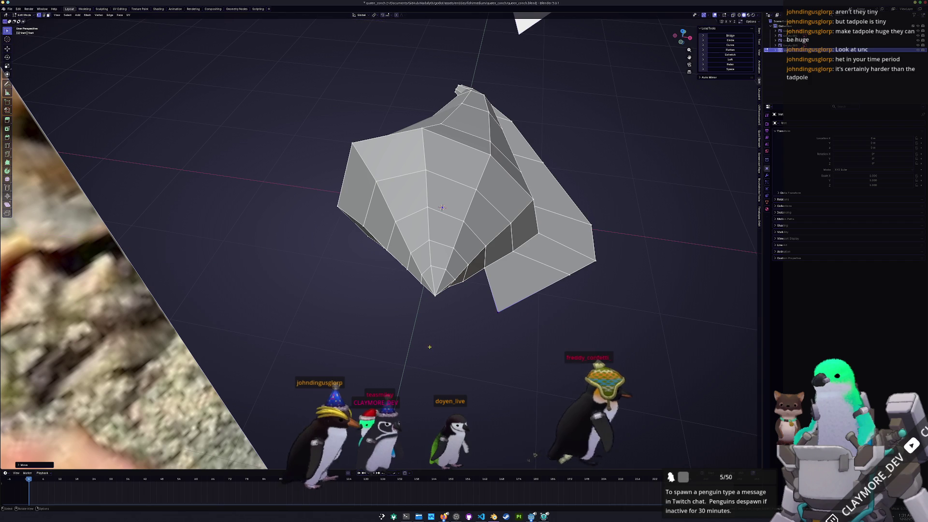
key(shift+v)
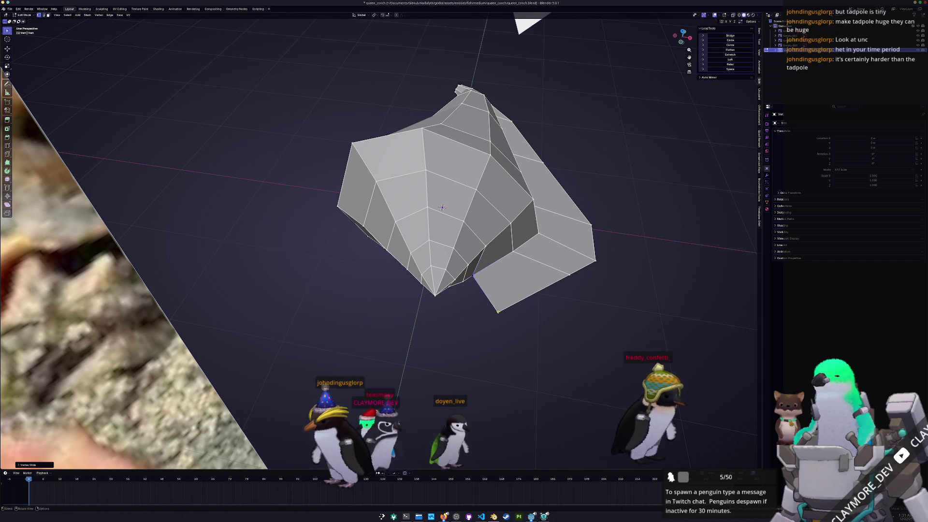
middle_drag(513, 299, 453, 296)
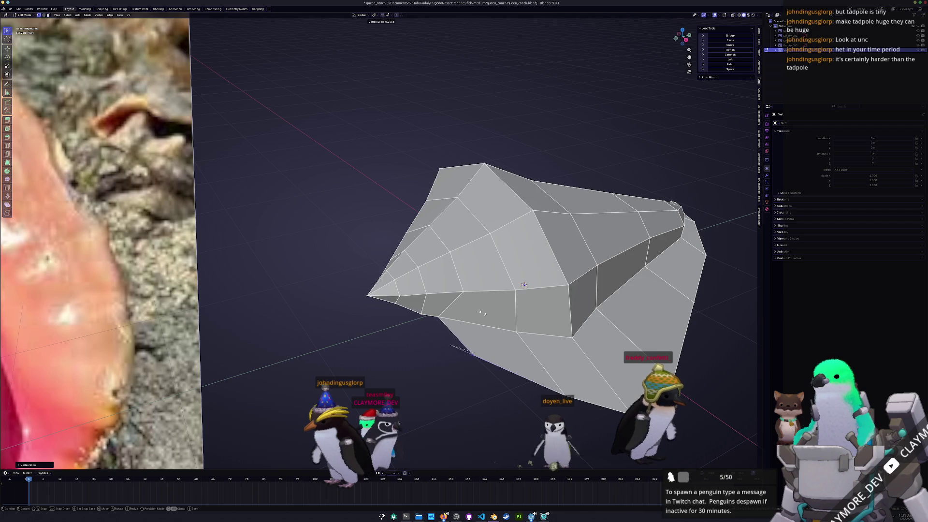
middle_drag(523, 284, 483, 273)
scroll(477, 314, down, 3)
key(Tab)
scroll(482, 311, down, 2)
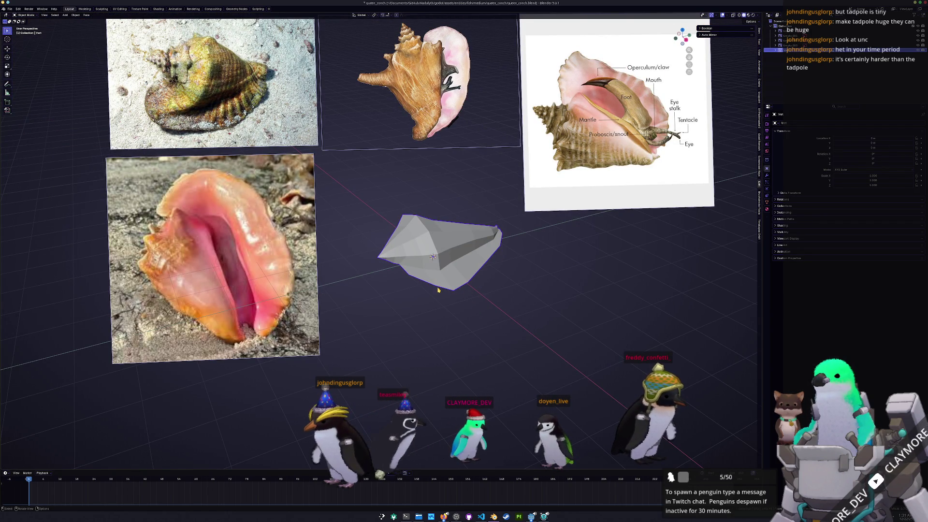
- Extrude a flat lip region from the shell's lower underside and inspect it
key(Tab)
scroll(414, 280, up, 3)
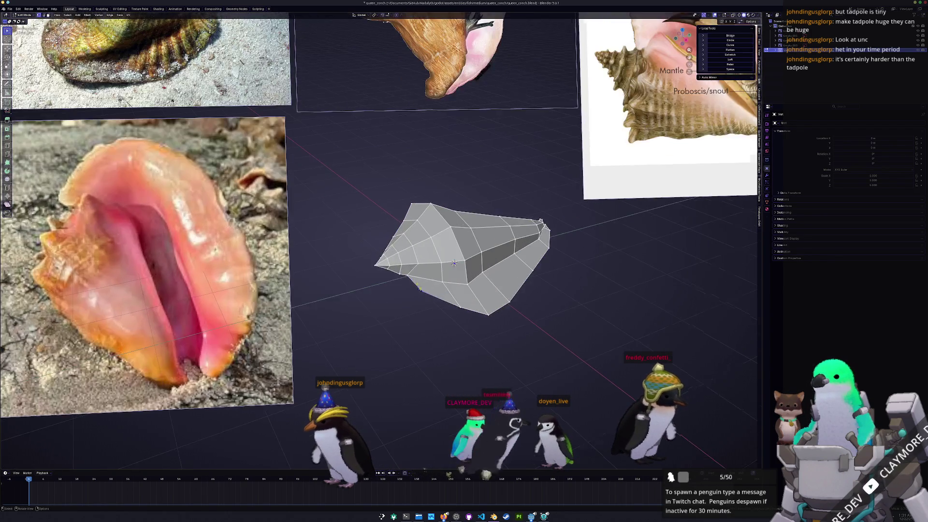
middle_drag(414, 281, 425, 290)
scroll(439, 293, up, 1)
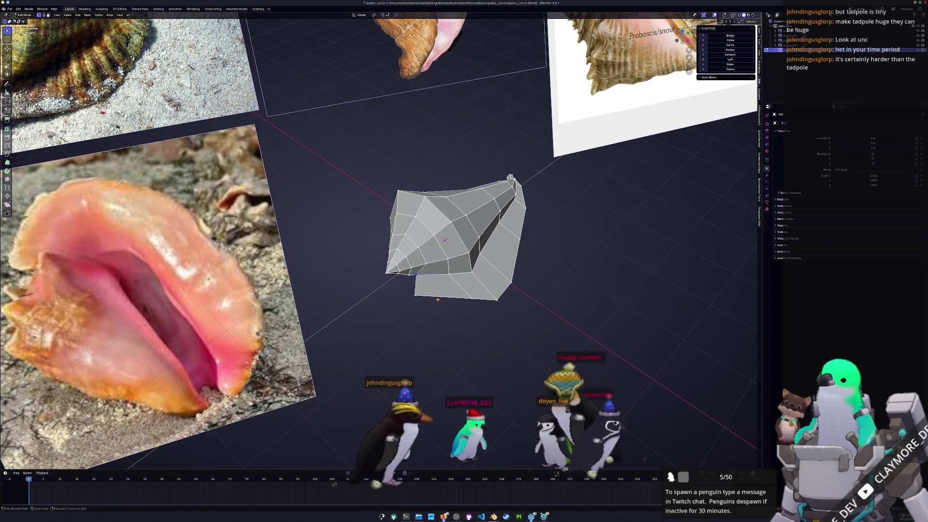
key(g)
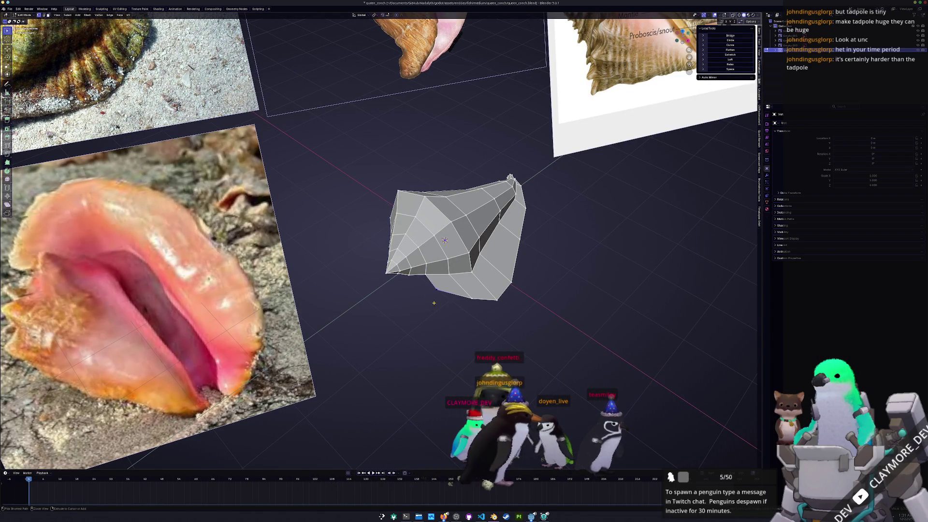
middle_drag(449, 275, 481, 287)
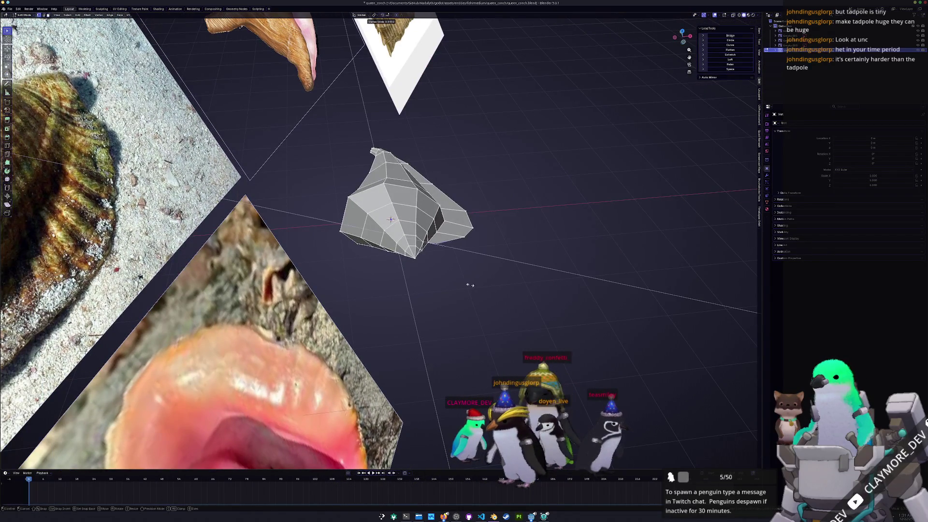
scroll(482, 254, up, 2)
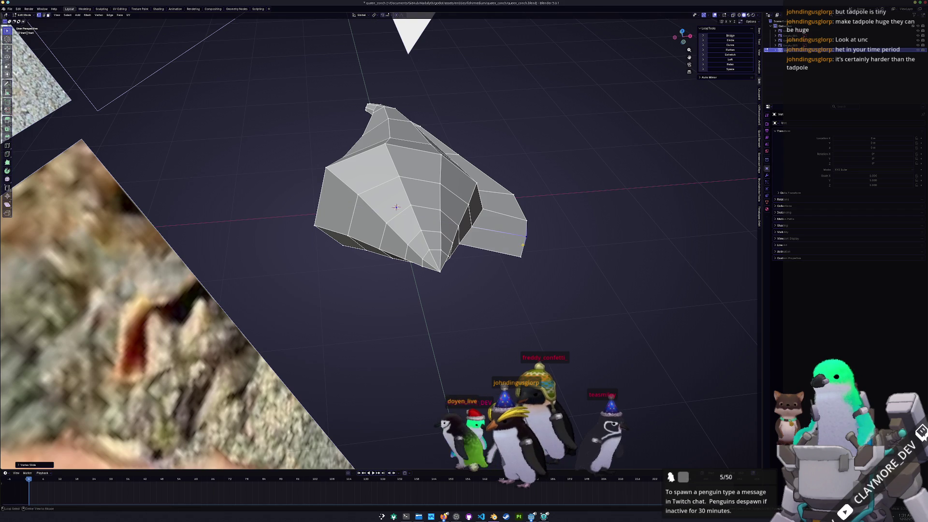
middle_drag(487, 252, 445, 277)
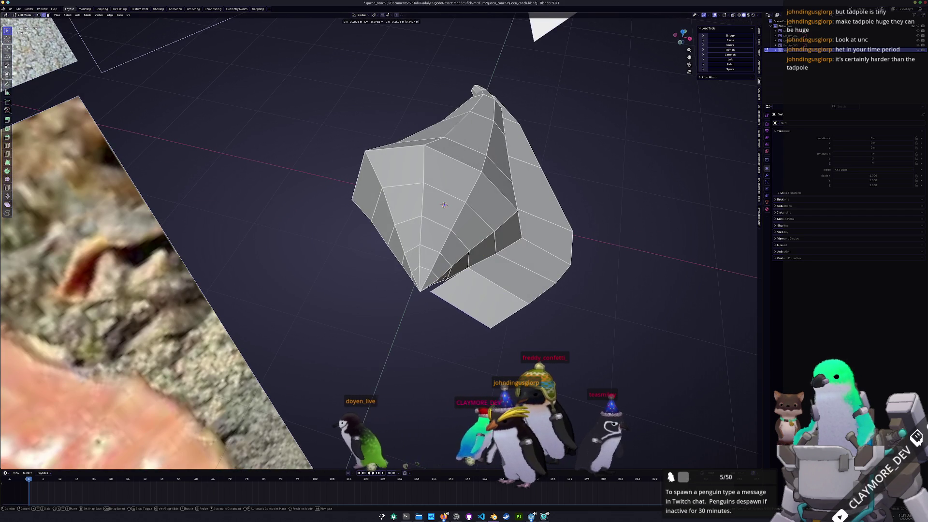
click(463, 312)
mouse_move(463, 311)
middle_down()
mouse_move(447, 310)
mouse_move(476, 290)
middle_up()
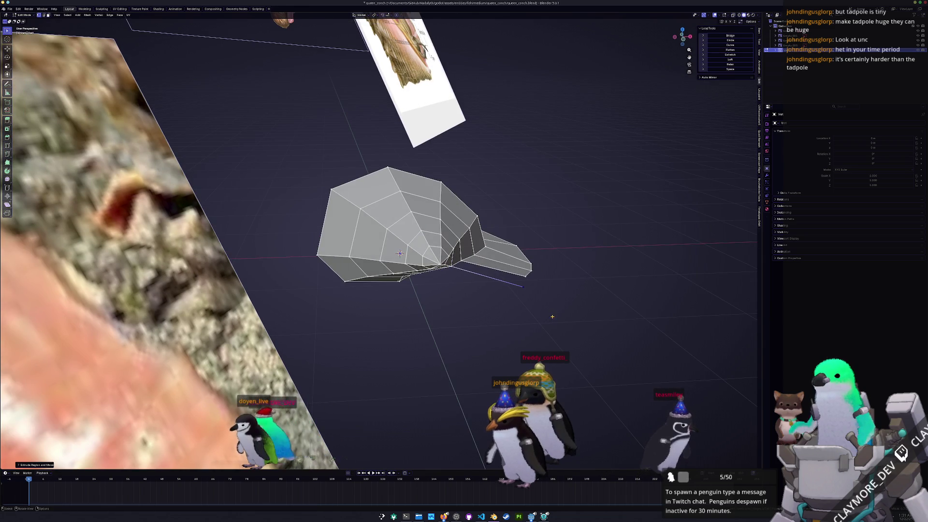
middle_drag(534, 321, 517, 305)
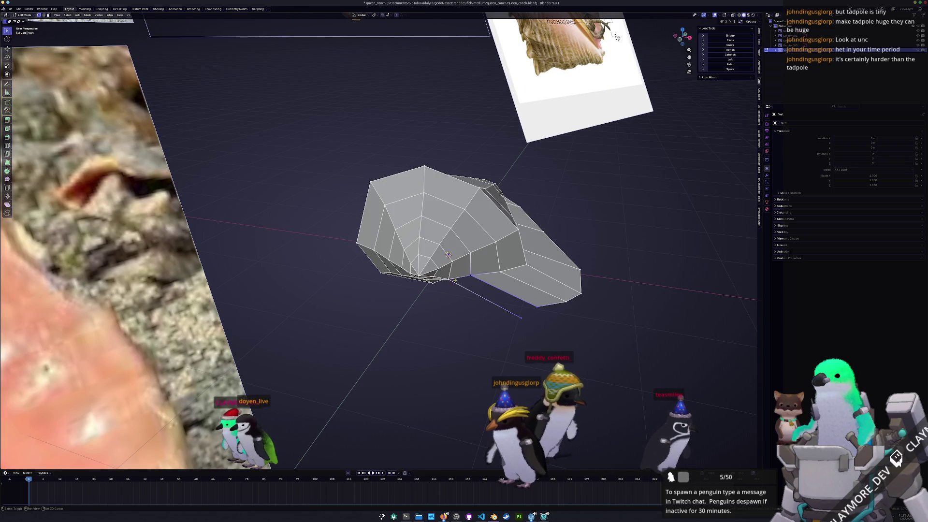
- Lower the lip's underside face along Z and slide its bottom vertices to curl the aperture
click(494, 305)
mouse_move(513, 313)
middle_down()
mouse_move(493, 347)
mouse_move(462, 317)
middle_up()
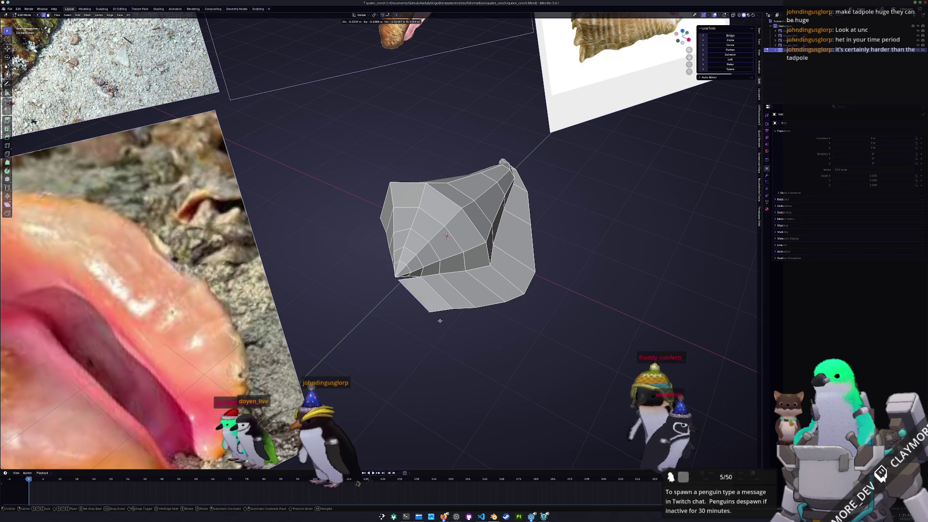
mouse_move(447, 235)
middle_down()
mouse_move(423, 297)
mouse_move(450, 310)
middle_up()
key(g)
key(z)
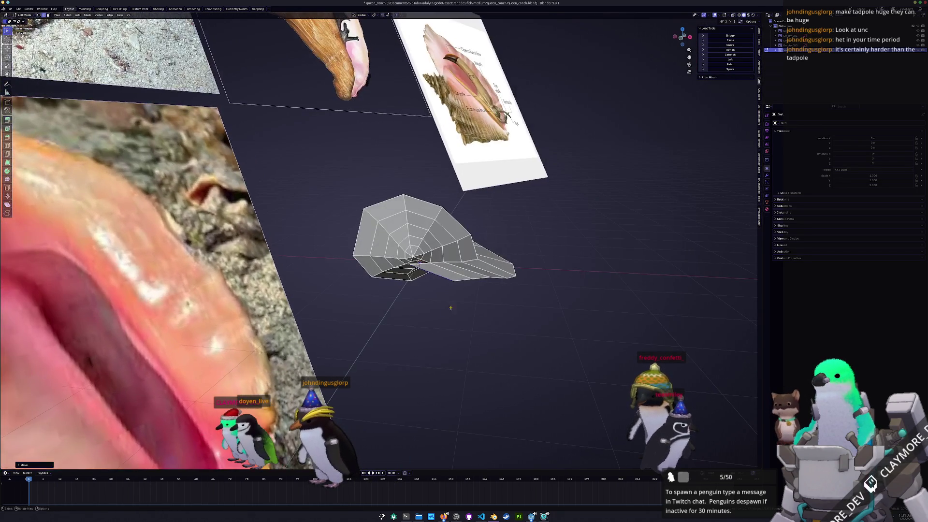
middle_drag(412, 264, 425, 285)
scroll(425, 285, up, 2)
key(g)
key(g)
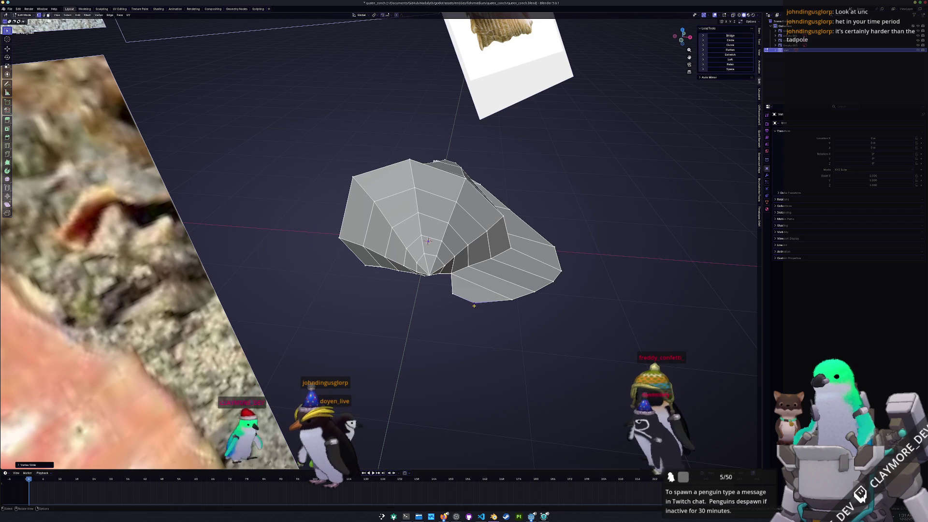
key(g)
key(g)
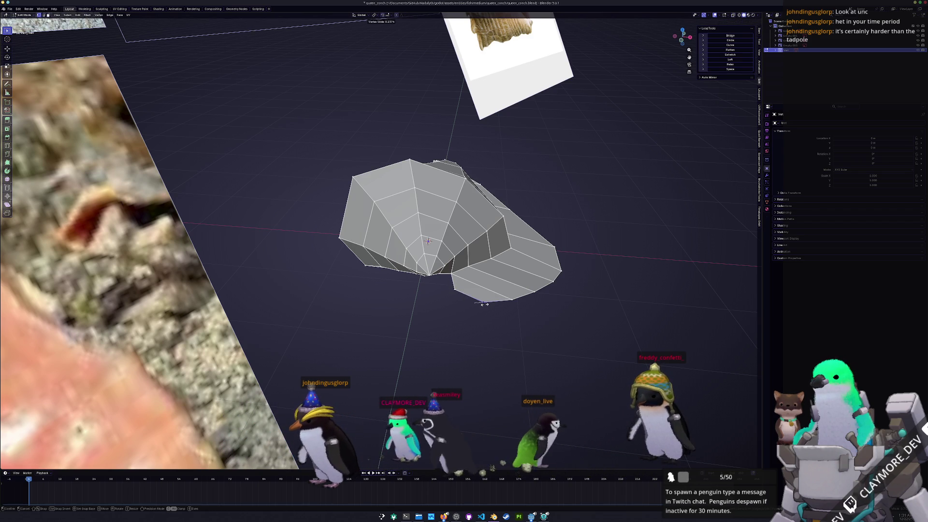
- Select two neighbouring faces on the flat underside flange and toggle out of edit mode
click(456, 290)
middle_drag(457, 290, 554, 458)
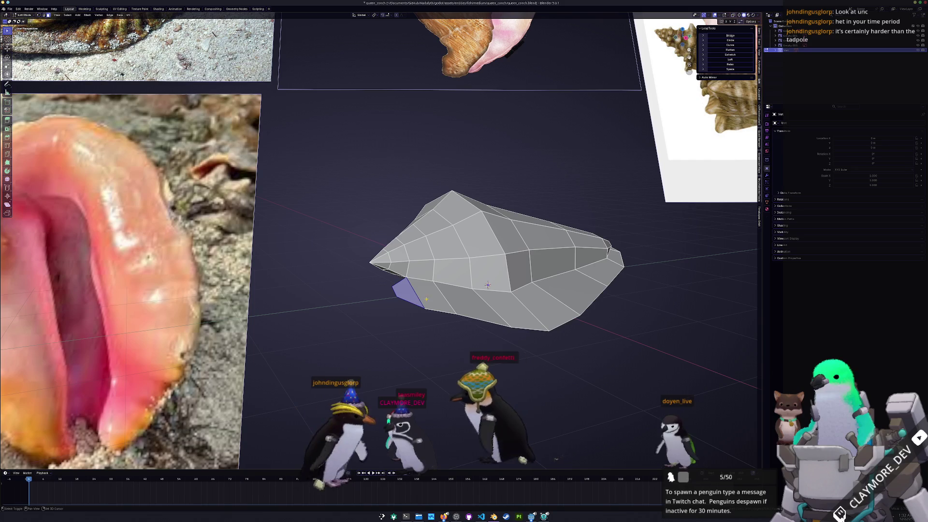
middle_drag(487, 285, 473, 286)
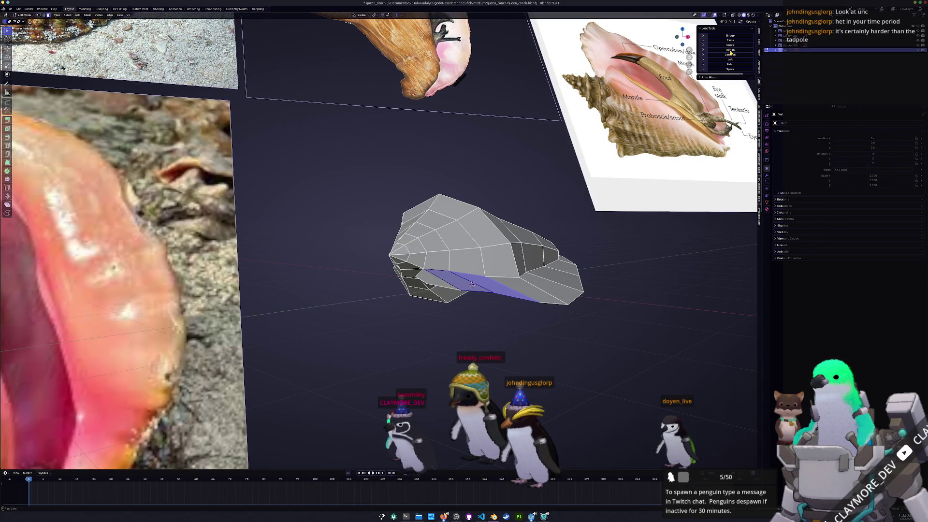
mouse_move(472, 284)
middle_down()
mouse_move(523, 279)
mouse_move(551, 298)
middle_up()
click(523, 279)
shift+click(558, 301)
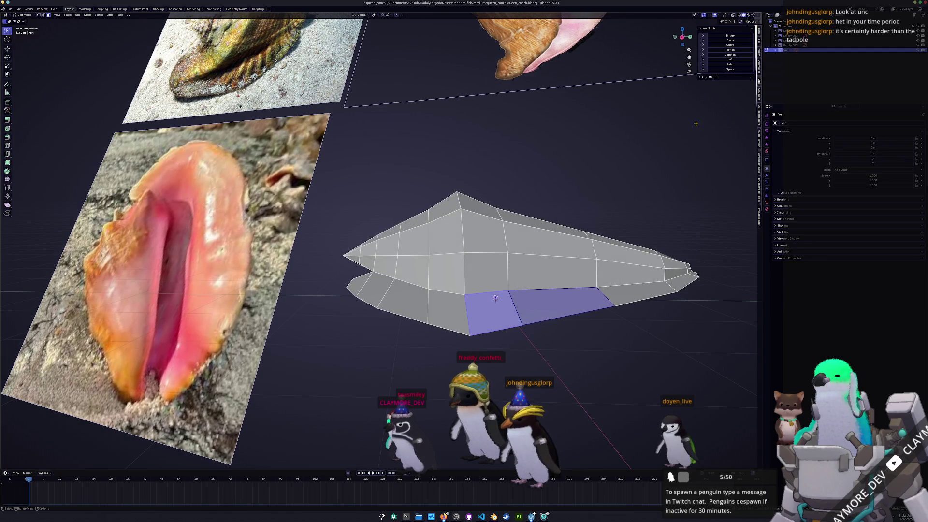
mouse_move(496, 297)
middle_down()
mouse_move(433, 286)
mouse_move(529, 300)
mouse_move(543, 284)
middle_up()
key(Tab)
key(Tab)
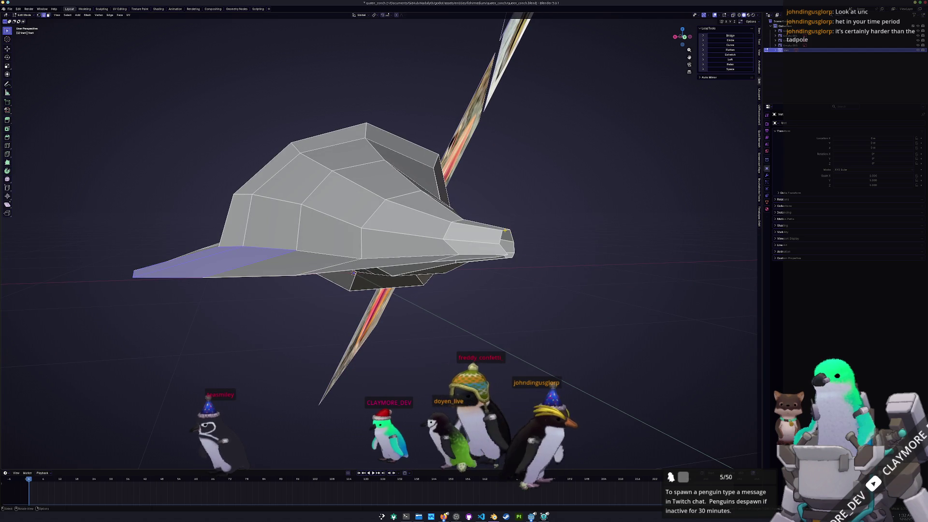
- Merge the shell's tip vertices into a single point at their center
mouse_move(505, 231)
middle_down()
mouse_move(510, 258)
mouse_move(530, 270)
middle_up()
key(g)
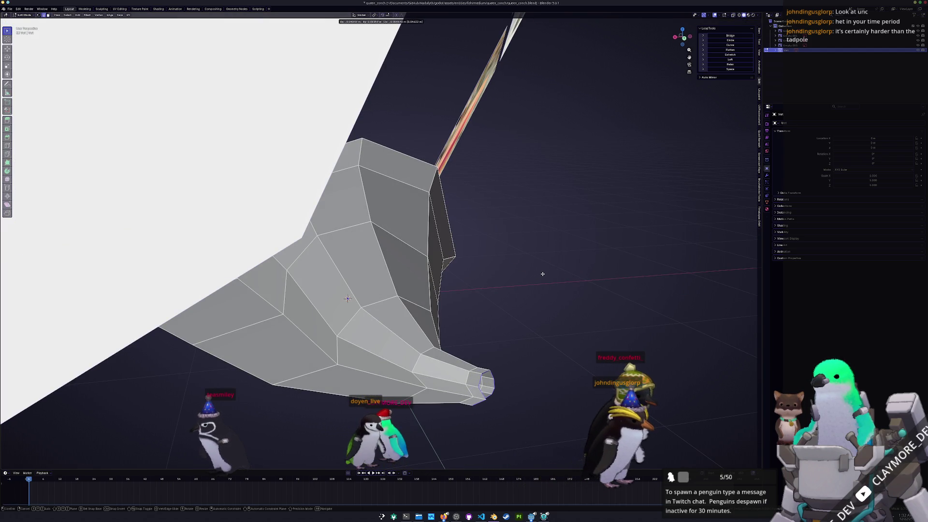
key(Escape)
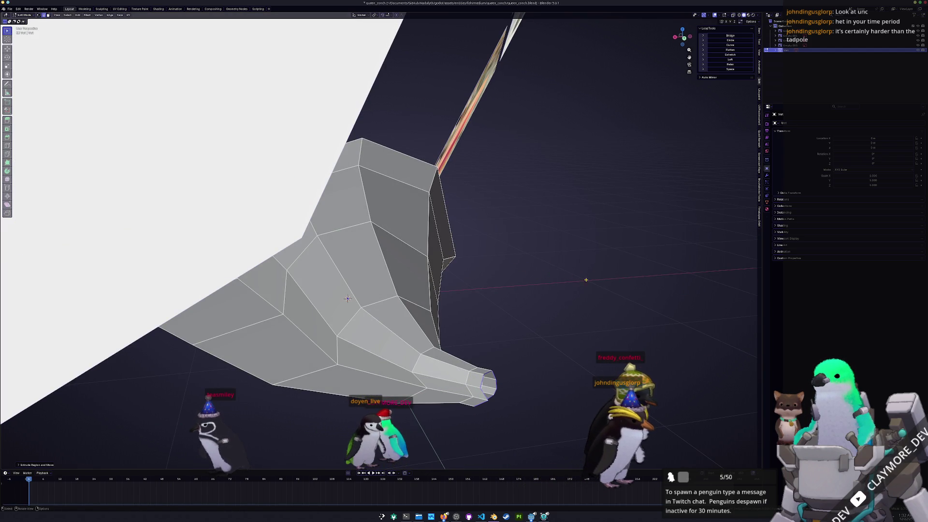
key(ctrl+e)
key(Escape)
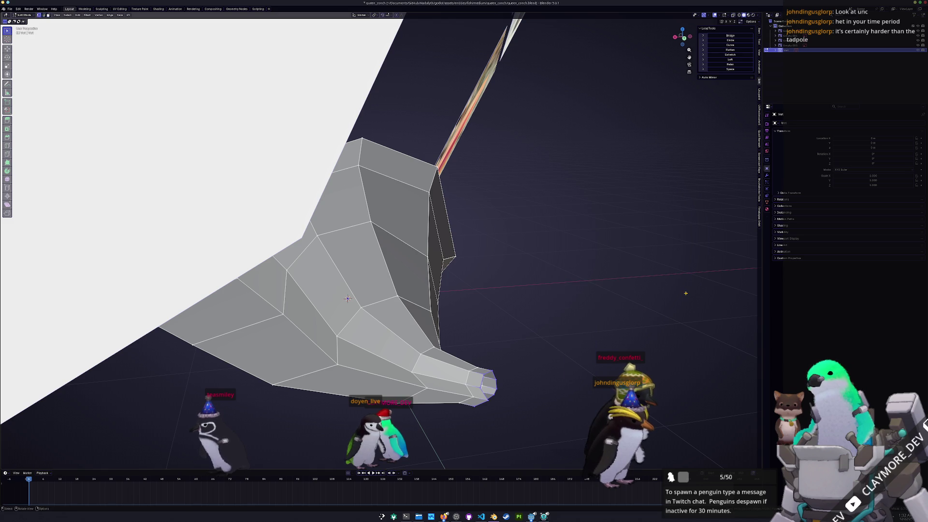
key(a)
key(ctrl+z)
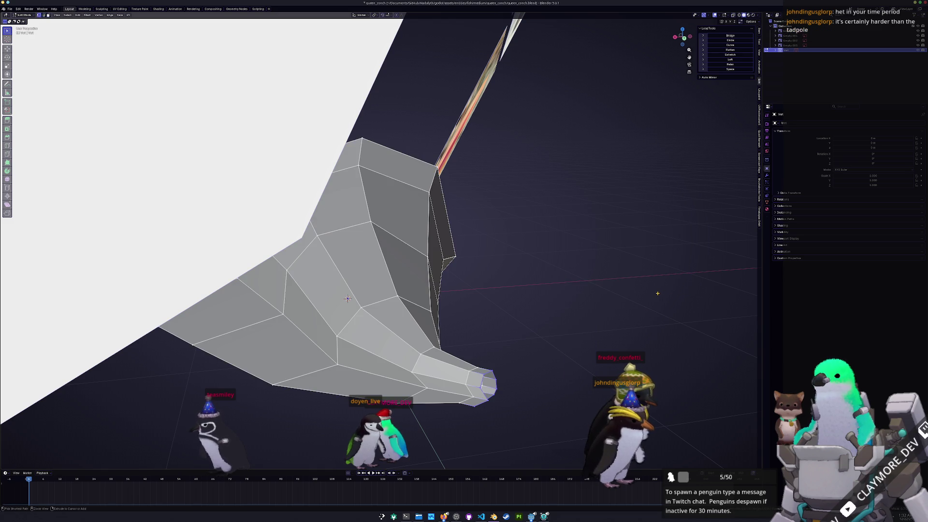
key(ctrl+v)
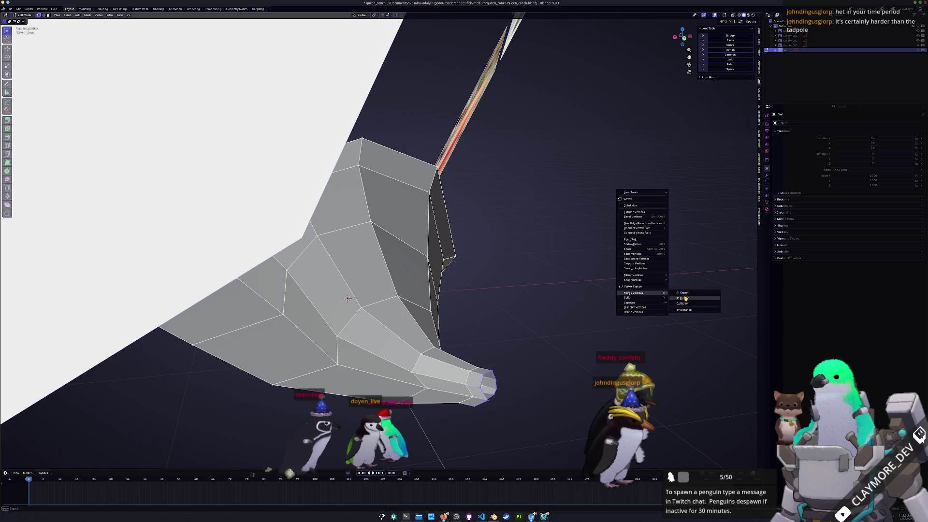
click(686, 294)
- Raise the merged tip vertex along Z and edge-slide it to sharpen the point
middle_drag(549, 342, 572, 335)
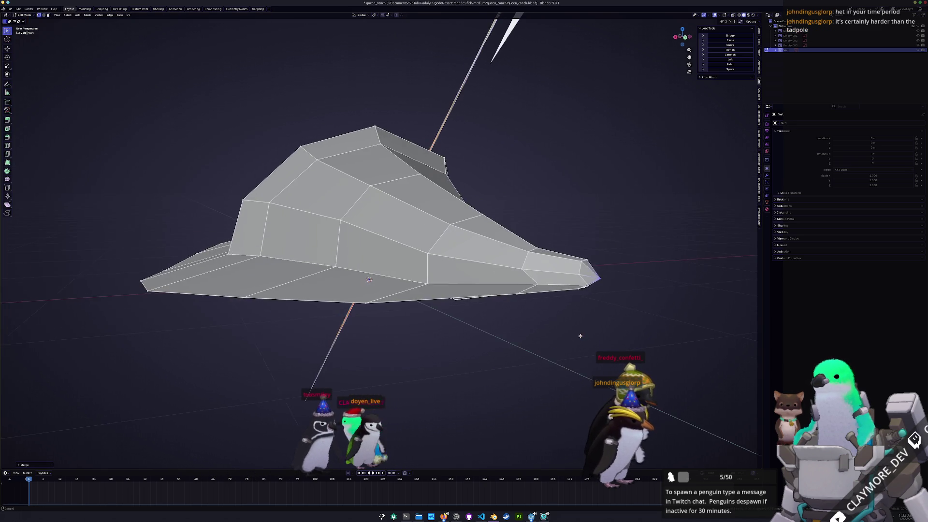
key(g)
key(z)
key(z)
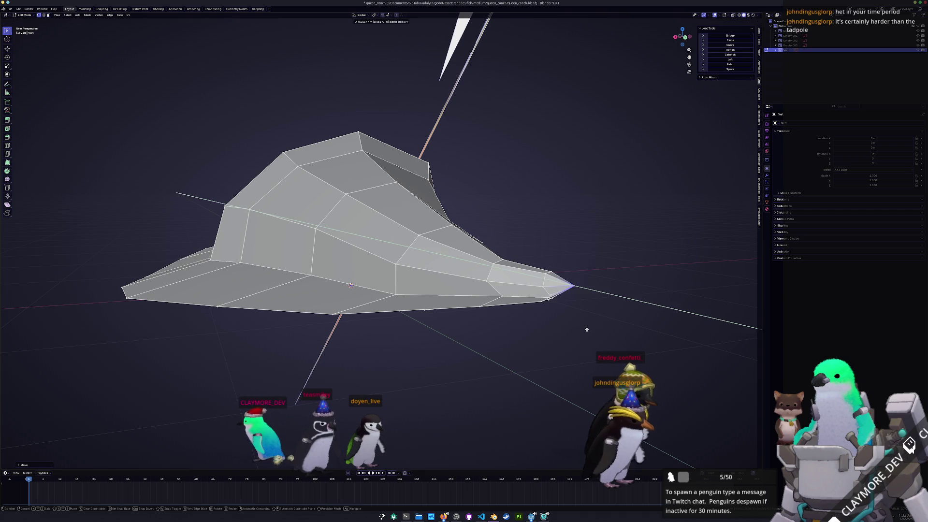
click(587, 329)
middle_drag(586, 329, 623, 342)
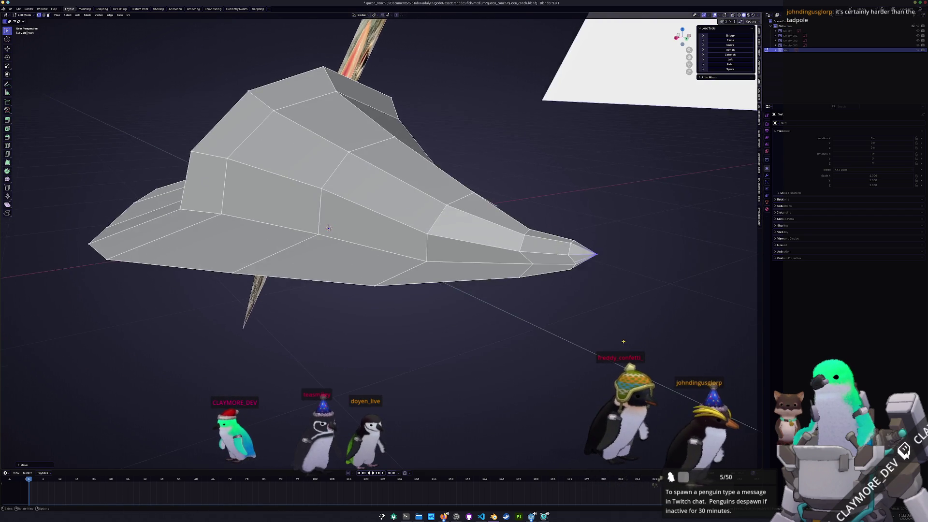
scroll(622, 342, up, 4)
scroll(622, 341, down, 3)
key(KP_Decimal)
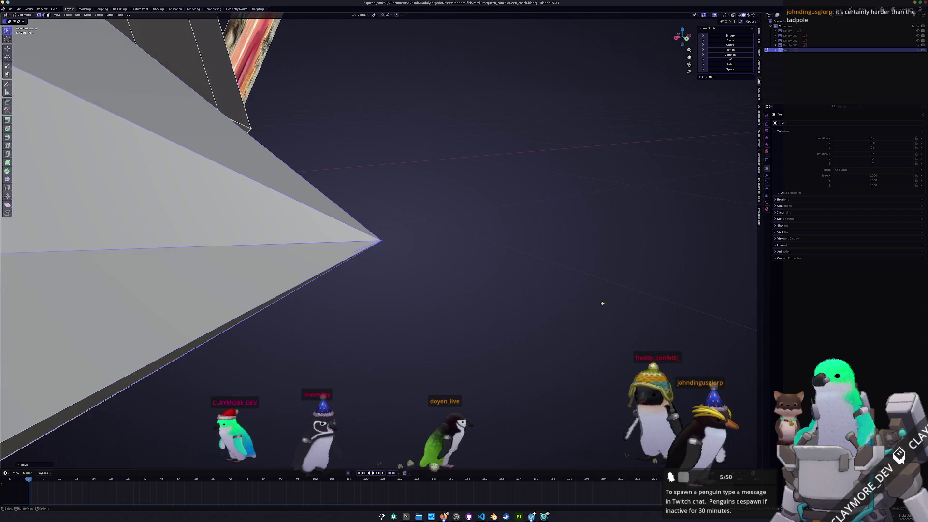
mouse_move(352, 306)
middle_down()
mouse_move(99, 209)
mouse_move(374, 287)
middle_up()
key(g)
key(g)
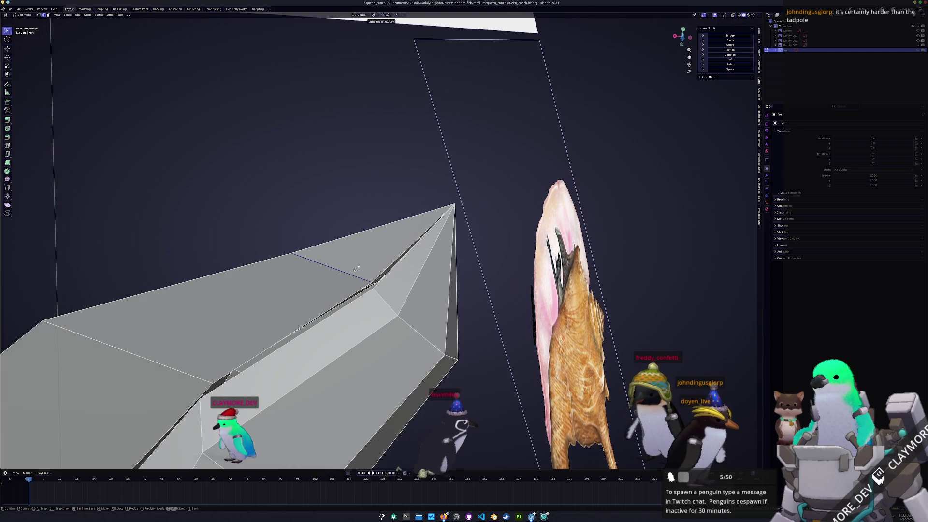
middle_drag(361, 276, 375, 328)
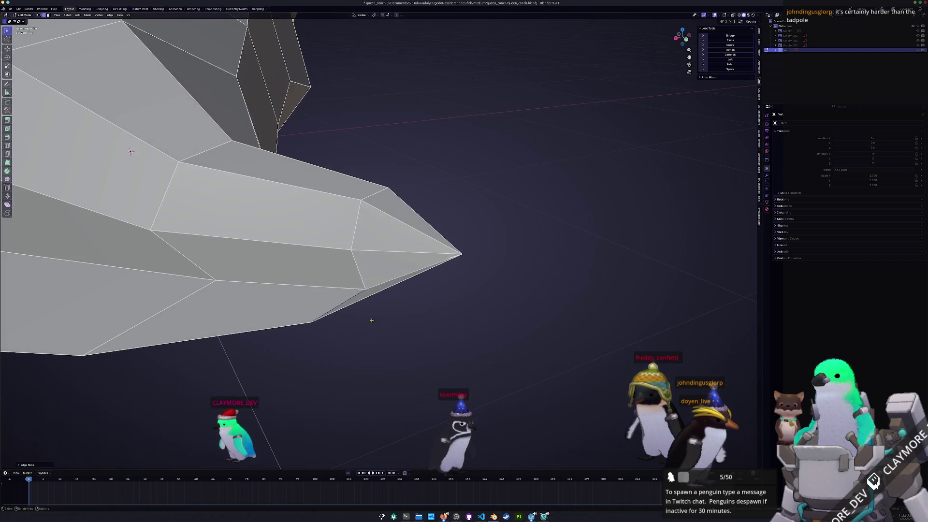
mouse_move(364, 287)
middle_down()
mouse_move(326, 275)
mouse_move(352, 300)
mouse_move(343, 325)
mouse_move(396, 302)
middle_up()
- Nudge the tip vertex along X and along its edge to finish the sharp tip
key(Tab)
key(Tab)
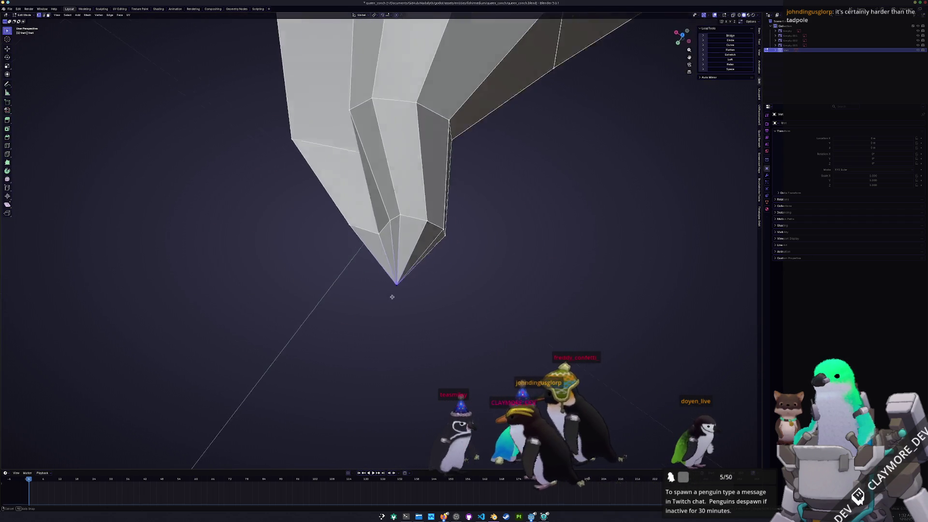
key(g)
key(x)
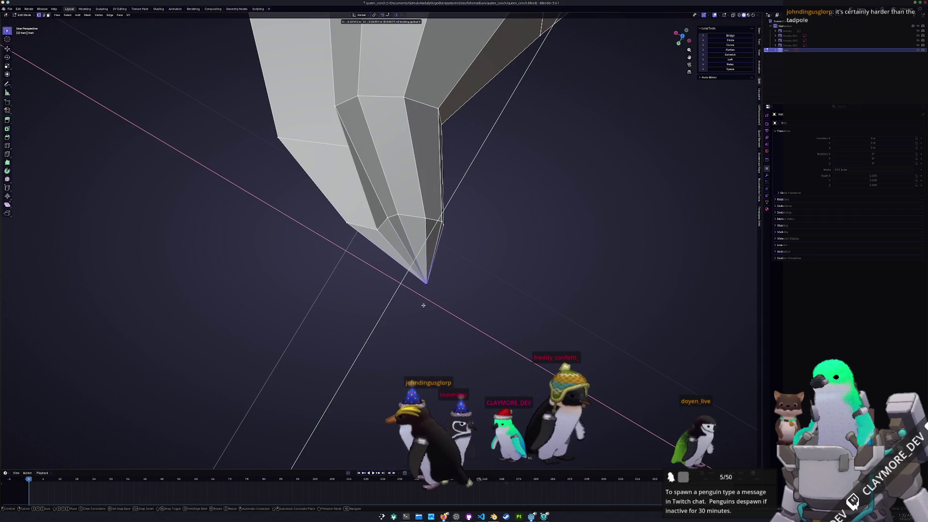
click(422, 291)
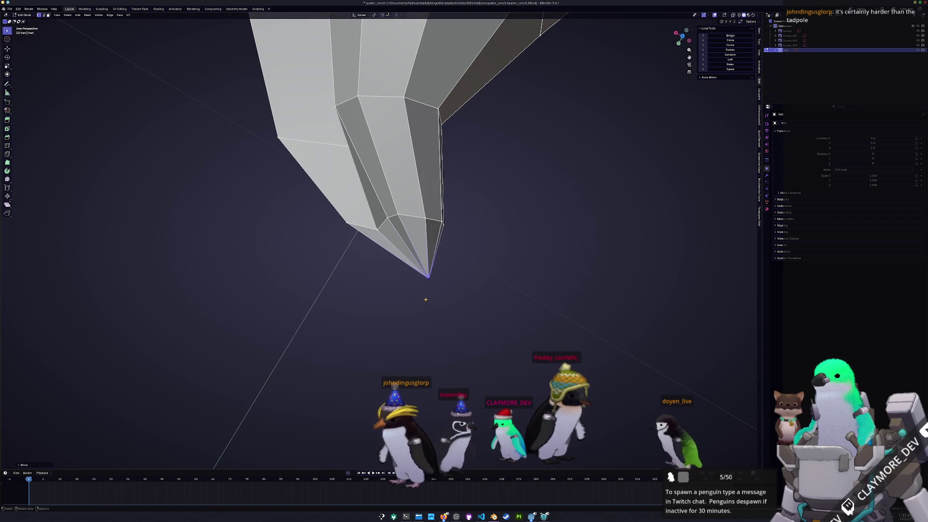
middle_drag(422, 290, 434, 125)
scroll(434, 126, up, 2)
scroll(442, 109, up, 2)
middle_drag(442, 109, 358, 265)
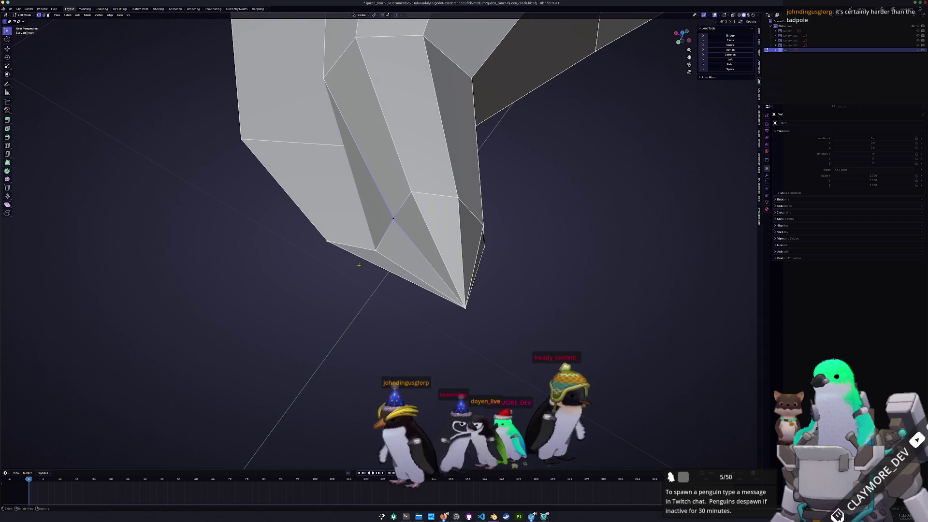
click(356, 264)
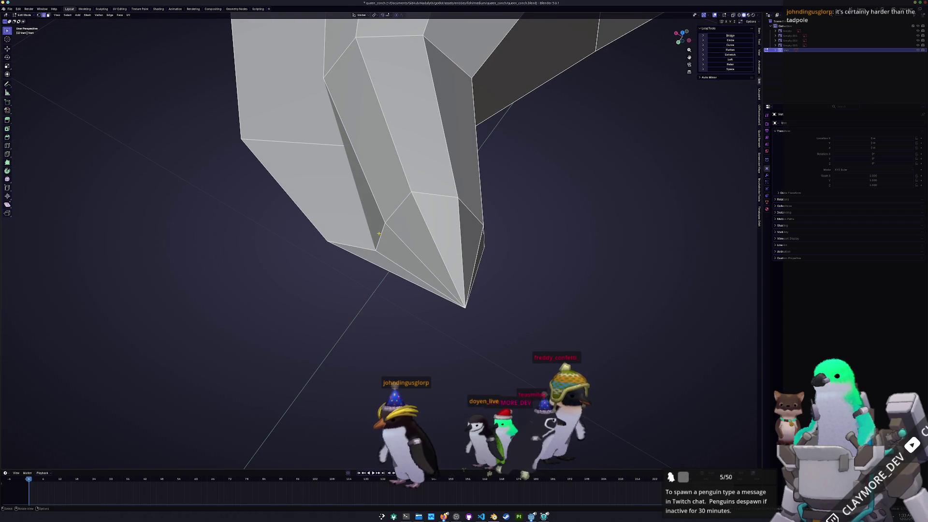
middle_drag(455, 227, 467, 259)
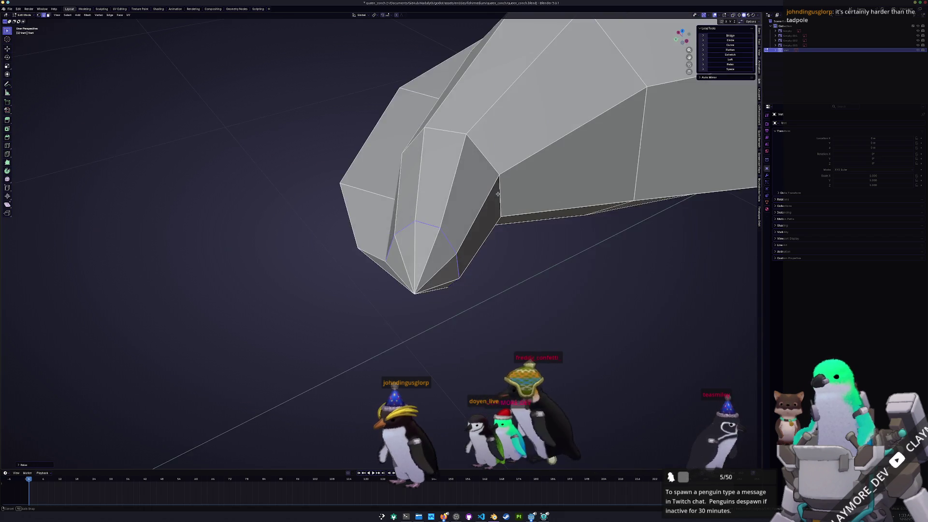
- Move the edge loop near the shell's narrow end to reshape the faces there
mouse_move(524, 130)
middle_down()
mouse_move(559, 189)
mouse_move(406, 221)
mouse_move(426, 289)
middle_up()
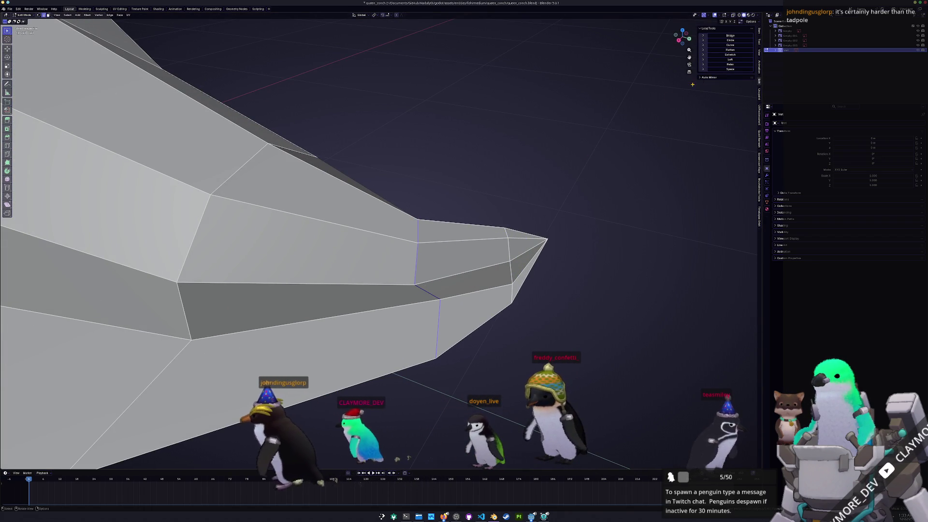
mouse_move(426, 289)
middle_down()
mouse_move(334, 235)
mouse_move(526, 201)
mouse_move(472, 218)
mouse_move(407, 209)
middle_up()
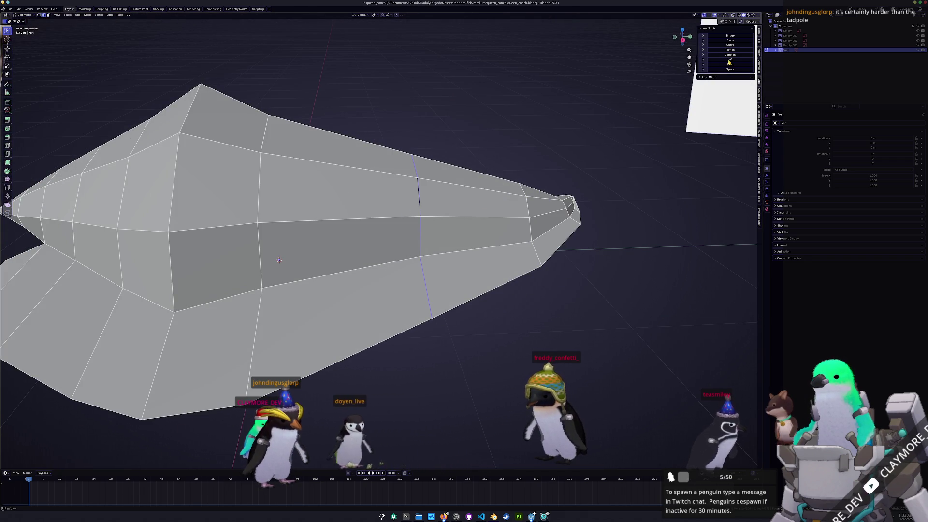
middle_drag(279, 260, 551, 250)
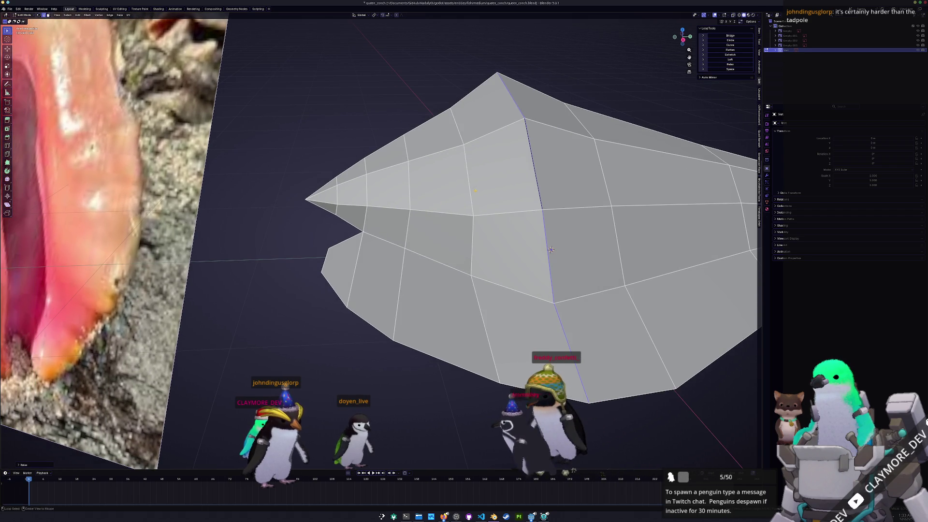
click(551, 250)
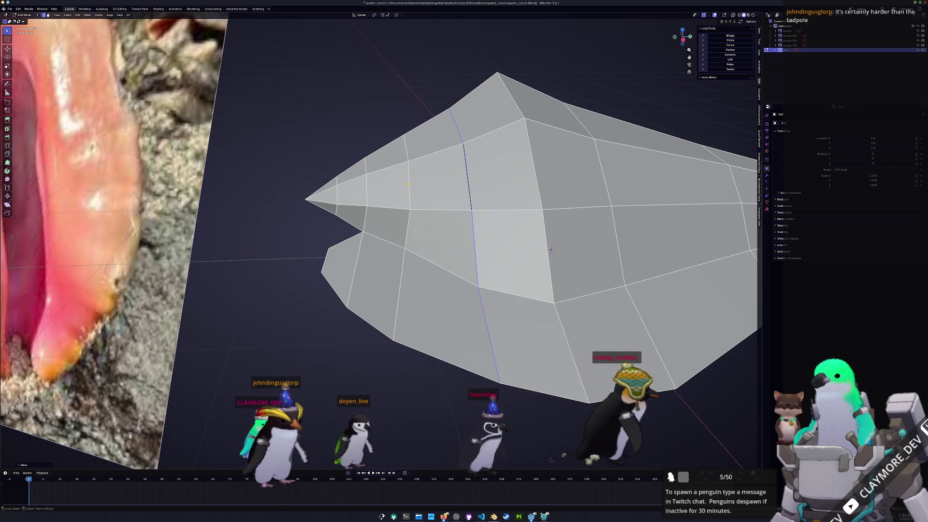
key(ctrl+z)
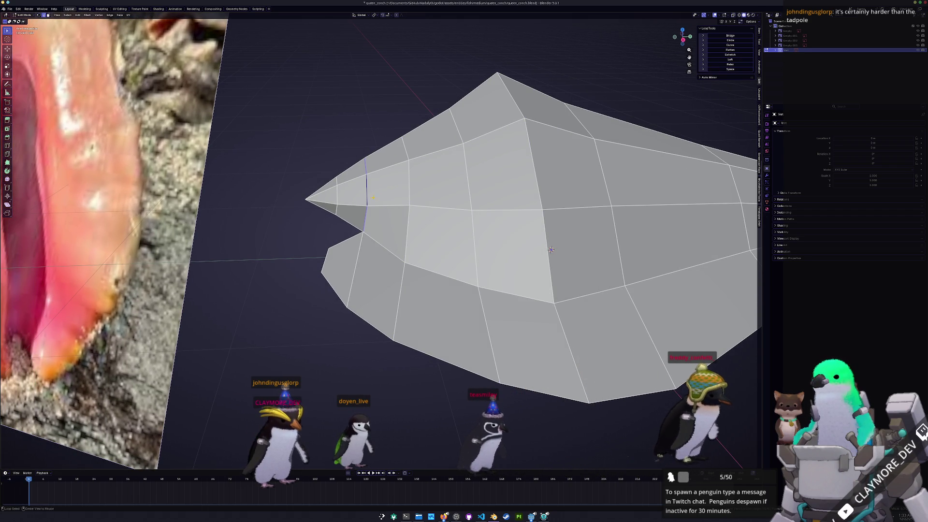
click(722, 65)
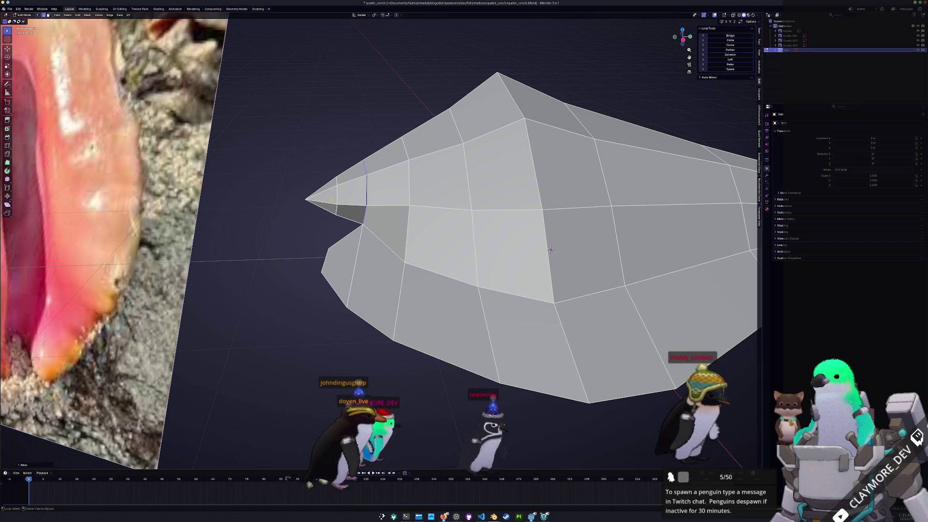
mouse_move(551, 249)
middle_down()
mouse_move(272, 237)
mouse_move(369, 248)
mouse_move(462, 221)
middle_up()
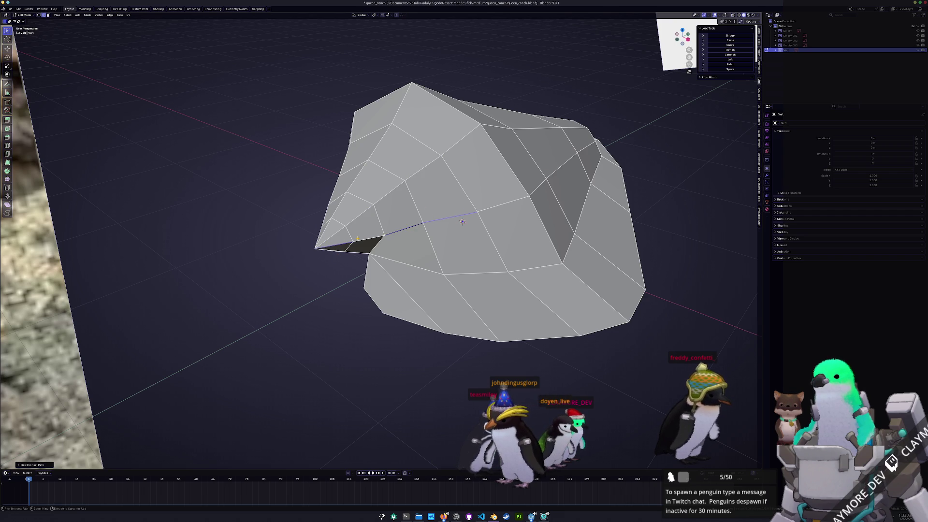
- Inspect the shell from below and above, then leave edit mode to view it among the reference photos
middle_drag(462, 221, 468, 292)
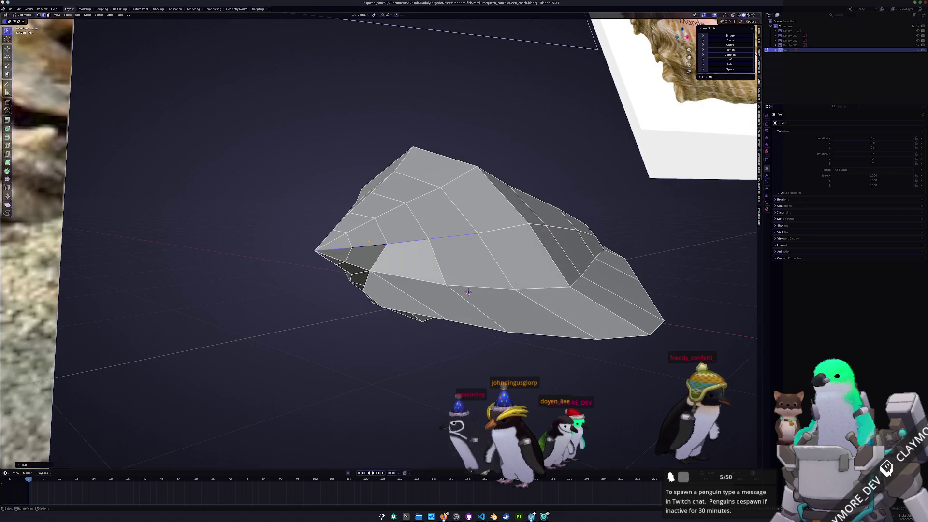
ctrl+click(468, 292)
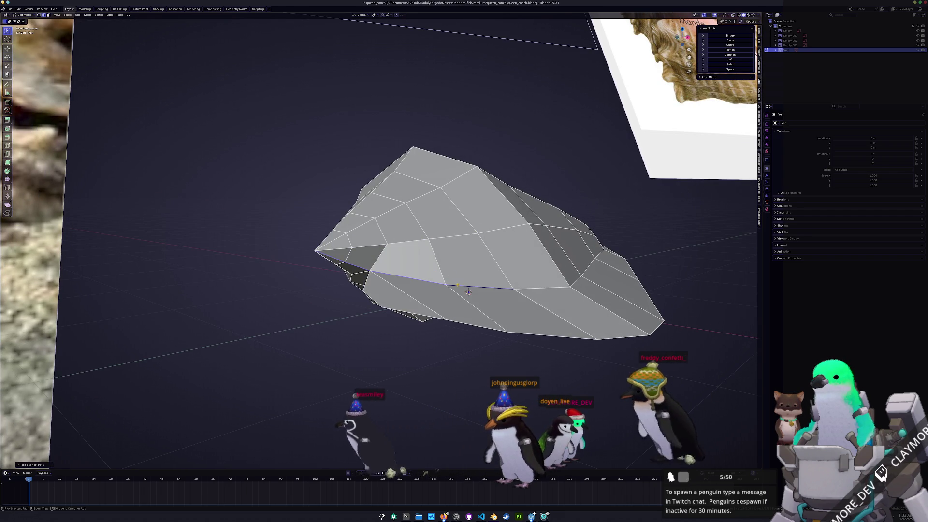
middle_drag(468, 291, 435, 239)
scroll(434, 239, up, 3)
middle_drag(402, 192, 330, 271)
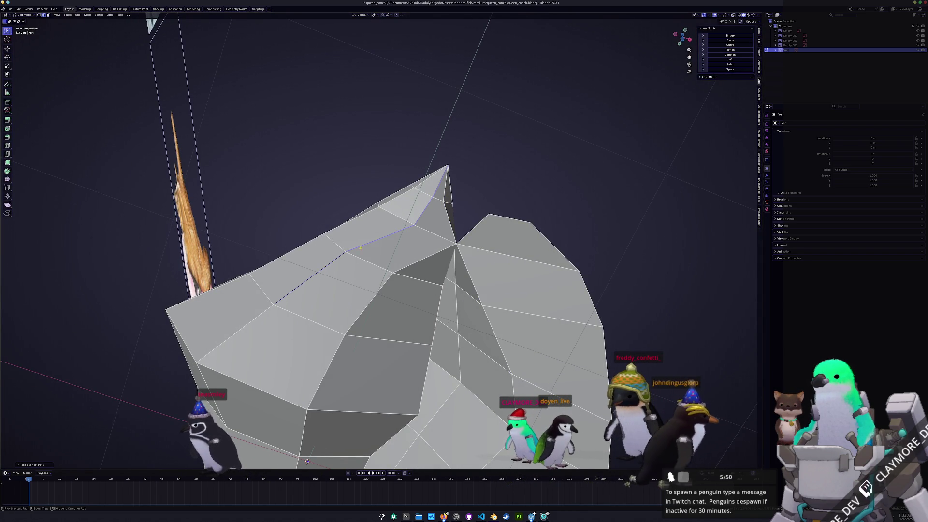
middle_drag(330, 271, 391, 218)
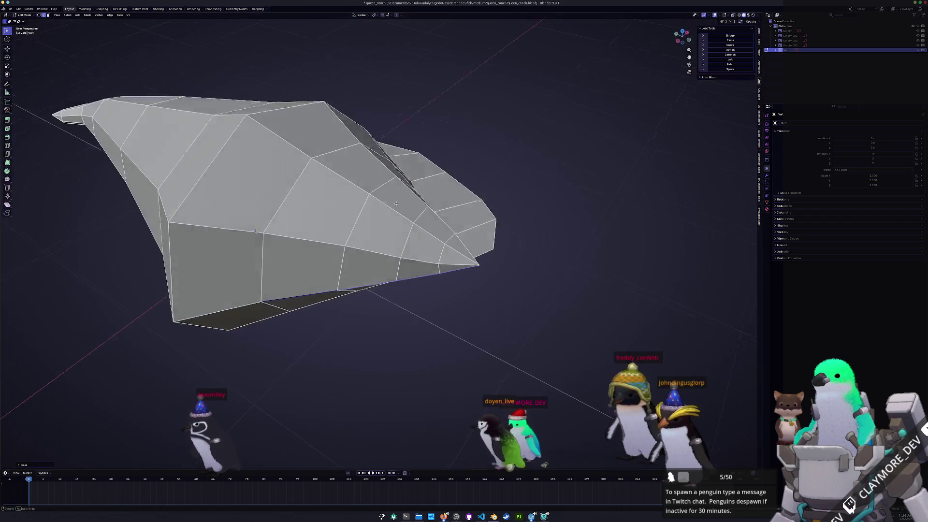
middle_drag(398, 157, 431, 269)
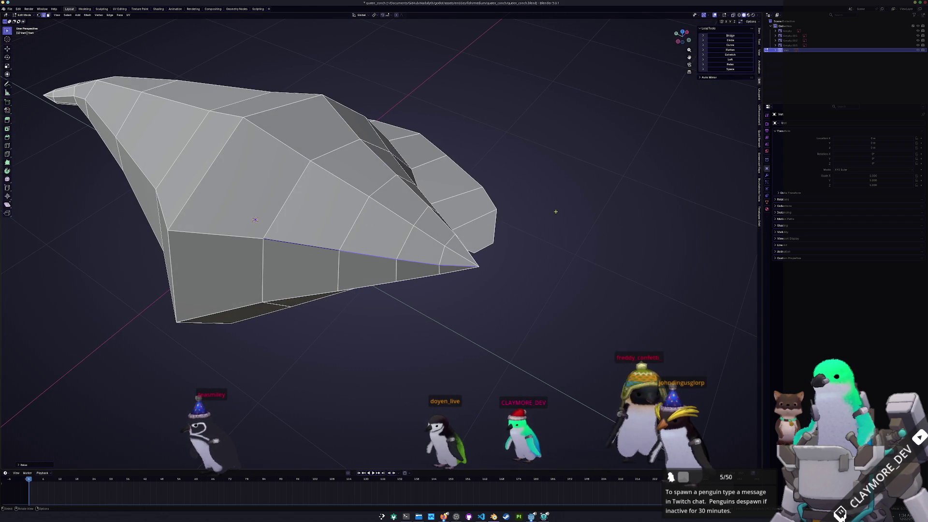
key(Tab)
mouse_move(377, 239)
middle_down()
mouse_move(439, 202)
mouse_move(434, 221)
mouse_move(447, 223)
middle_up()
scroll(377, 239, down, 5)
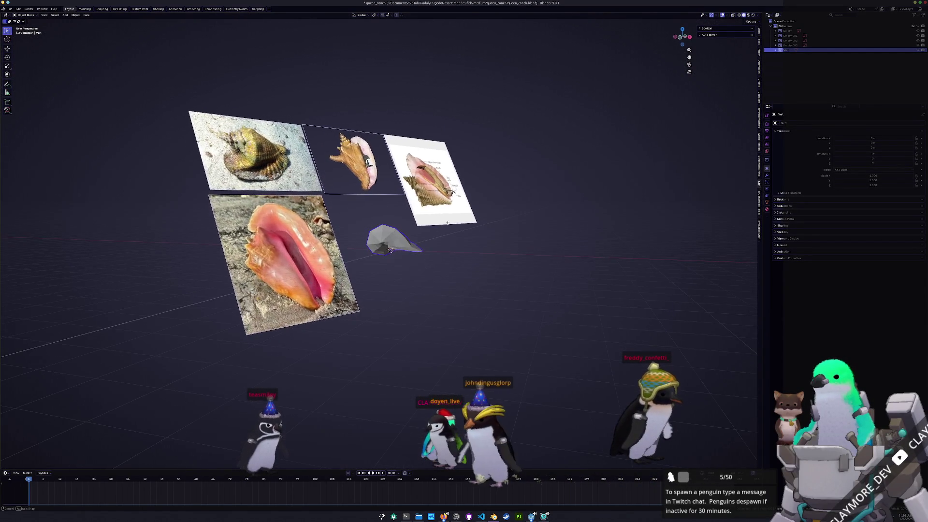
scroll(449, 240, up, 3)
- Scale the shell object taller along the Z axis
key(s)
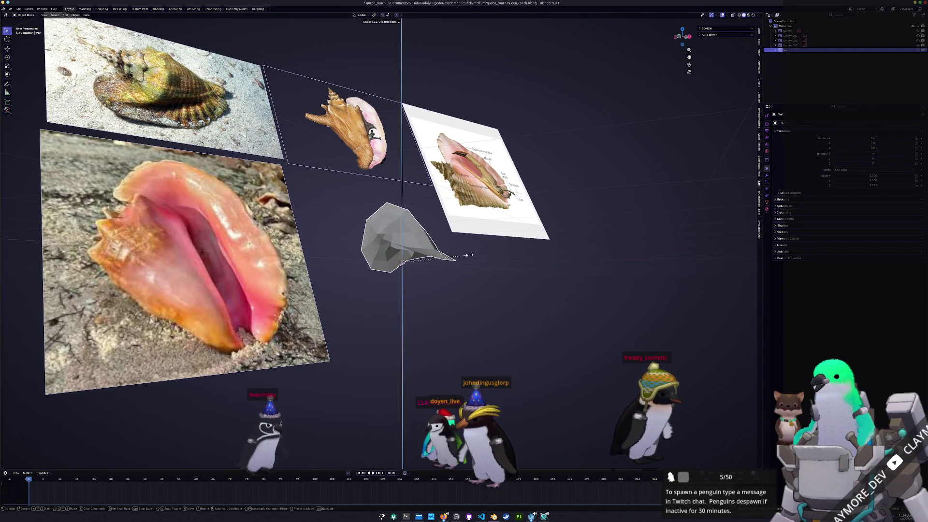
mouse_move(461, 256)
middle_down()
mouse_move(481, 266)
mouse_move(466, 269)
middle_up()
key(s)
key(z)
click(476, 268)
- Apply the object's scale to the mesh and return to edit mode
key(Tab)
scroll(413, 264, up, 4)
key(Tab)
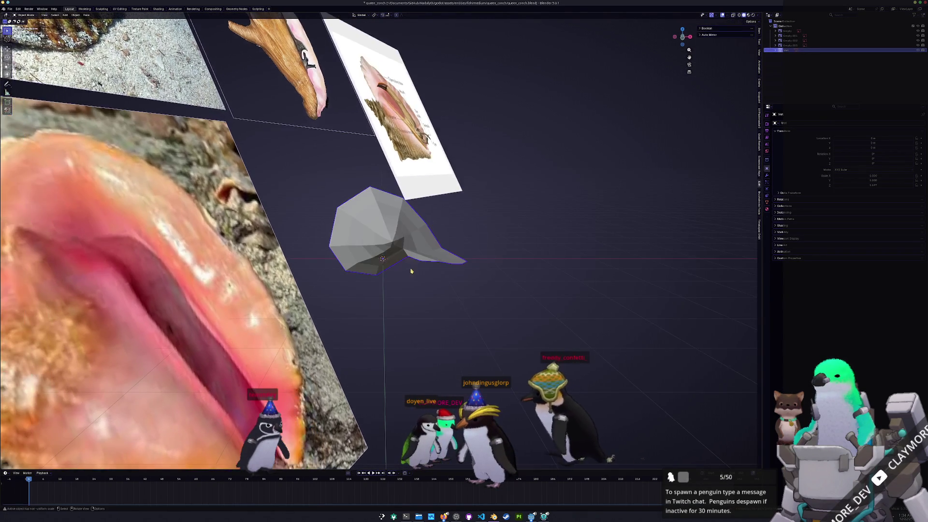
key(ctrl+a)
click(407, 286)
mouse_move(407, 285)
middle_down()
mouse_move(394, 303)
mouse_move(407, 287)
mouse_move(394, 276)
mouse_move(397, 287)
middle_up()
scroll(407, 286, down, 3)
scroll(398, 263, up, 4)
key(Tab)
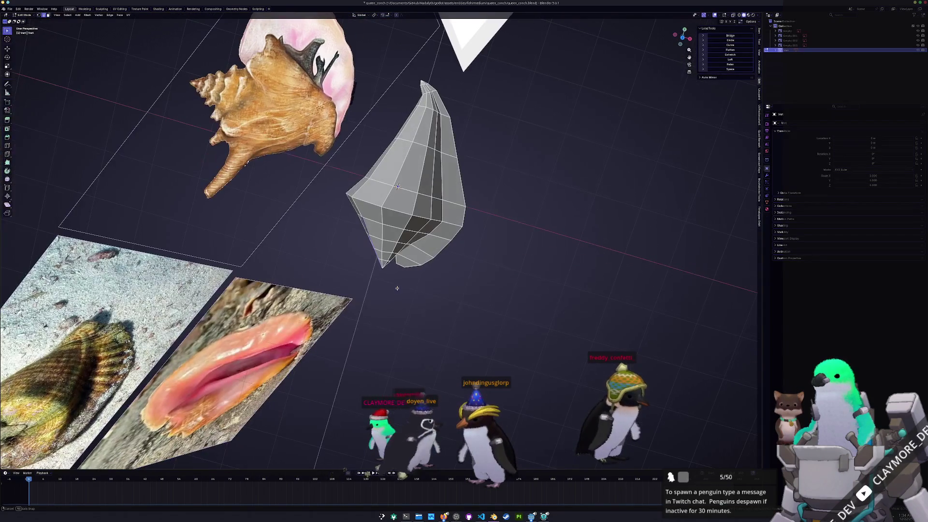
- From top view with X-ray on, add a loop cut across the shell and scale it outward
middle_drag(397, 187, 382, 194)
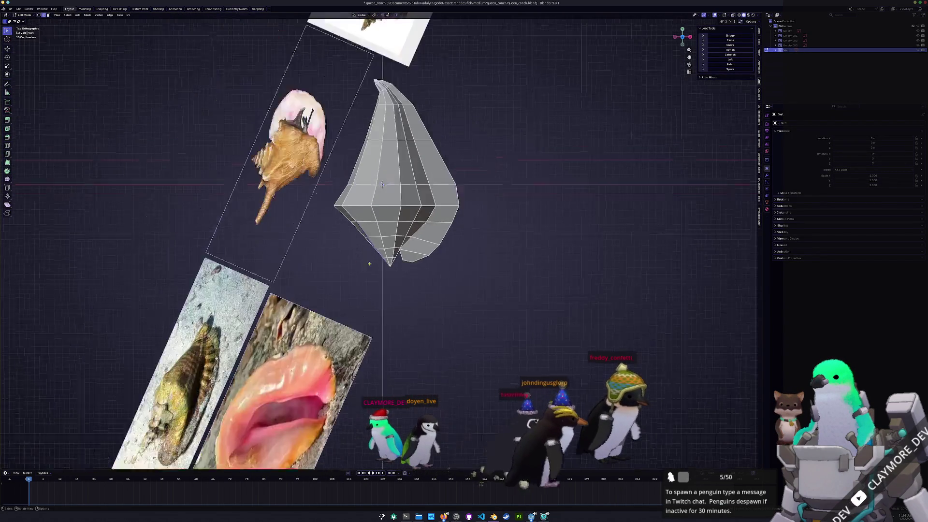
key(KP_7)
key(alt+z)
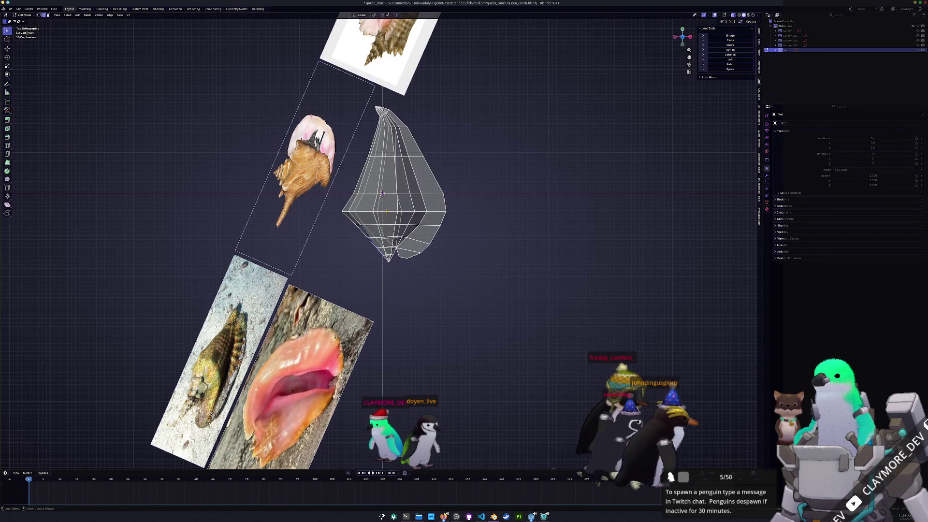
key(ctrl+r)
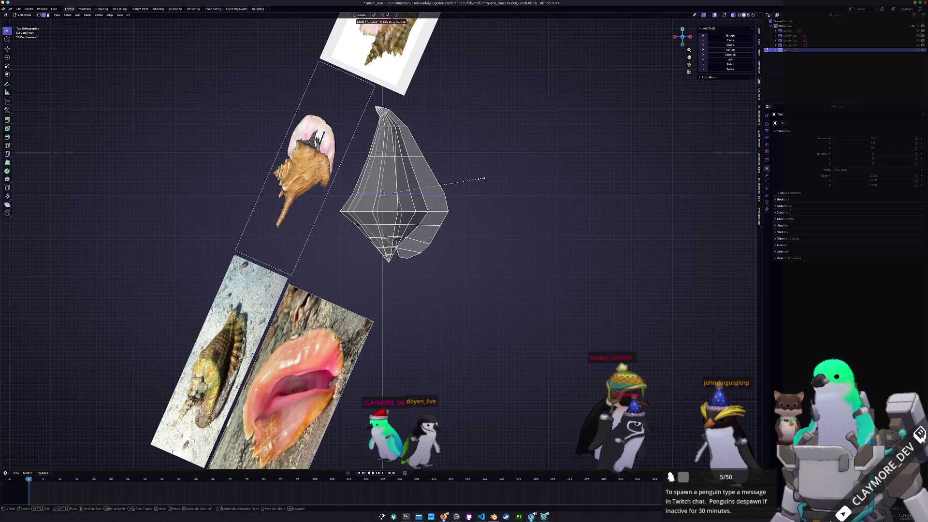
scroll(382, 193, up, 2)
key(s)
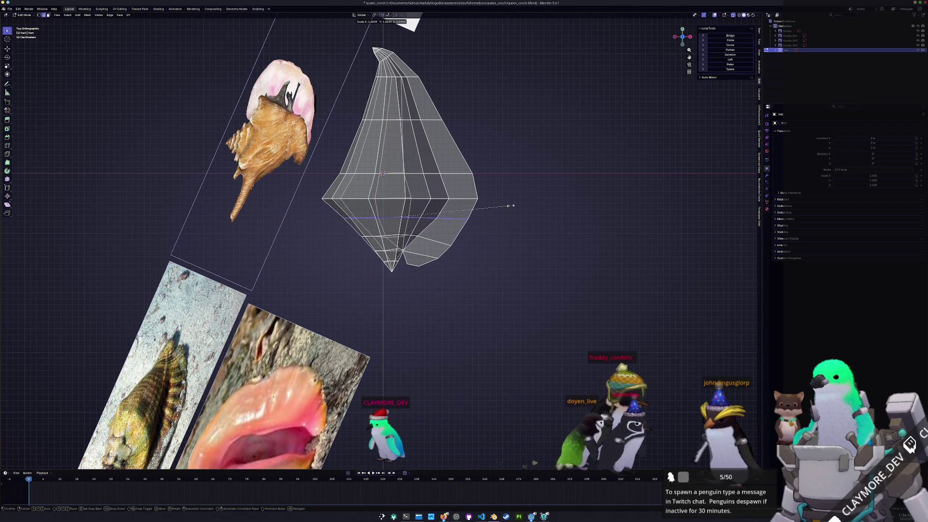
middle_drag(508, 205, 551, 174)
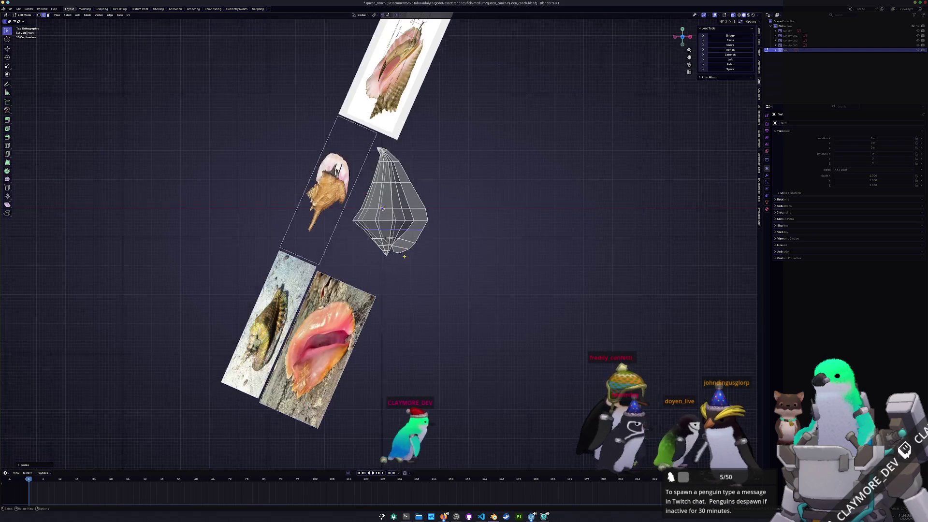
scroll(410, 236, up, 2)
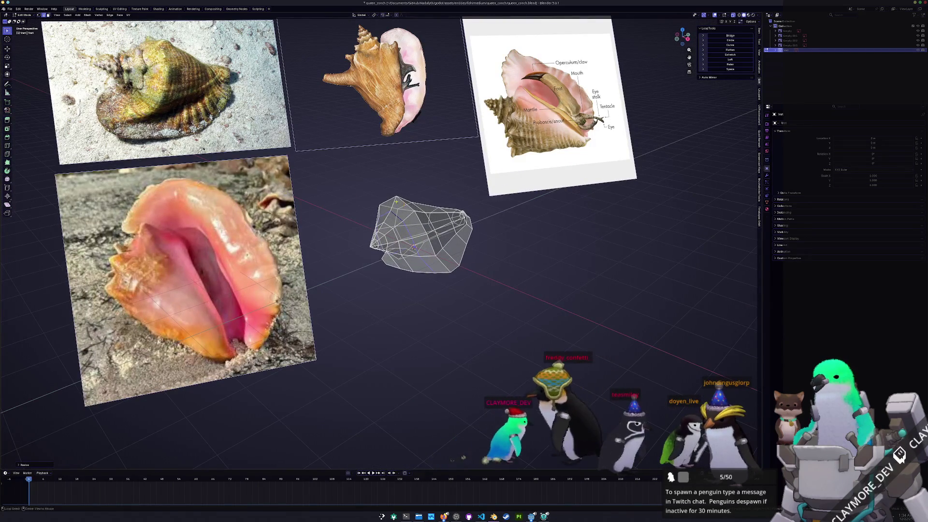
- Turn off X-ray and extend the face selection around the shell's broad end
key(alt+z)
key(Tab)
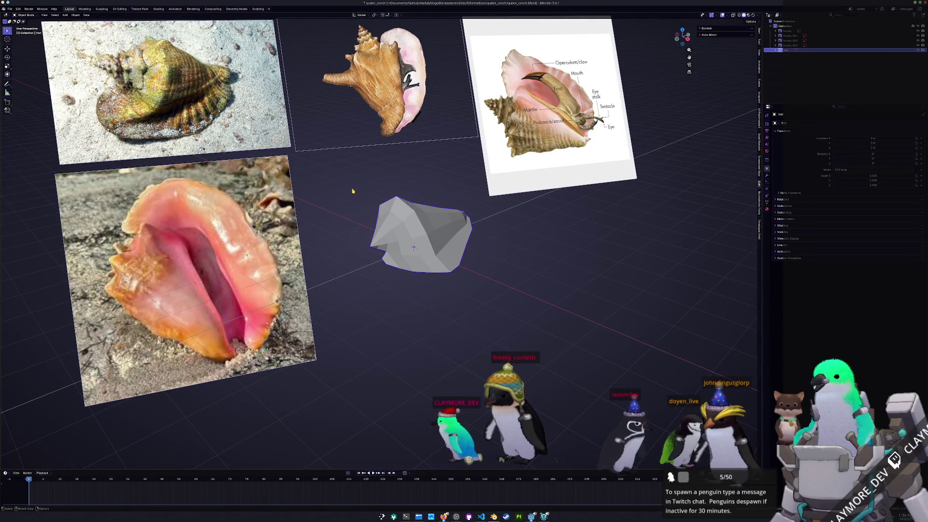
scroll(398, 212, up, 1)
scroll(397, 211, up, 1)
key(Tab)
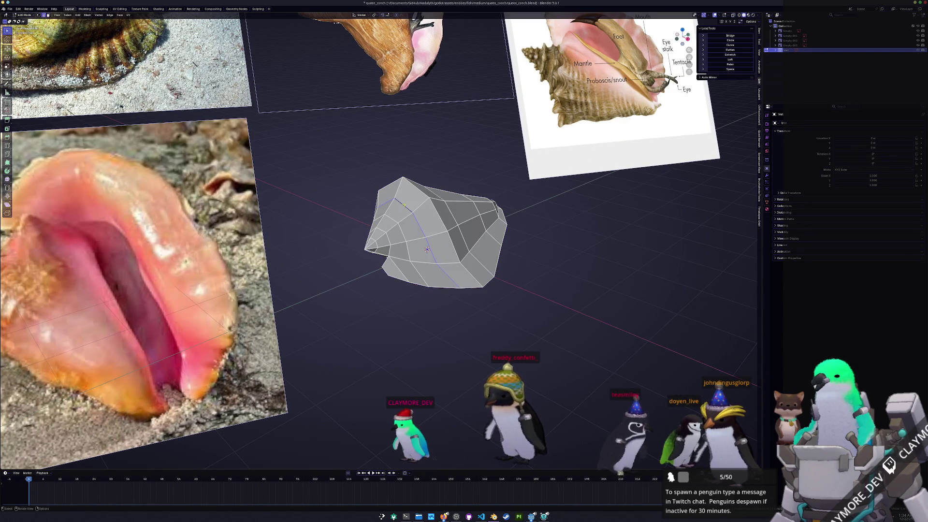
shift+click(443, 247)
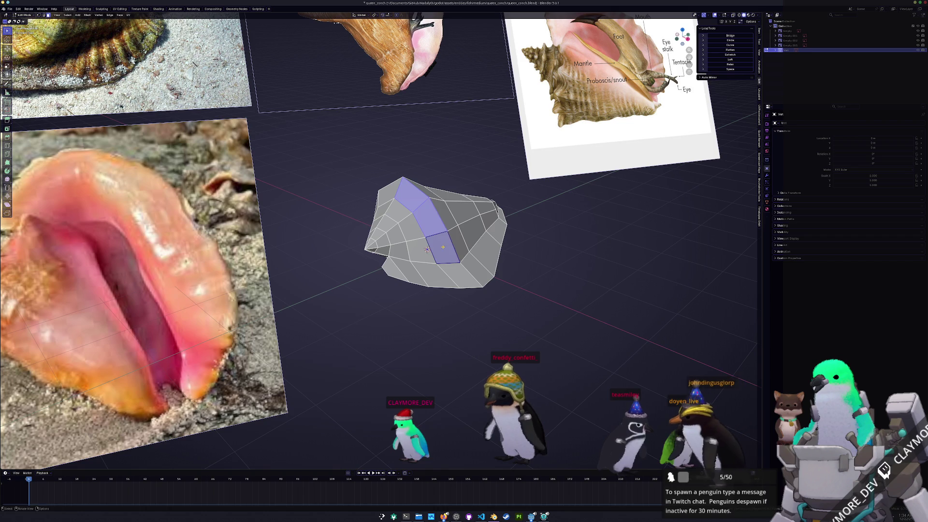
mouse_move(428, 250)
middle_down()
mouse_move(397, 259)
mouse_move(379, 241)
mouse_move(363, 279)
mouse_move(419, 314)
mouse_move(418, 267)
middle_up()
scroll(397, 259, down, 2)
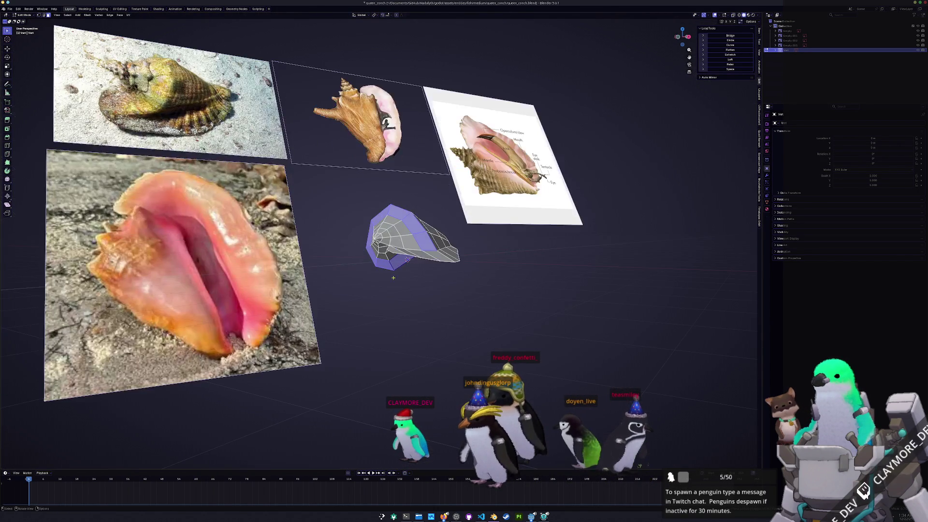
scroll(418, 267, up, 2)
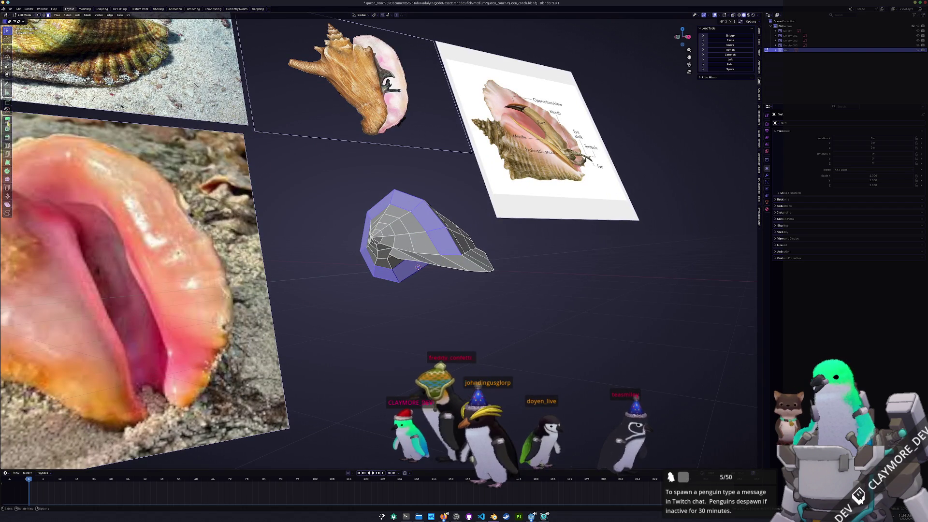
- Inset the selected whorl faces, shift them along Y and push them along their normals
key(i)
click(366, 332)
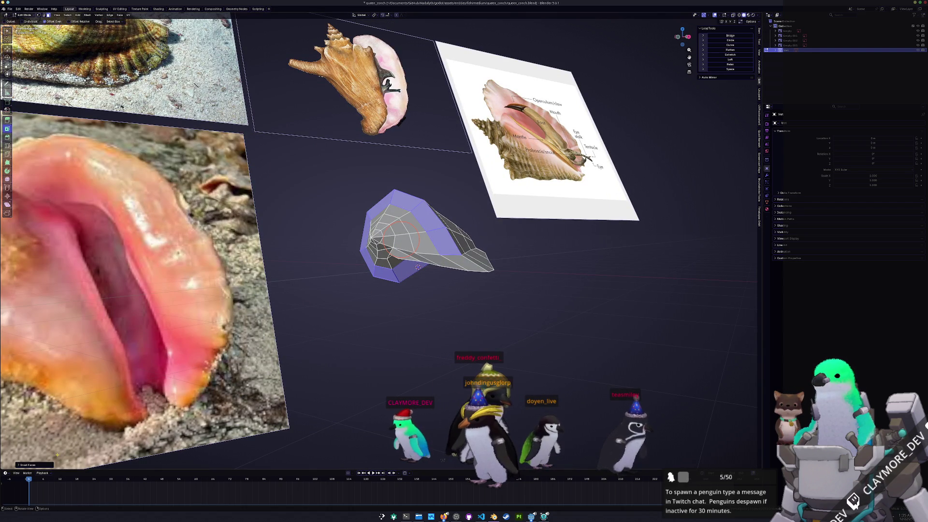
click(43, 465)
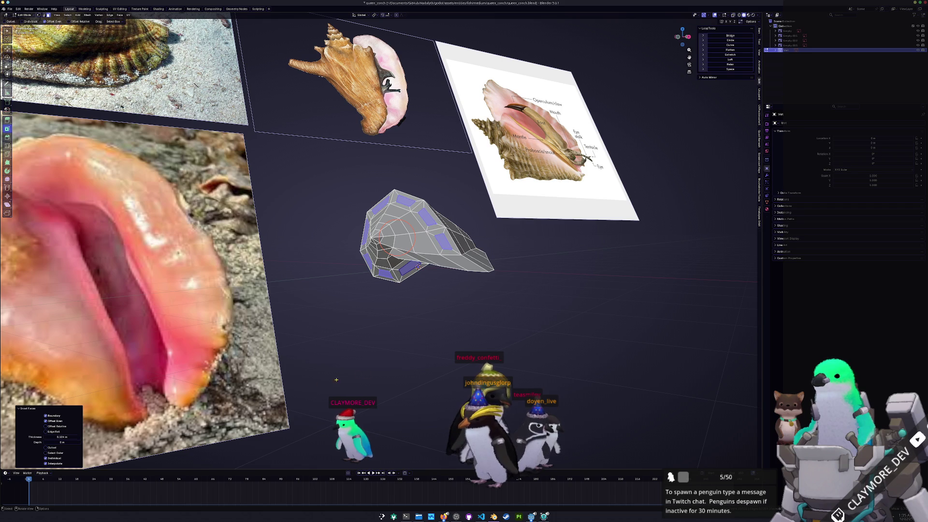
middle_drag(312, 385, 321, 391)
scroll(320, 391, up, 2)
key(y)
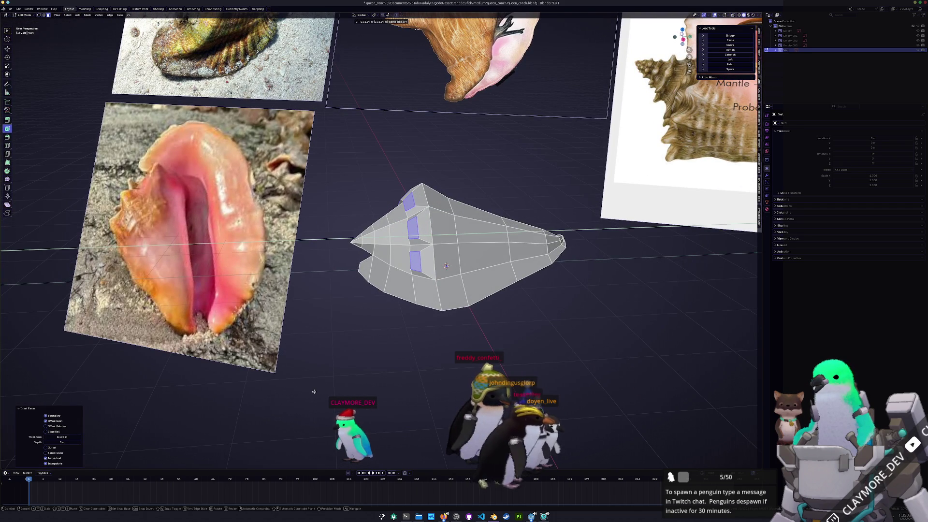
click(311, 392)
middle_drag(311, 393, 343, 384)
click(349, 383)
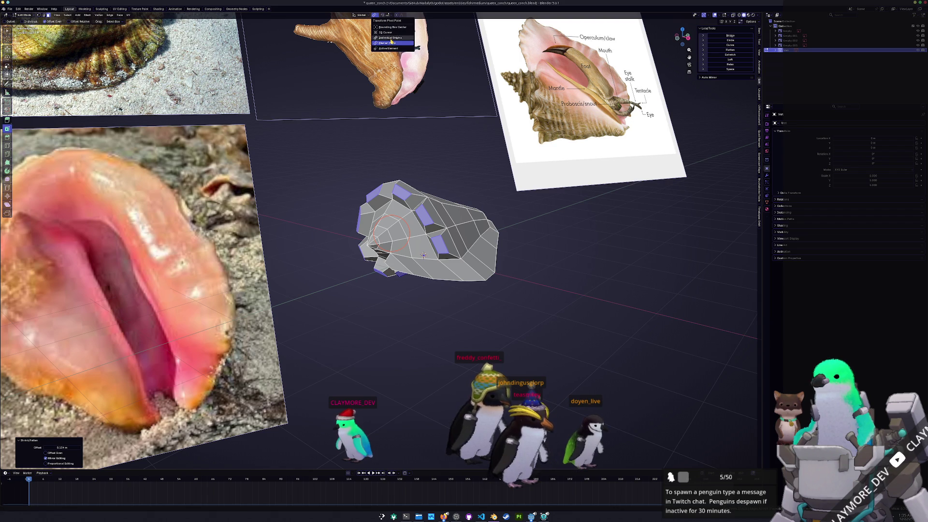
- Shrink, scale and reposition the inset faces to deepen the whorl grooves
key(s)
click(439, 175)
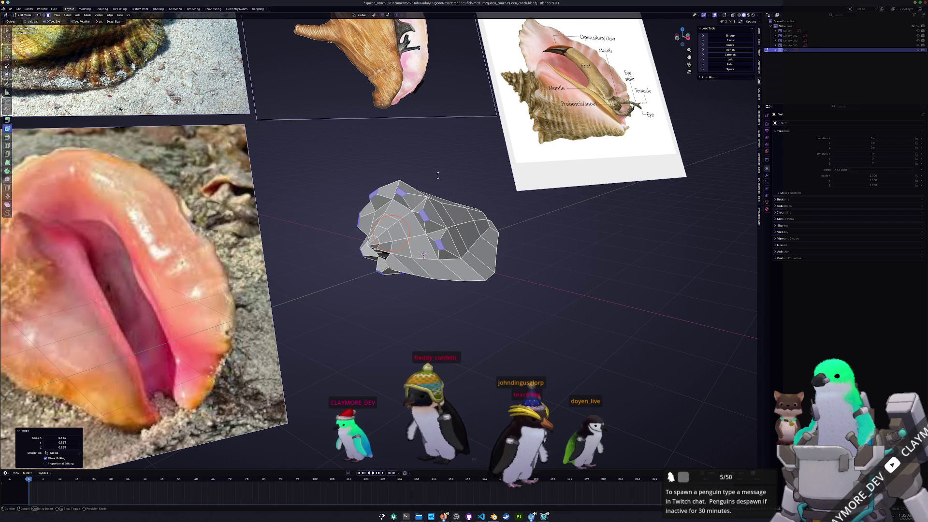
key(alt+s)
middle_drag(439, 173, 438, 182)
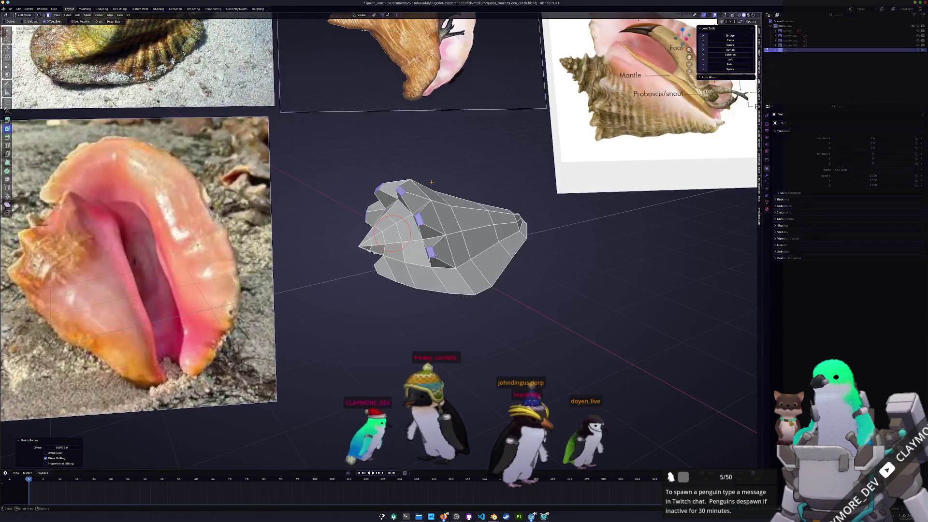
key(s)
key(z)
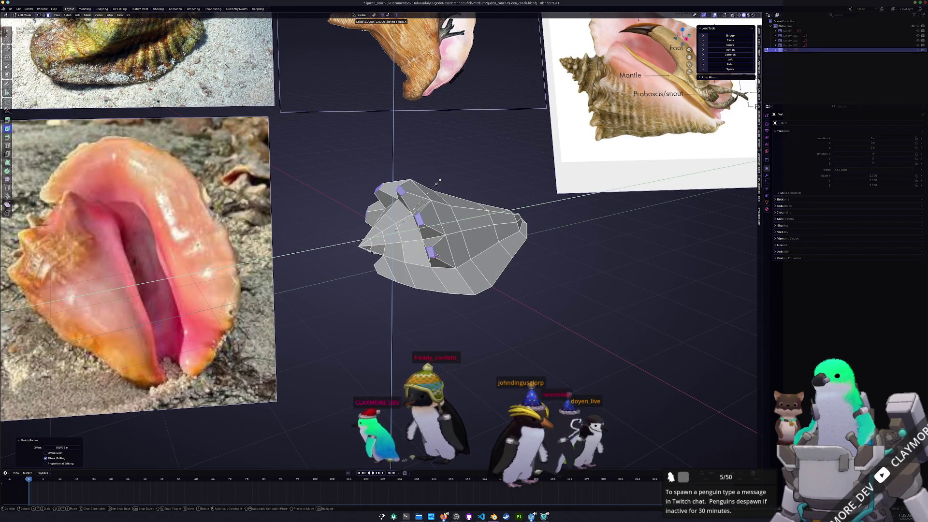
key(x)
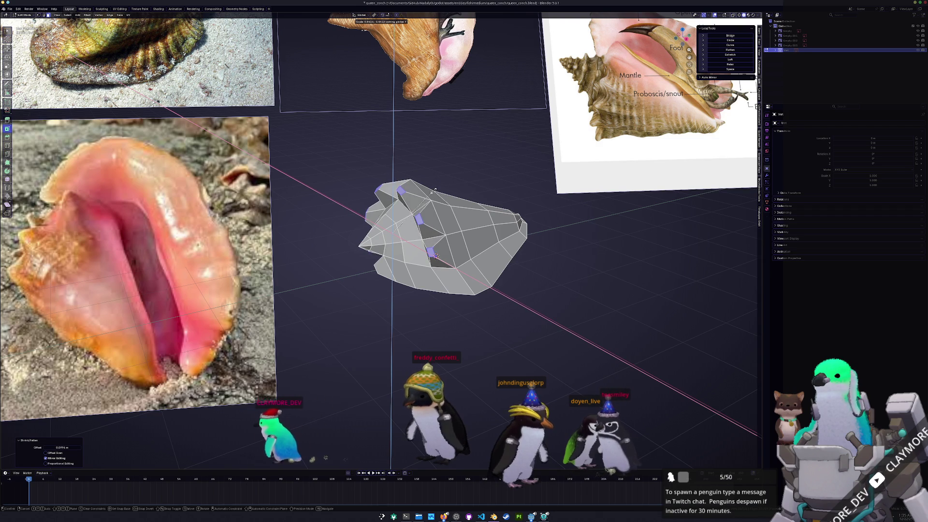
click(438, 188)
middle_drag(438, 188, 427, 210)
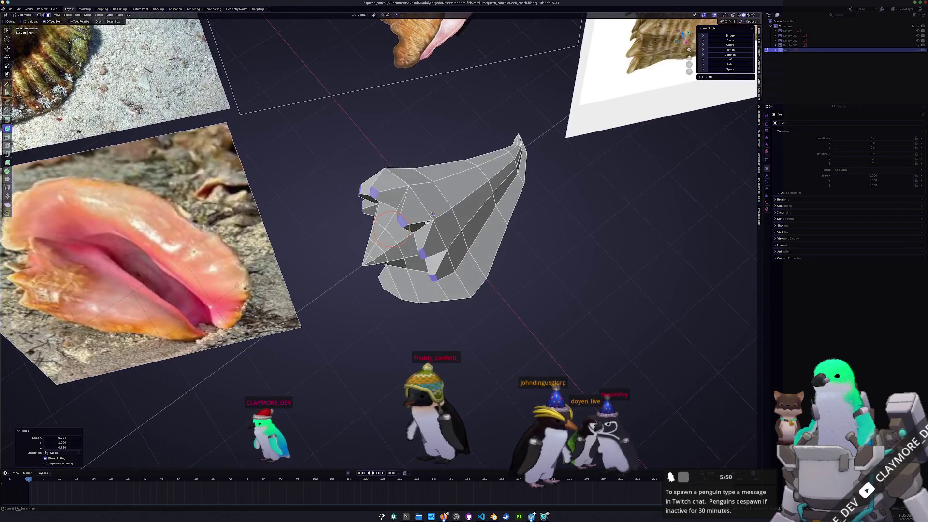
key(g)
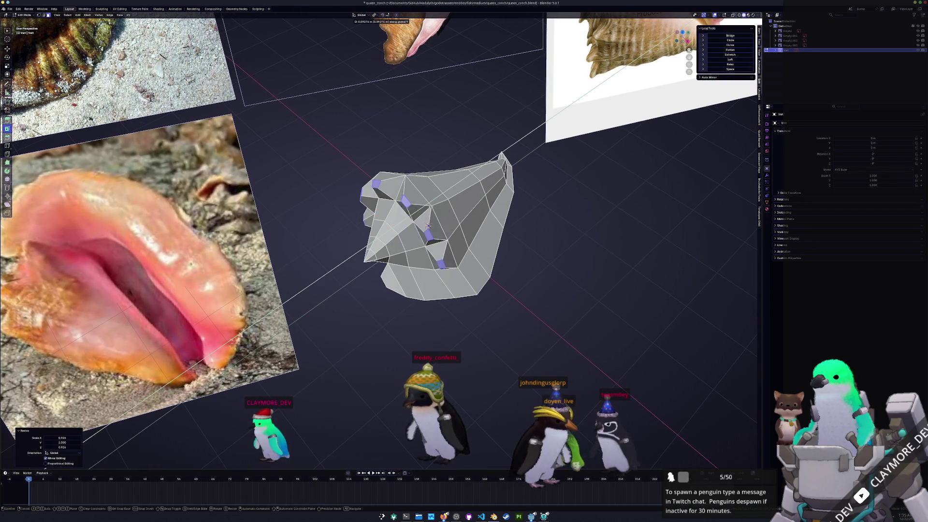
click(436, 206)
- Apply Shade Smooth to the shell object and return to edit mode
key(i)
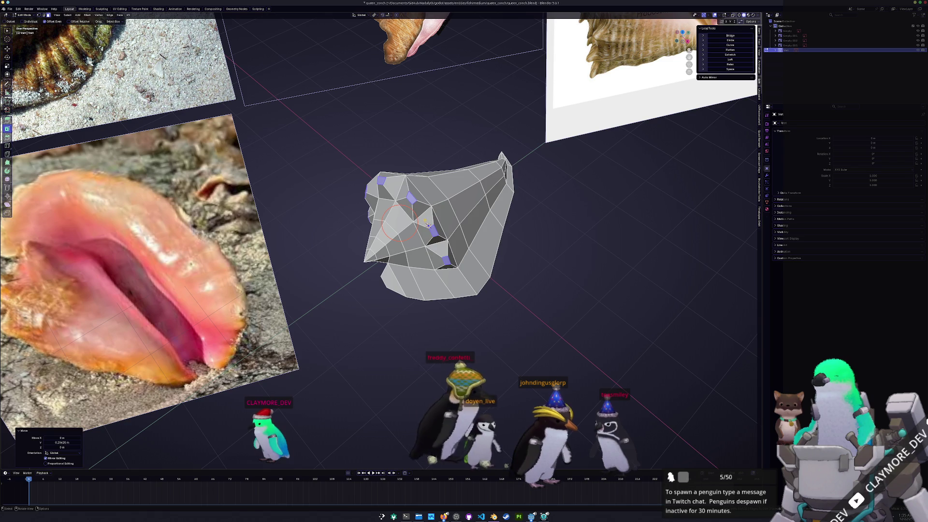
key(Tab)
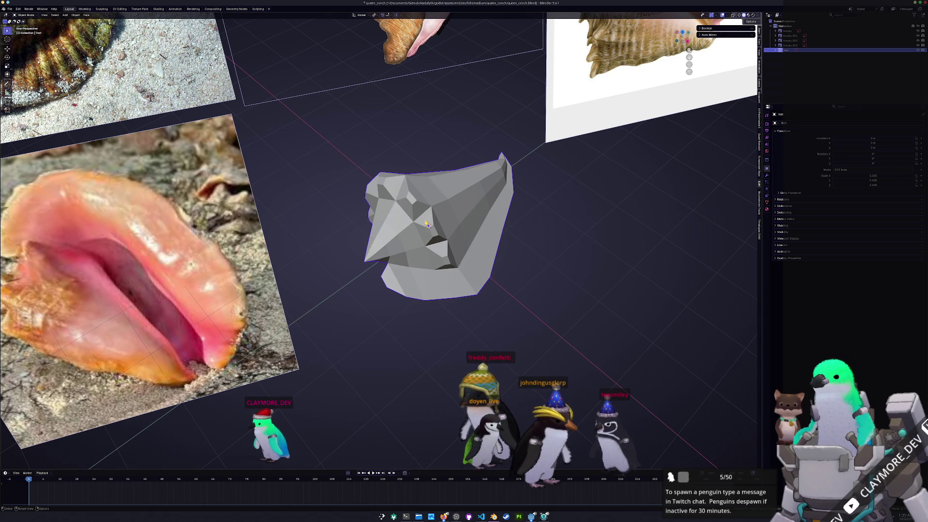
right_click(427, 224)
click(417, 224)
mouse_move(417, 225)
middle_down()
mouse_move(433, 468)
mouse_move(342, 326)
mouse_move(449, 253)
middle_up()
key(Tab)
key(Tab)
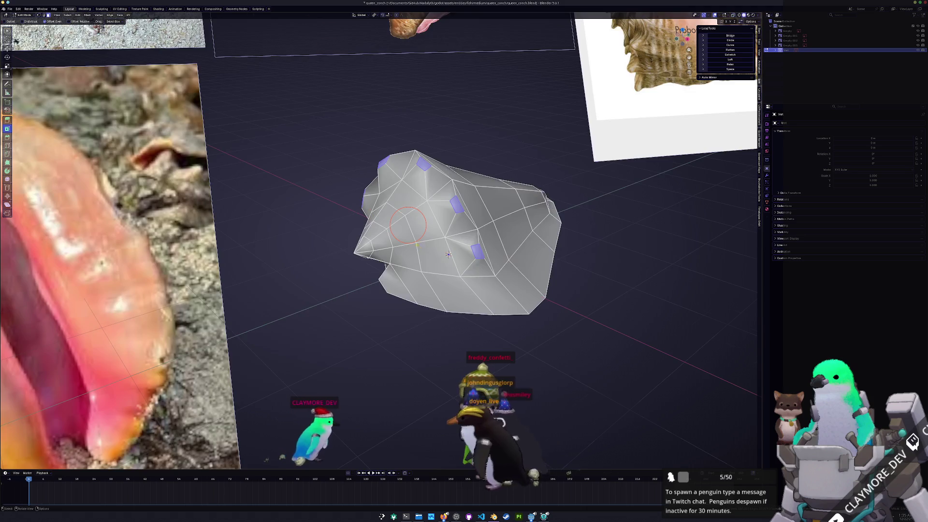
scroll(447, 254, down, 3)
- Set the shell back to Shade Flat and enter Edit Mode on its mesh
right_click(450, 221)
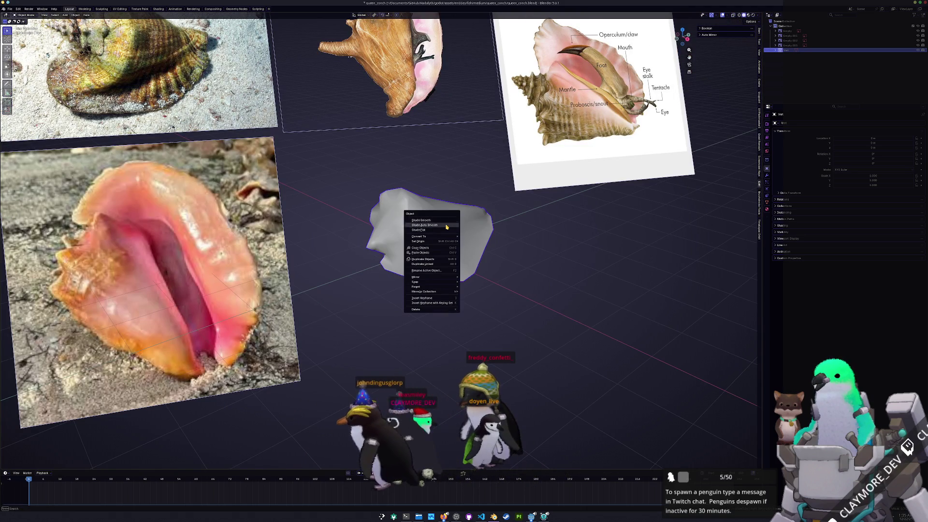
click(436, 229)
key(Tab)
scroll(449, 253, up, 3)
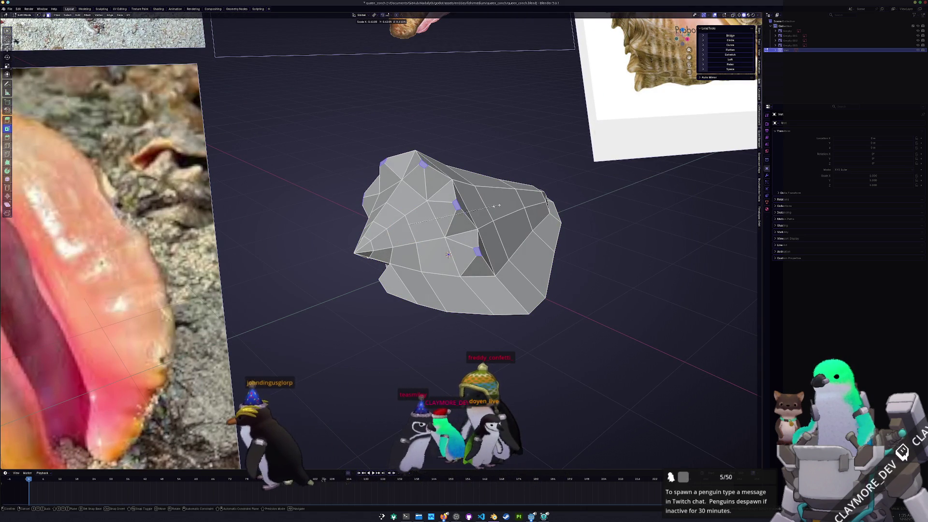
- Scale the selected vertices and shift the column beside the opening along the Y axis
key(s)
click(448, 254)
mouse_move(448, 253)
middle_down()
mouse_move(476, 289)
mouse_move(374, 105)
middle_up()
key(g)
key(y)
click(475, 279)
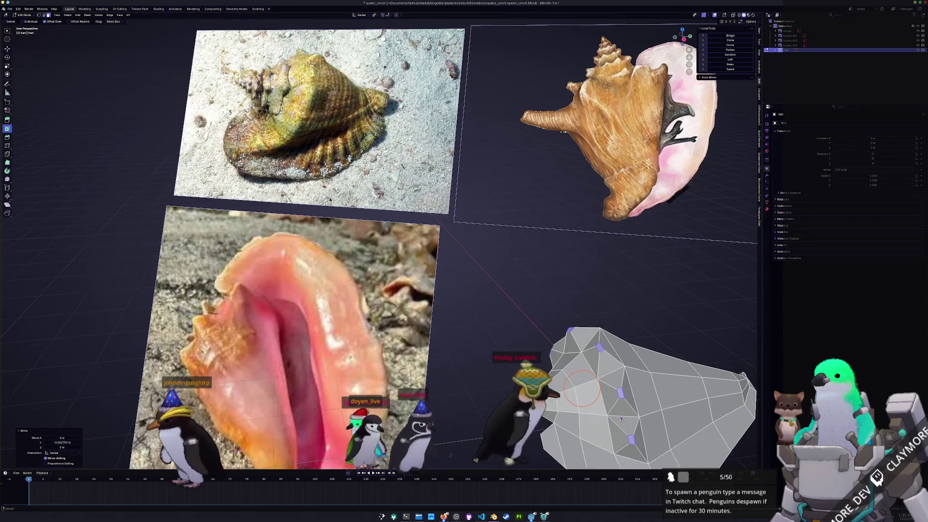
shift+middle_drag(464, 262, 526, 297)
scroll(464, 261, down, 3)
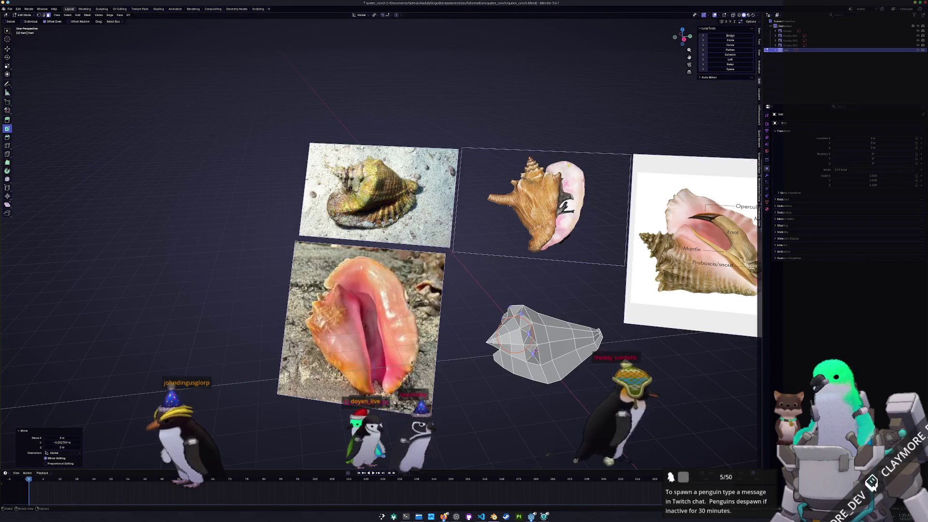
shift+middle_drag(653, 217, 476, 212)
scroll(476, 212, up, 5)
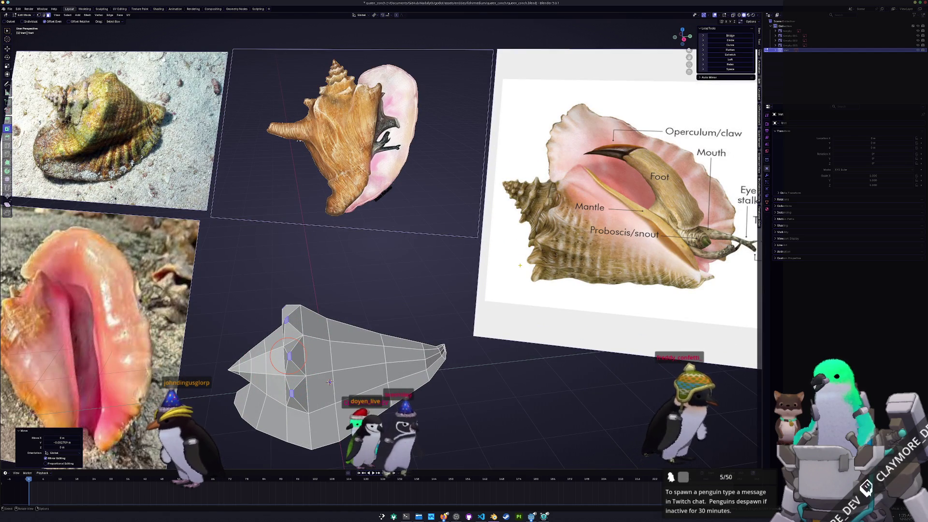
shift+middle_drag(329, 381, 415, 326)
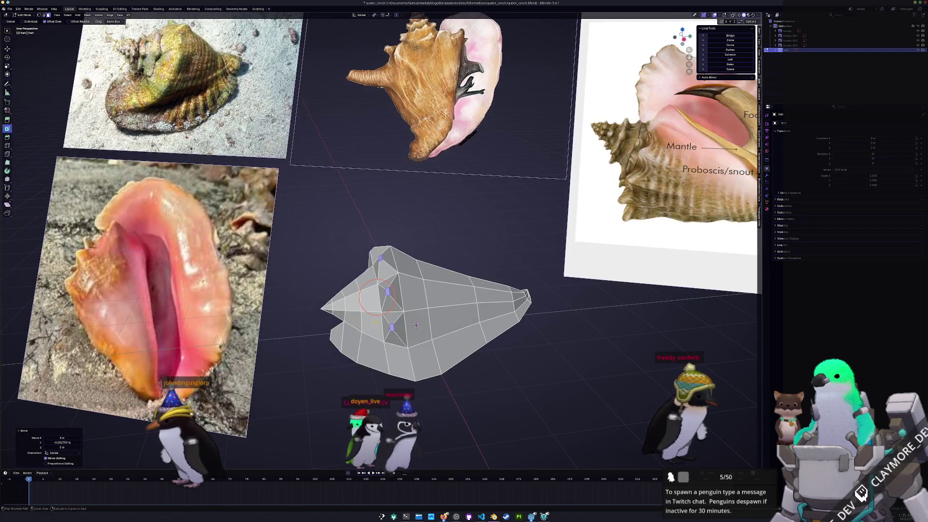
- Confirm a loop cut beside the opening and select a band of faces around the aperture
key(ctrl+r)
click(415, 325)
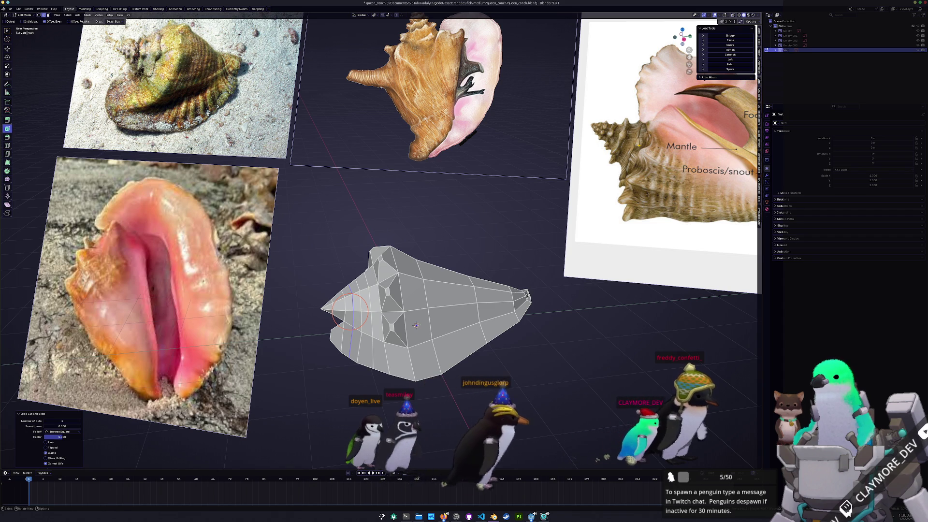
middle_drag(348, 307, 377, 290)
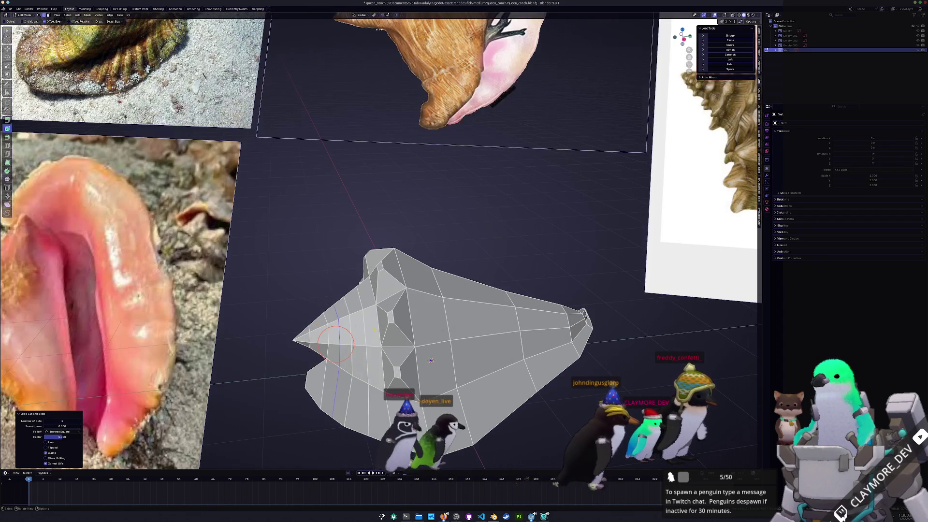
scroll(377, 290, up, 2)
drag(429, 294, 428, 276)
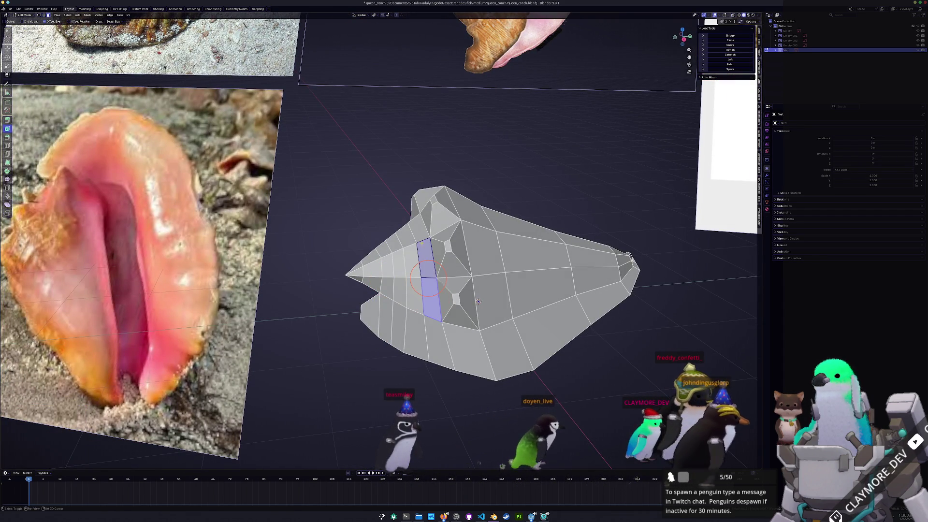
middle_drag(423, 265, 395, 225)
drag(389, 236, 371, 237)
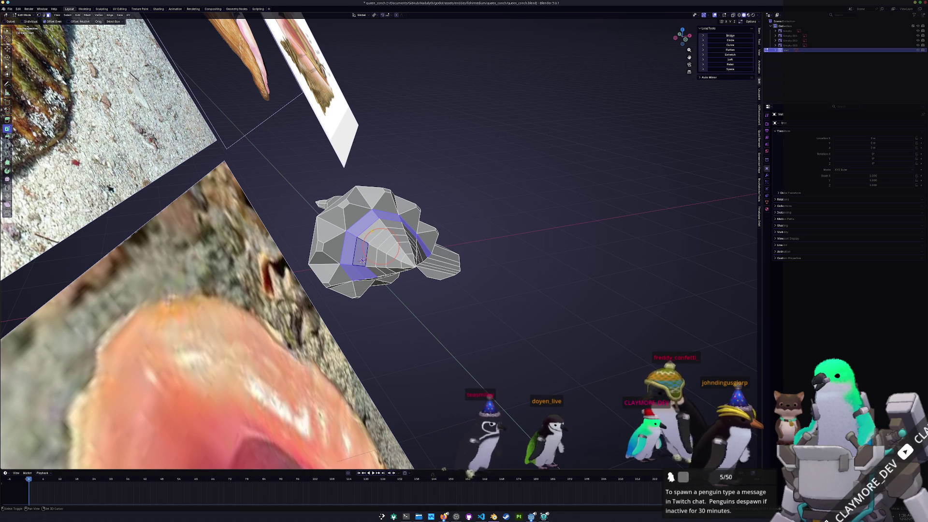
- Inset the selected aperture faces with Individual enabled so each face gets its own border
middle_drag(378, 240, 391, 245)
scroll(391, 245, up, 3)
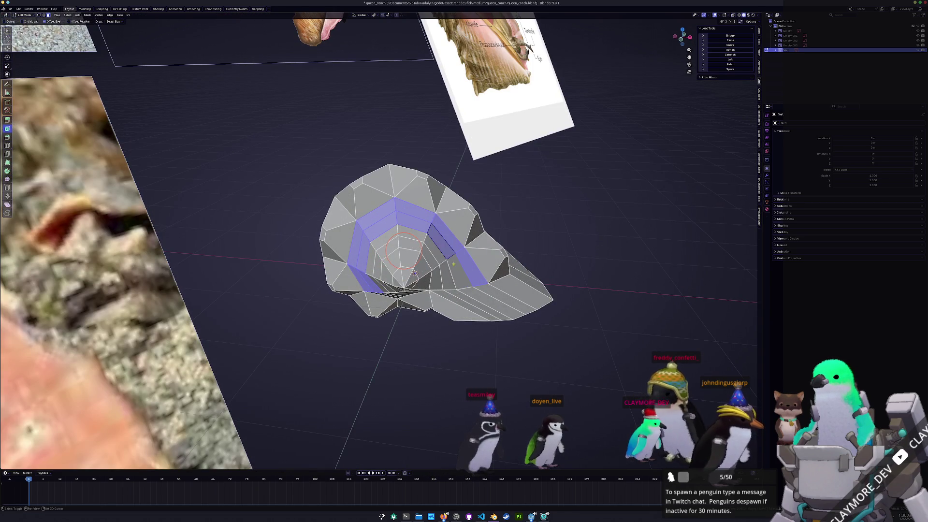
middle_drag(406, 250, 424, 265)
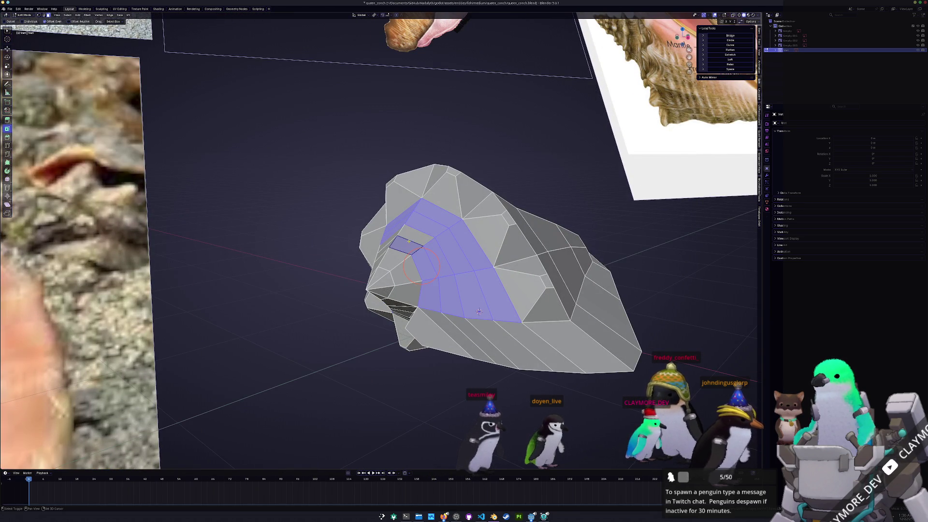
middle_drag(419, 261, 410, 259)
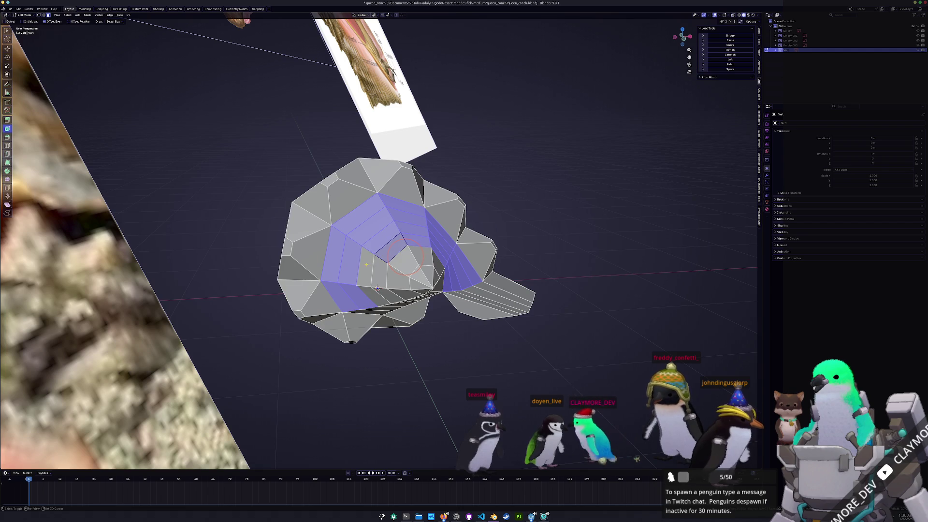
middle_drag(377, 289, 438, 375)
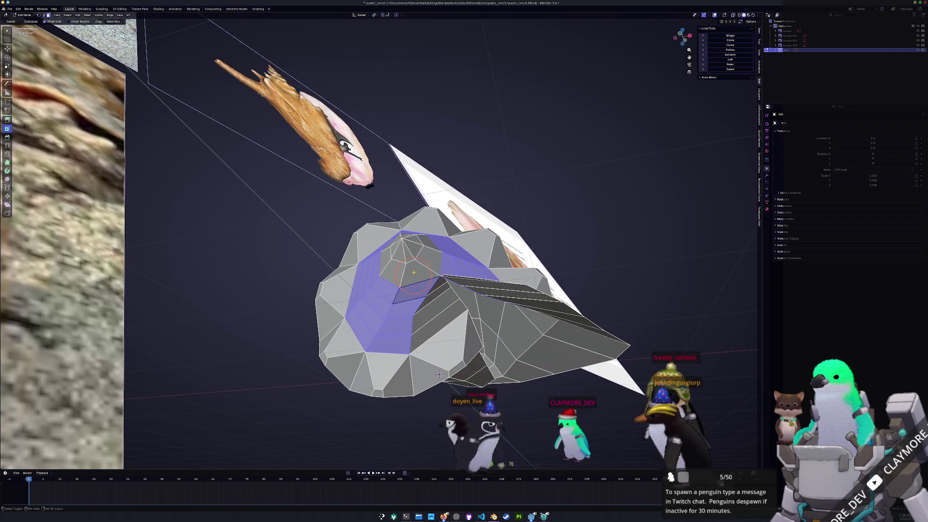
middle_drag(438, 375, 357, 268)
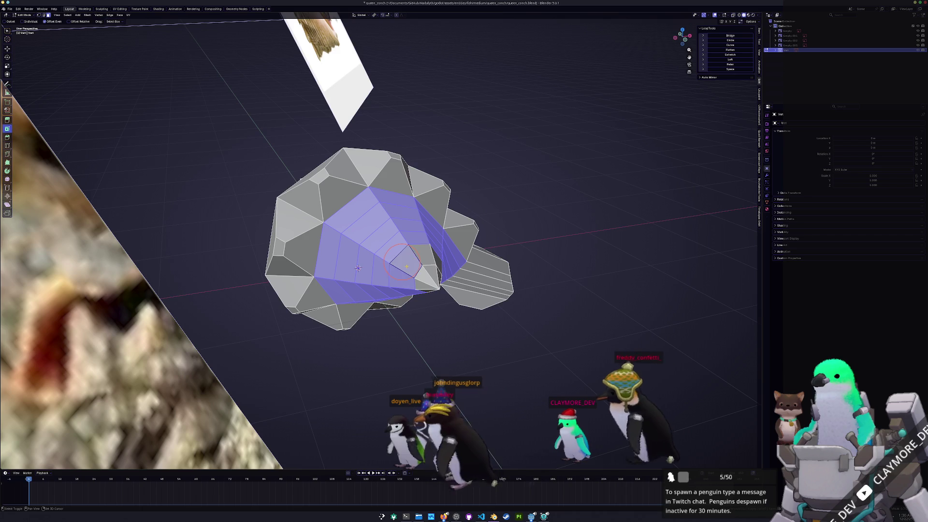
middle_drag(357, 269, 426, 280)
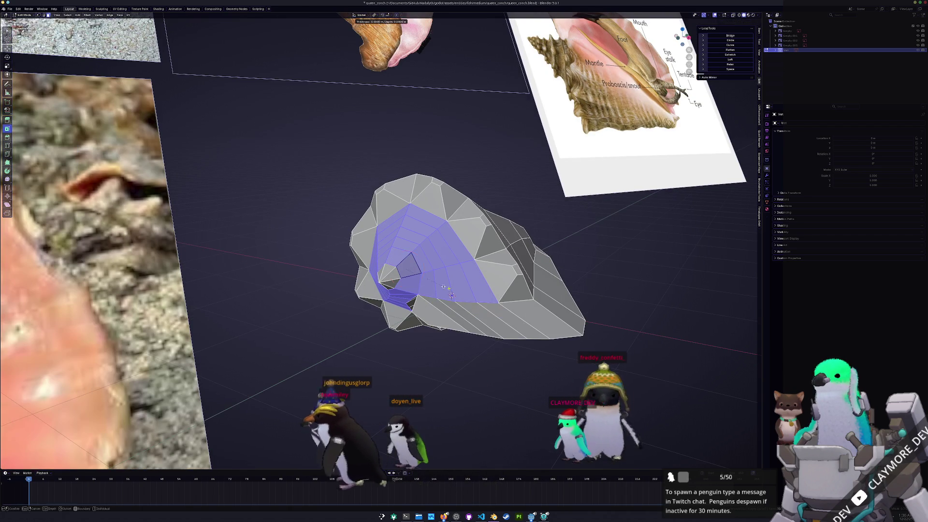
click(426, 279)
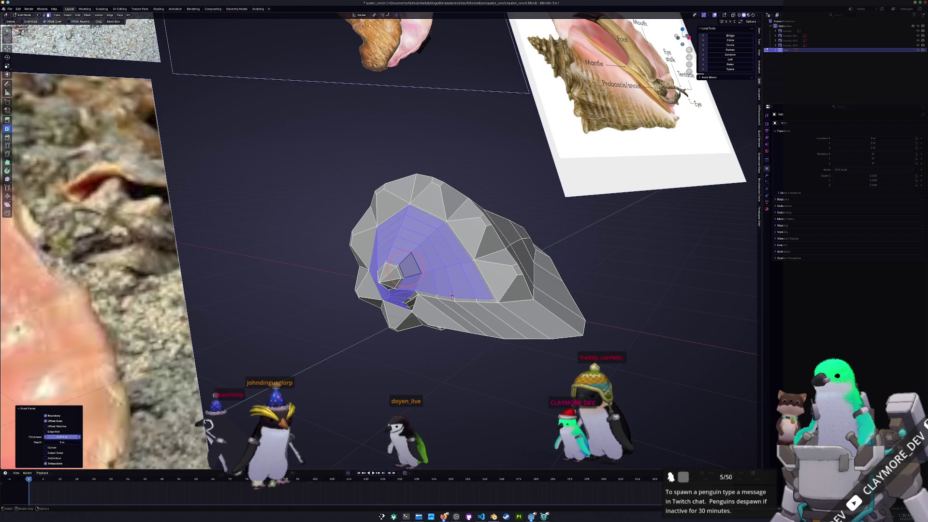
click(47, 458)
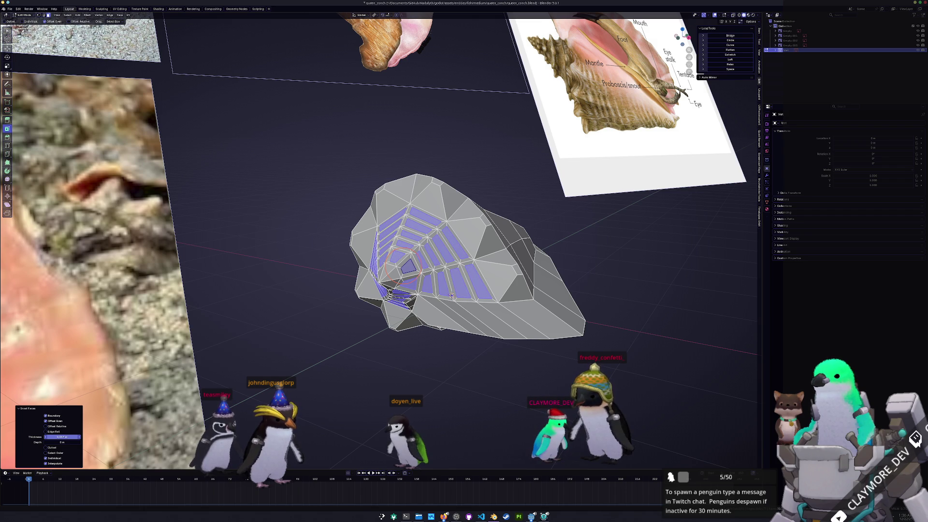
scroll(464, 253, down, 5)
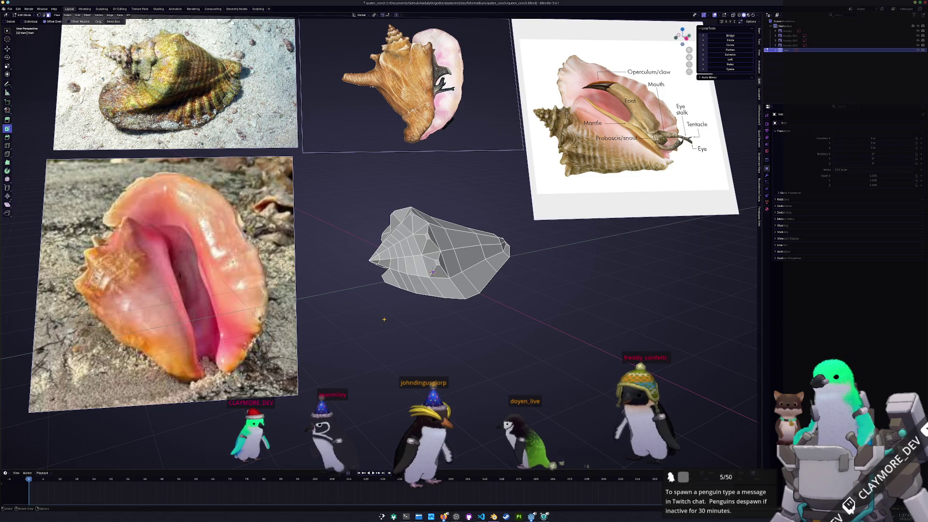
- Undo the inset twice, Shift-select a broad patch of faces inside the aperture and start extruding it
middle_drag(435, 253, 464, 260)
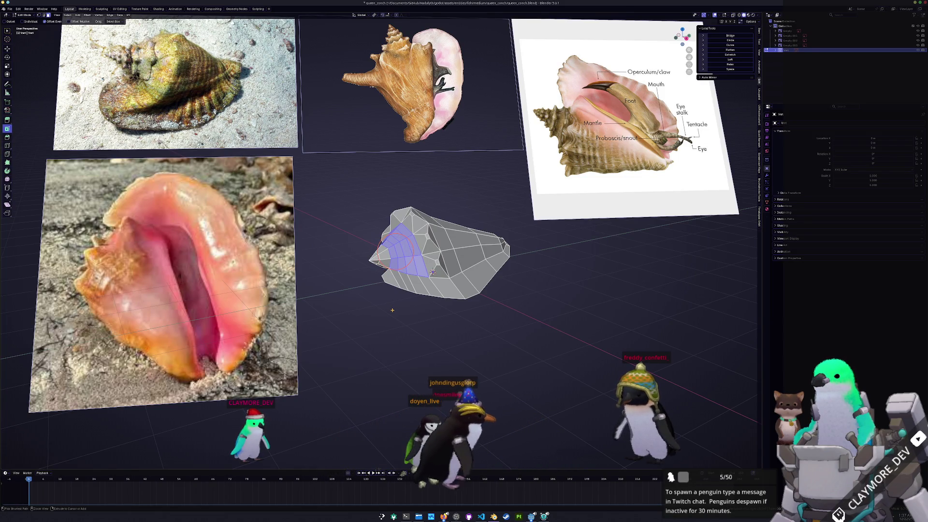
key(ctrl+KP_Subtract)
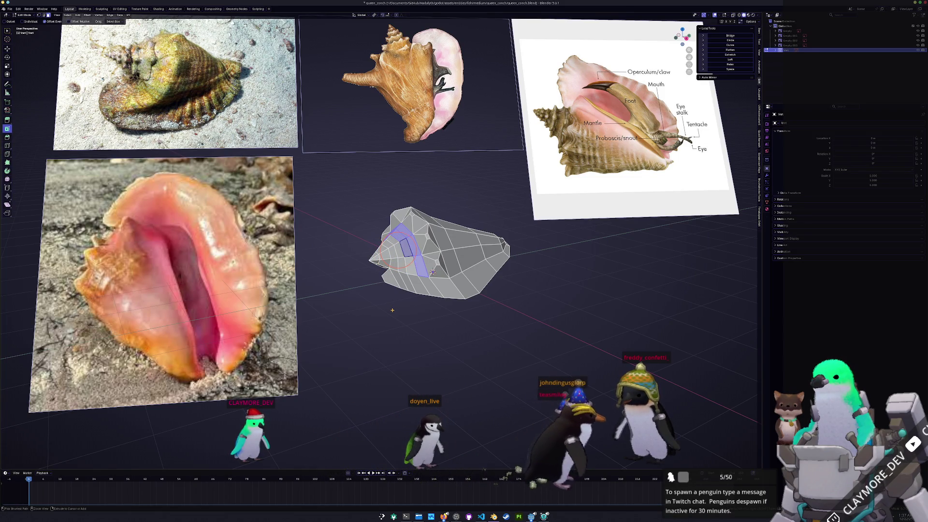
key(ctrl+KP_Subtract)
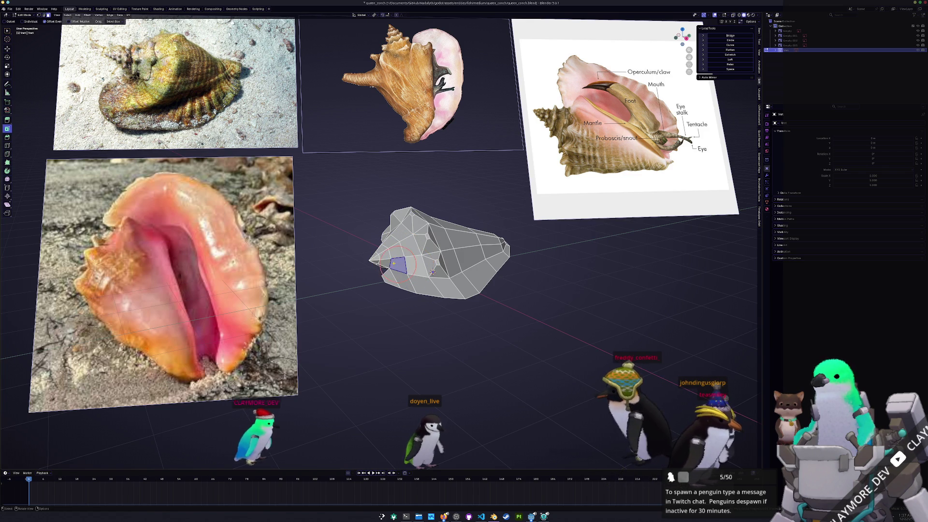
click(401, 230)
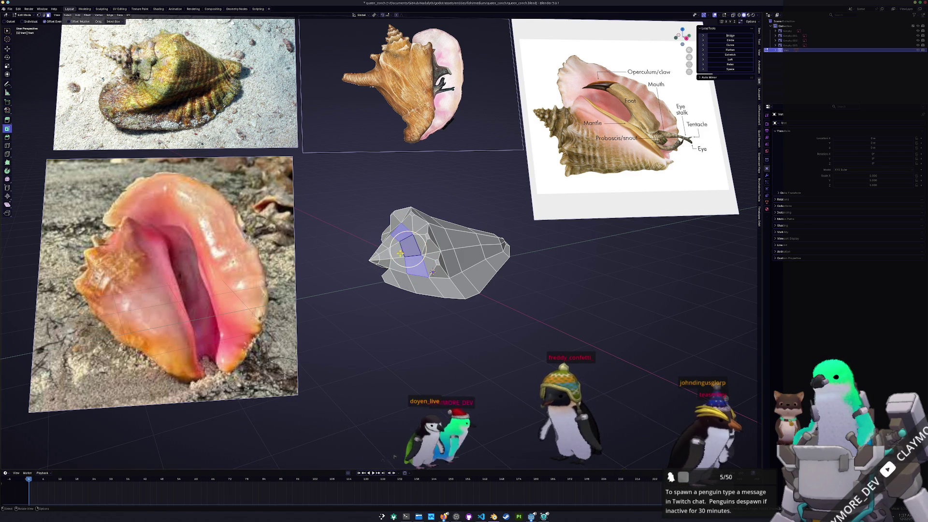
scroll(433, 272, up, 2)
mouse_move(407, 254)
middle_down()
mouse_move(399, 246)
mouse_move(396, 320)
mouse_move(421, 350)
mouse_move(573, 323)
middle_up()
shift+click(385, 217)
shift+click(377, 239)
key(e)
- Settle the extruded aperture region, then Shift-select a curved strip of outer faces along the whorl
key(g)
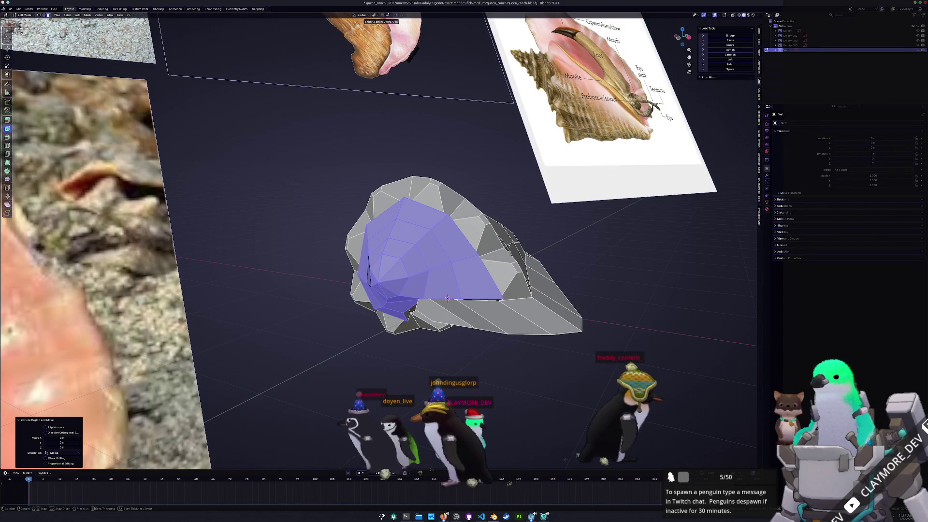
middle_drag(447, 298, 508, 329)
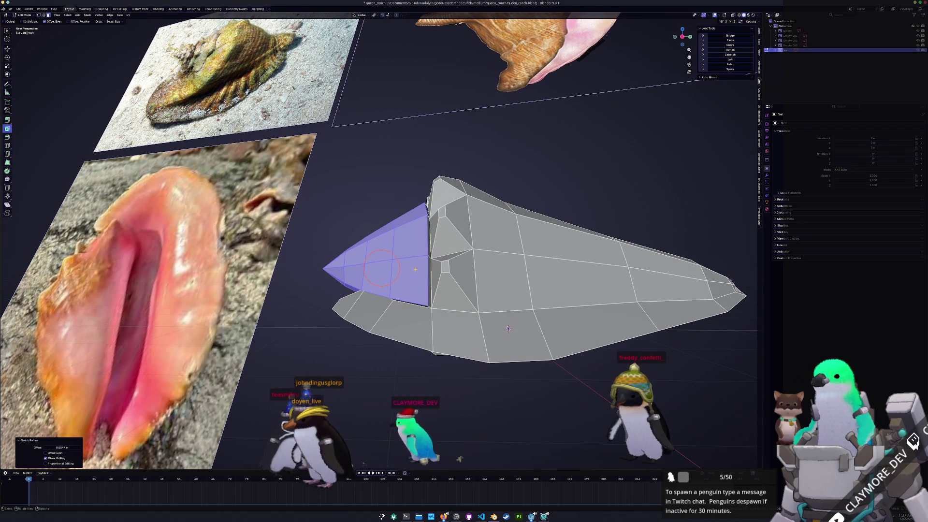
click(409, 280)
middle_drag(508, 330, 410, 304)
shift+click(409, 275)
shift+click(410, 229)
mouse_move(410, 229)
middle_down()
mouse_move(382, 226)
mouse_move(423, 328)
mouse_move(435, 347)
mouse_move(469, 322)
middle_up()
ctrl+click(342, 211)
- Inset the whorl strip as individual panels and adjust the groove thickness
key(i)
click(469, 322)
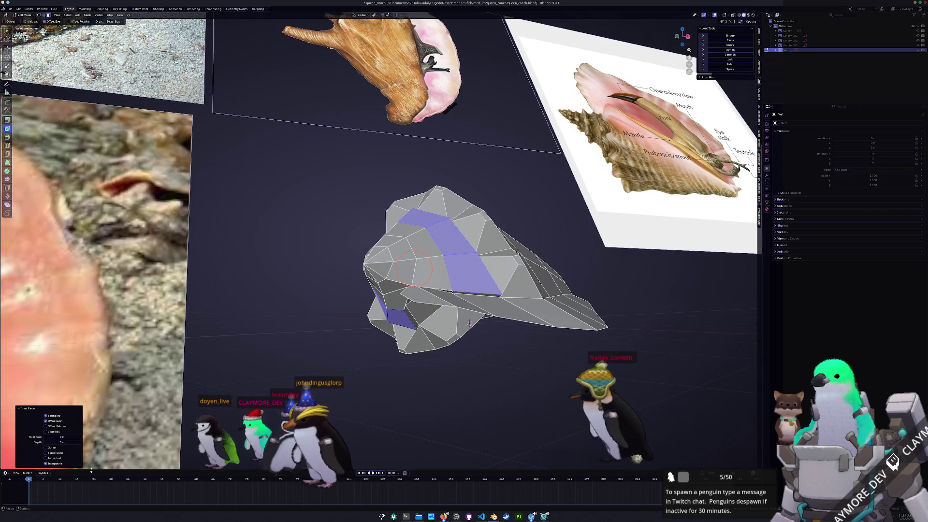
drag(62, 437, 75, 437)
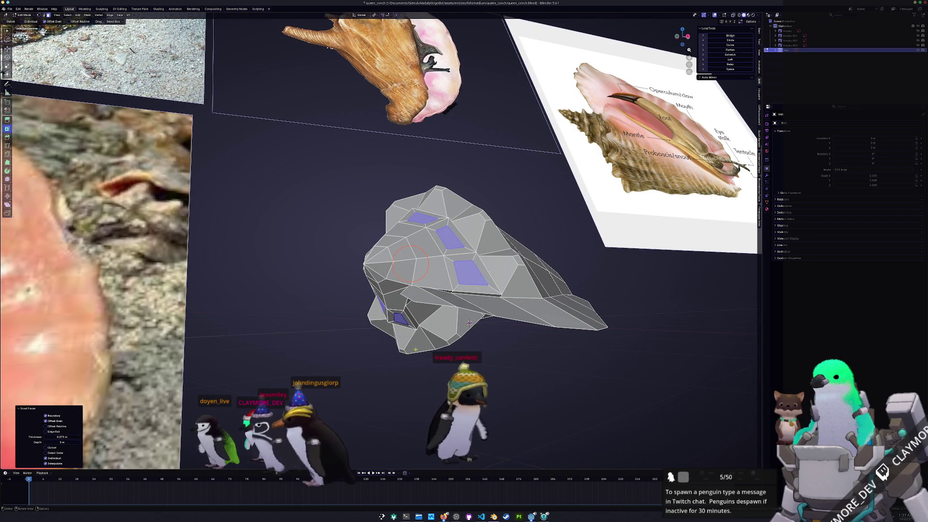
- Try pushing and scaling the small inset panels, then undo both edits
middle_drag(470, 322, 502, 354)
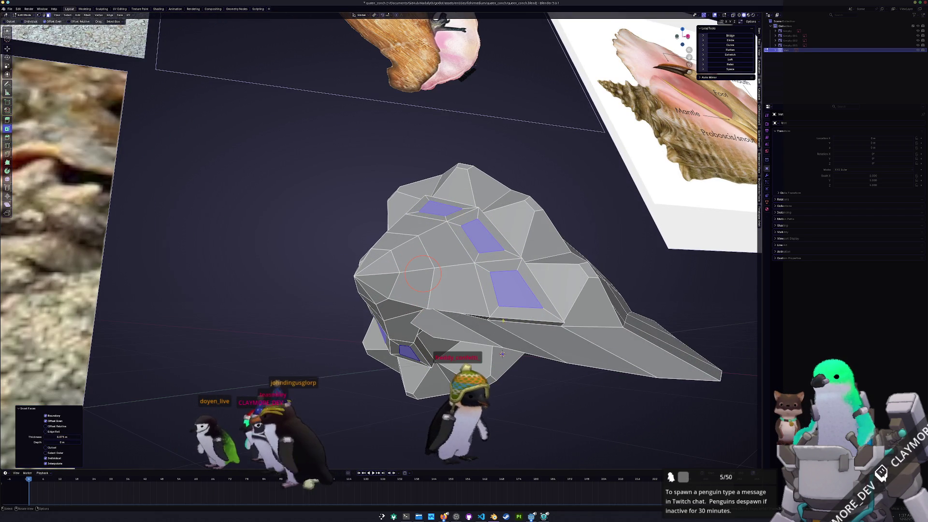
key(alt+s)
click(537, 270)
key(g)
key(s)
click(523, 268)
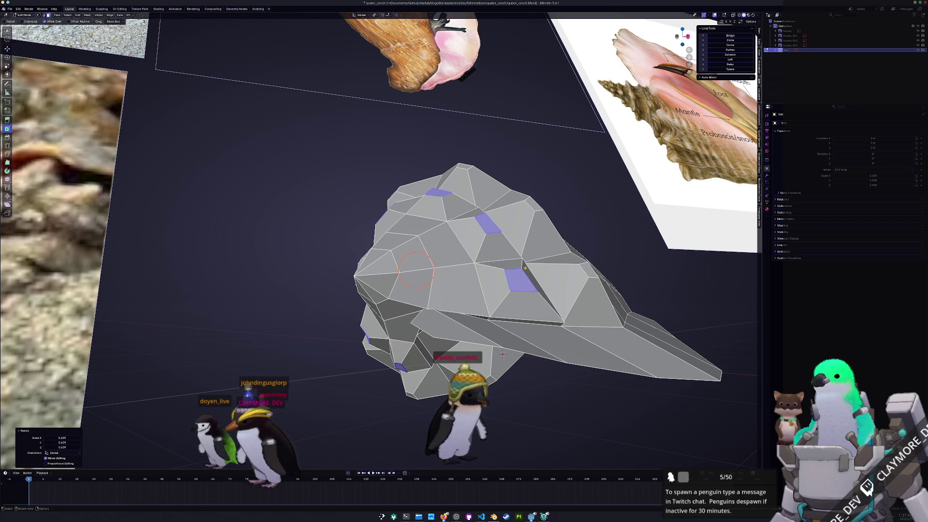
middle_drag(524, 268, 517, 329)
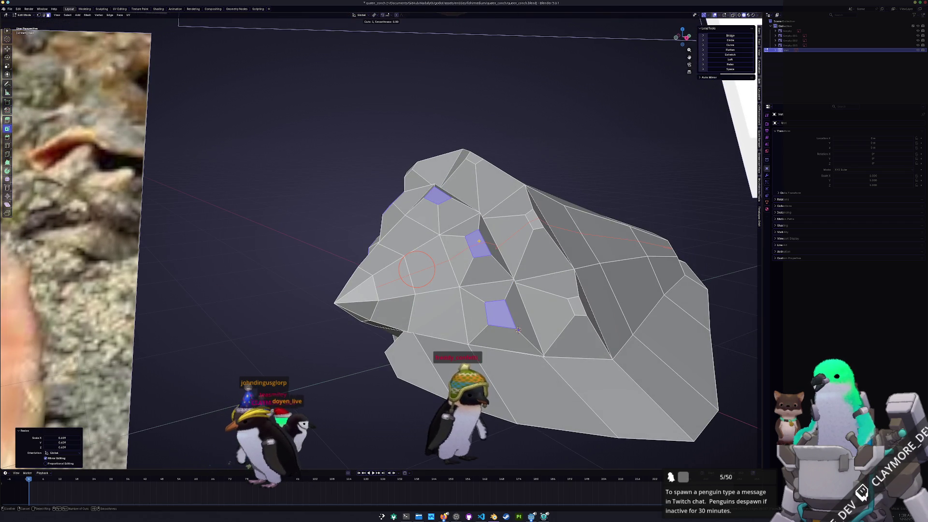
key(ctrl+z)
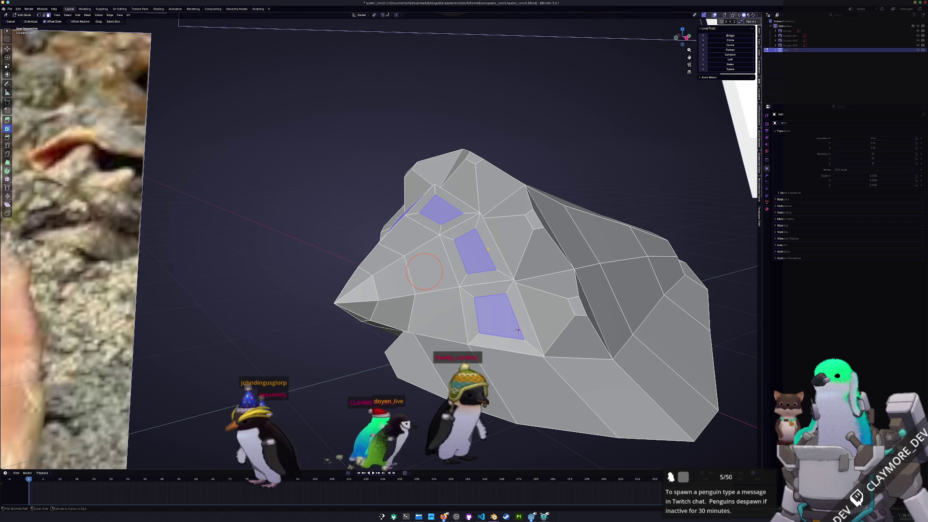
key(ctrl+z)
key(ctrl+z)
- Cut a new edge loop around the shell body, keeping it centred
key(ctrl+r)
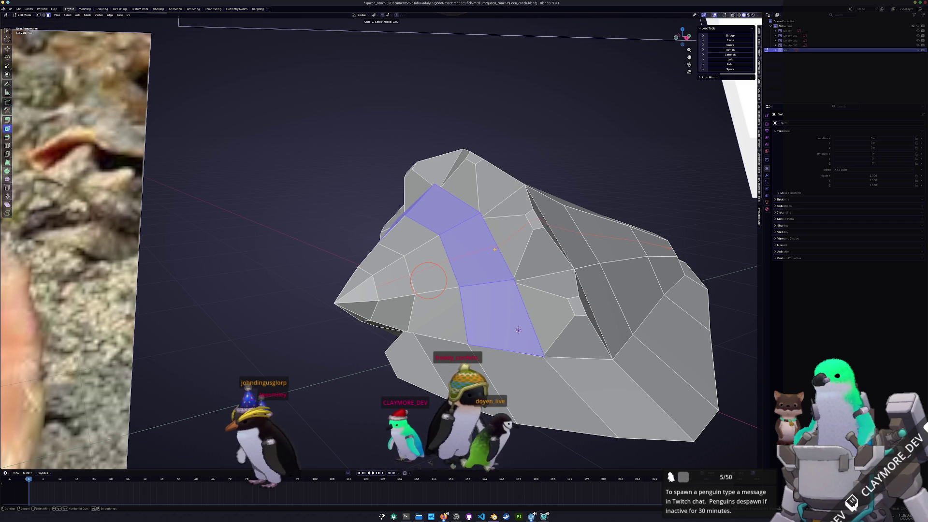
click(532, 315)
right_click(517, 330)
- In face select mode, Ctrl-pick a shortest-path band of faces along the whorl
mouse_move(517, 329)
middle_down()
mouse_move(449, 260)
mouse_move(368, 308)
mouse_move(392, 304)
middle_up()
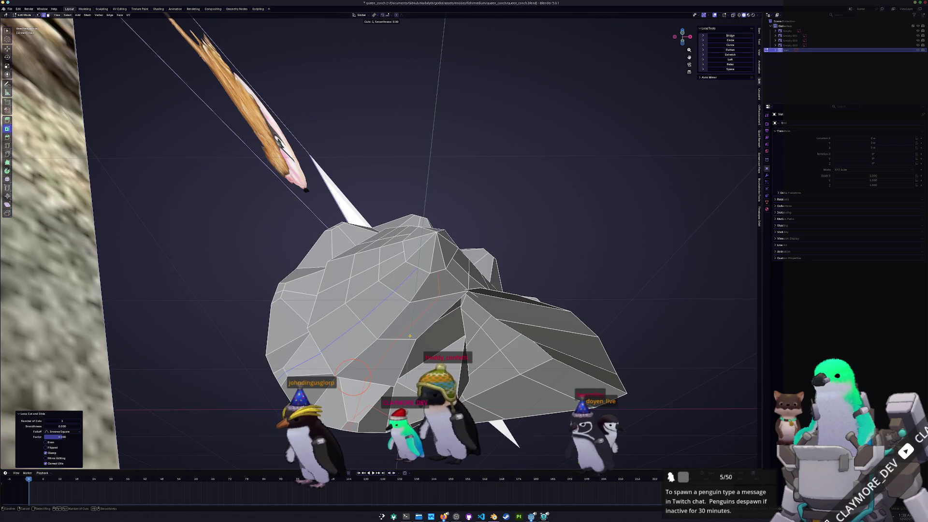
click(443, 334)
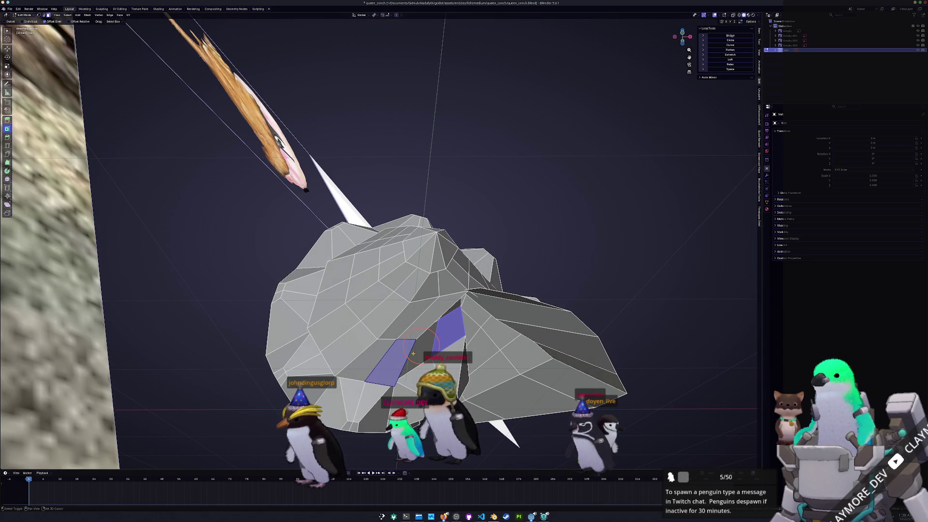
middle_drag(383, 349, 344, 372)
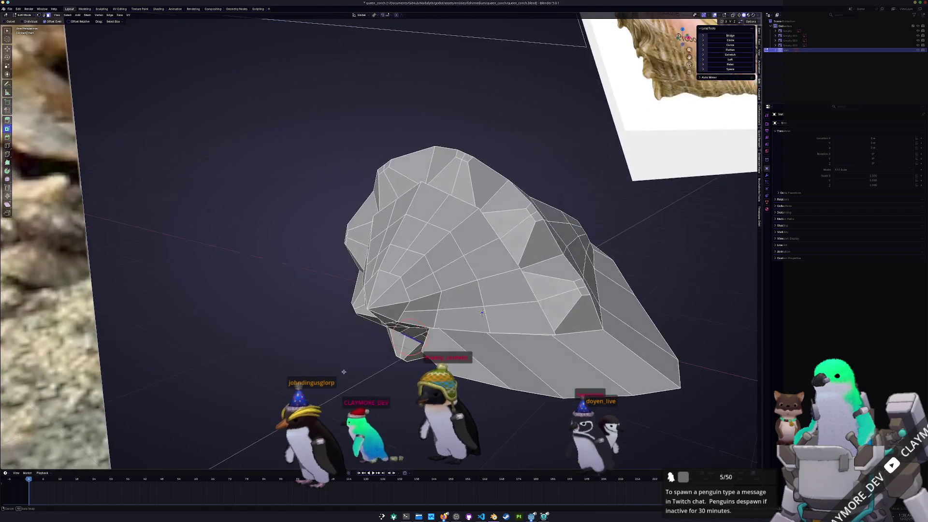
alt+click(480, 313)
mouse_move(481, 314)
middle_down()
mouse_move(339, 297)
mouse_move(350, 255)
mouse_move(506, 288)
middle_up()
ctrl+click(350, 255)
ctrl+click(506, 288)
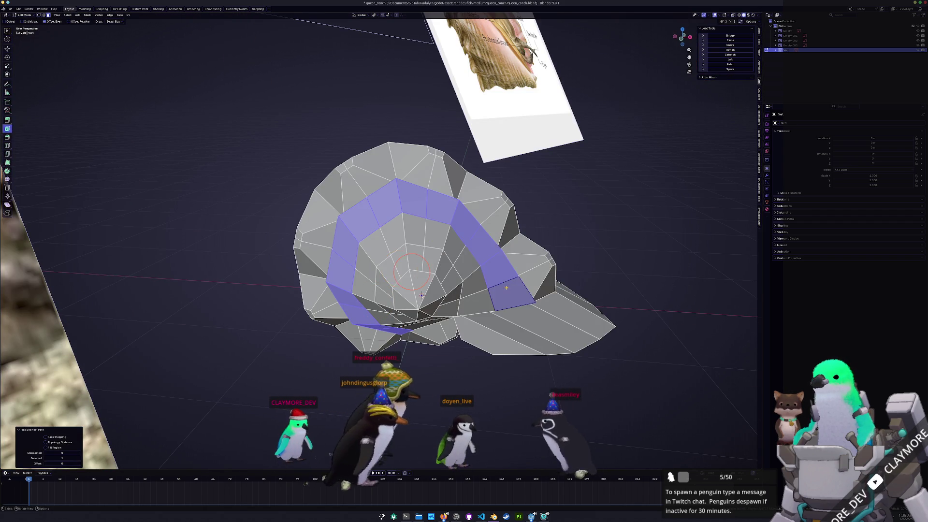
middle_drag(421, 295, 474, 312)
- Inset the whorl band with adjusted thickness and Individual enabled, forming small separate panels
key(i)
click(475, 313)
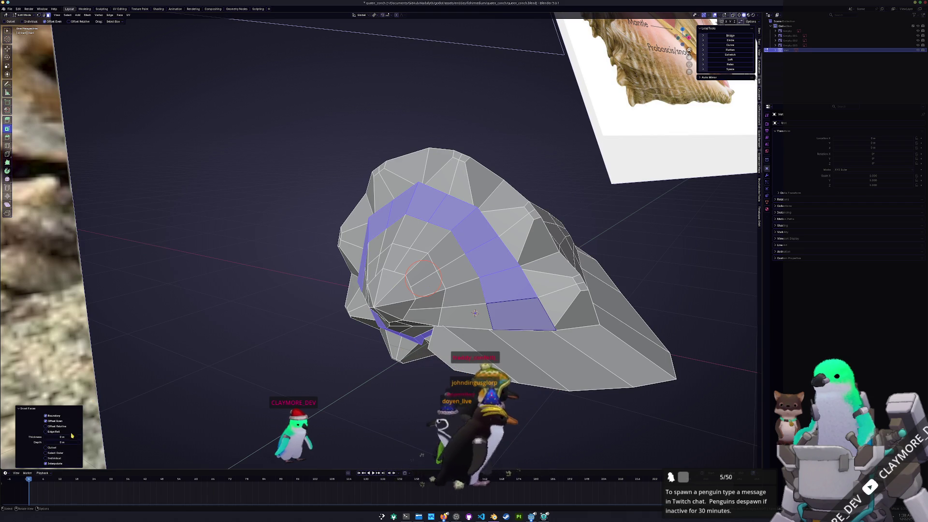
drag(73, 433, 55, 453)
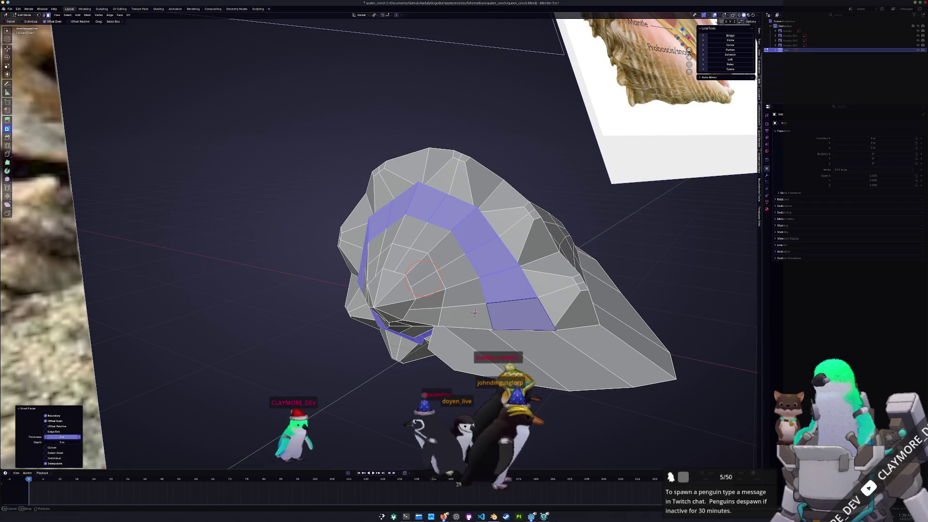
click(47, 459)
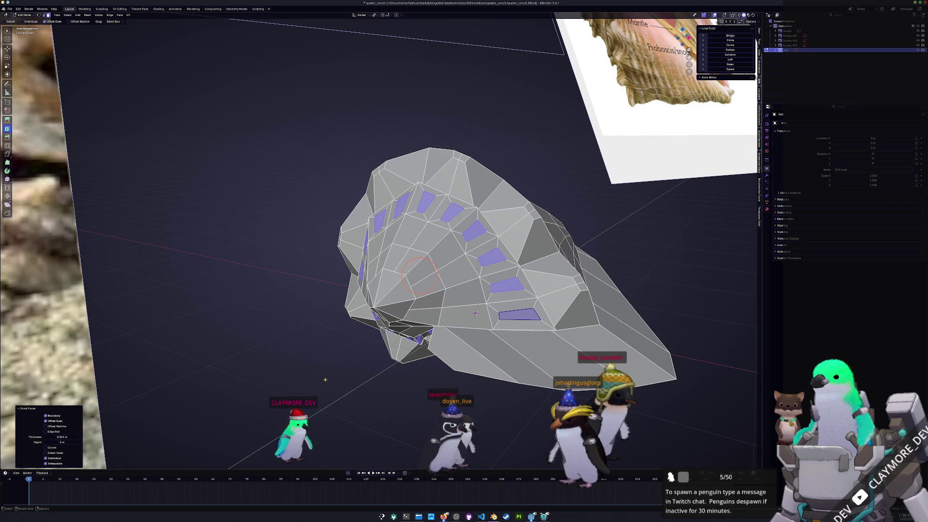
middle_drag(475, 312, 510, 288)
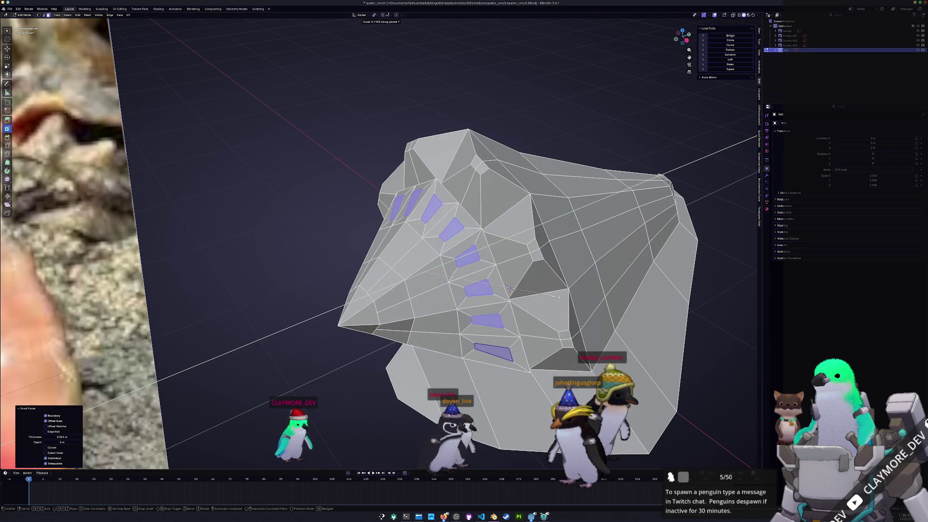
- Scale down the row of inset whorl panels
right_click(510, 288)
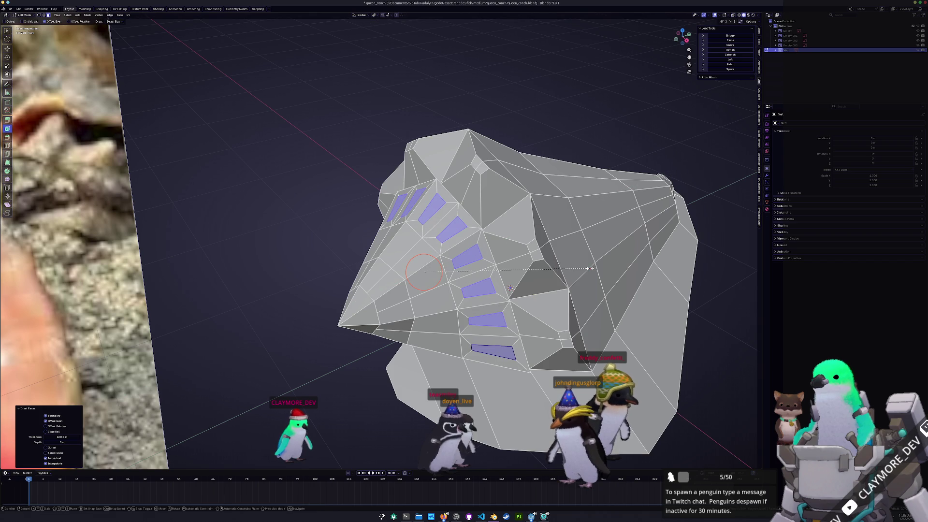
click(549, 274)
mouse_move(549, 275)
middle_down()
mouse_move(538, 283)
mouse_move(556, 293)
middle_up()
key(s)
click(542, 288)
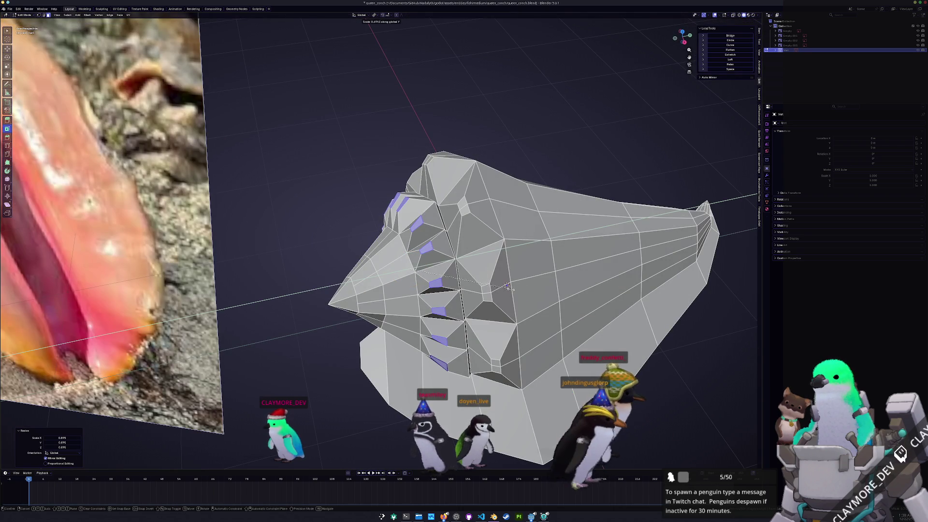
- Move the inset panels along X into the shell so they read as recessed grooves
middle_drag(507, 287, 500, 286)
scroll(500, 286, down, 5)
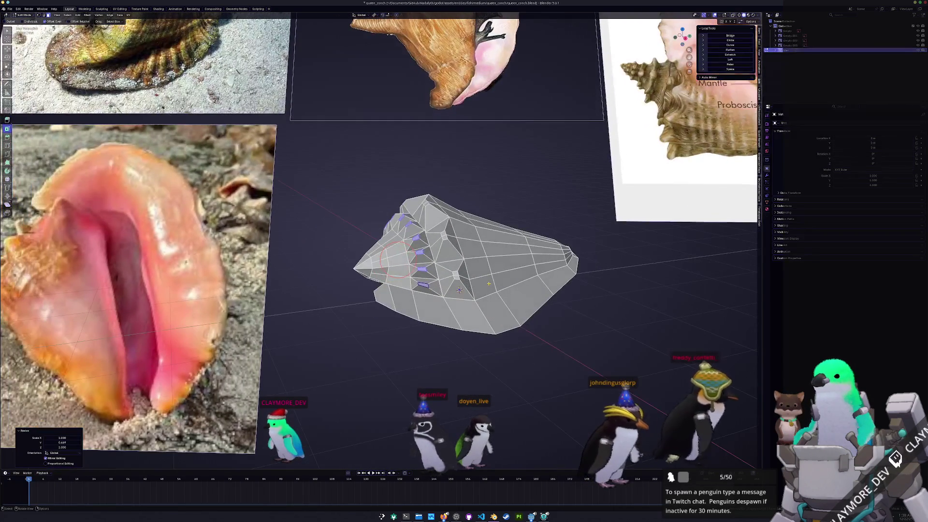
key(g)
key(x)
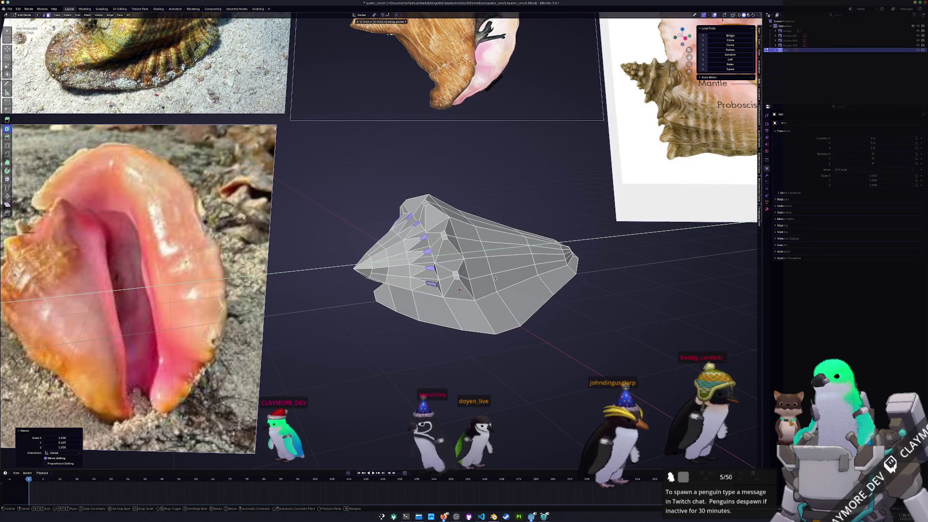
click(495, 277)
mouse_move(495, 278)
middle_down()
mouse_move(490, 288)
mouse_move(402, 258)
middle_up()
key(c)
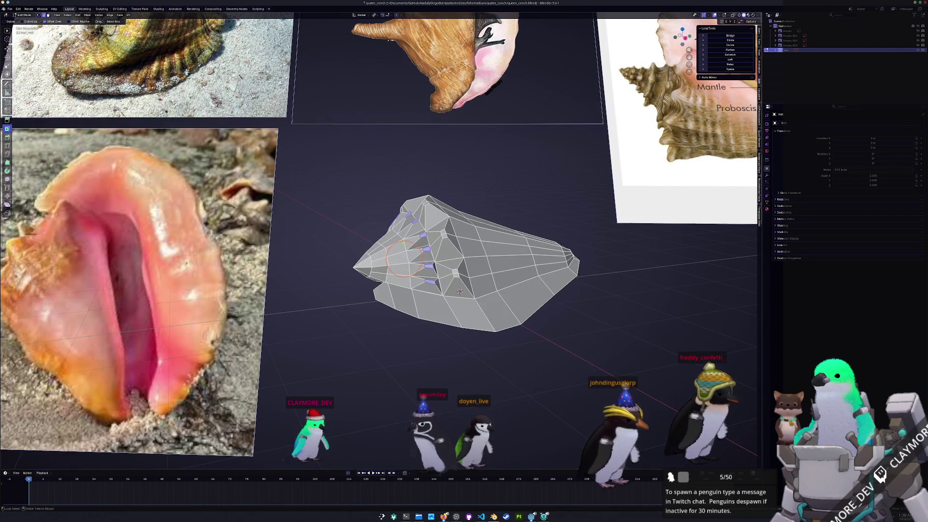
scroll(404, 243, up, 2)
scroll(419, 251, up, 1)
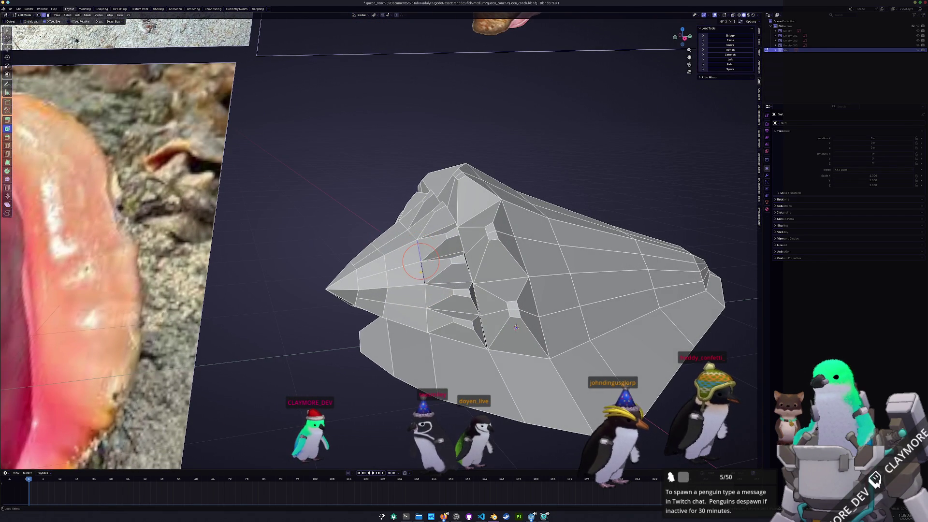
middle_drag(429, 319, 459, 284)
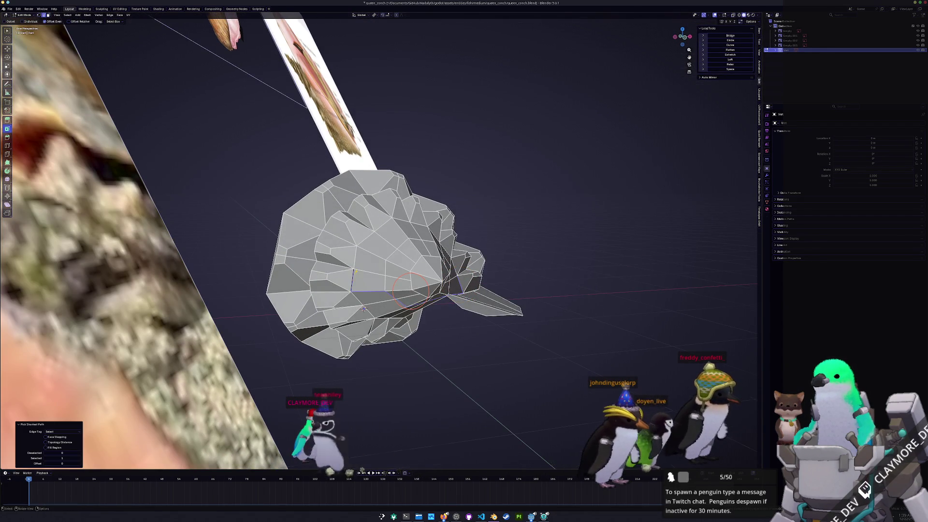
- Orbit into the aperture and pick a stray vertex inside the opening for merging
mouse_move(363, 309)
middle_down()
mouse_move(425, 233)
mouse_move(369, 336)
mouse_move(421, 416)
mouse_move(423, 346)
middle_up()
ctrl+click(453, 257)
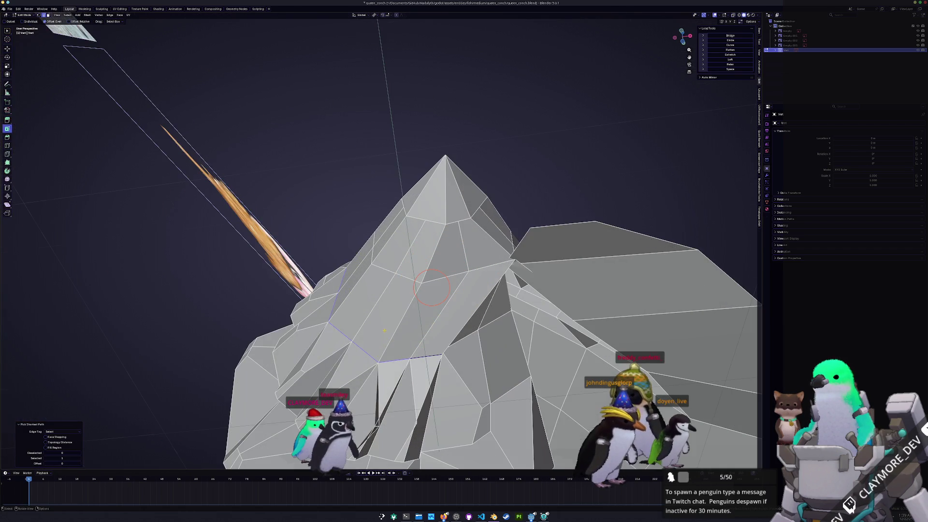
mouse_move(432, 286)
middle_down()
mouse_move(436, 270)
mouse_move(417, 252)
middle_up()
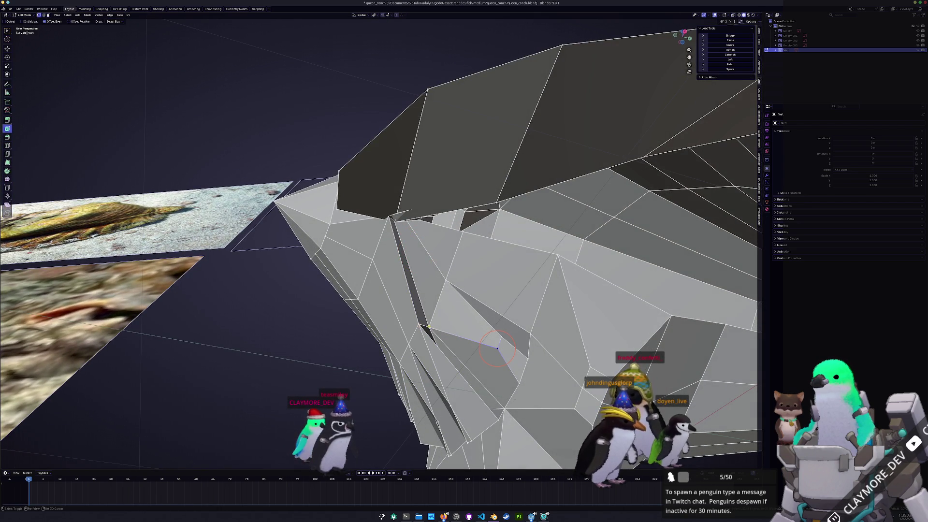
- Merge the first stray vertex pairs inside the opening using Merge Vertices At Last
right_click(429, 363)
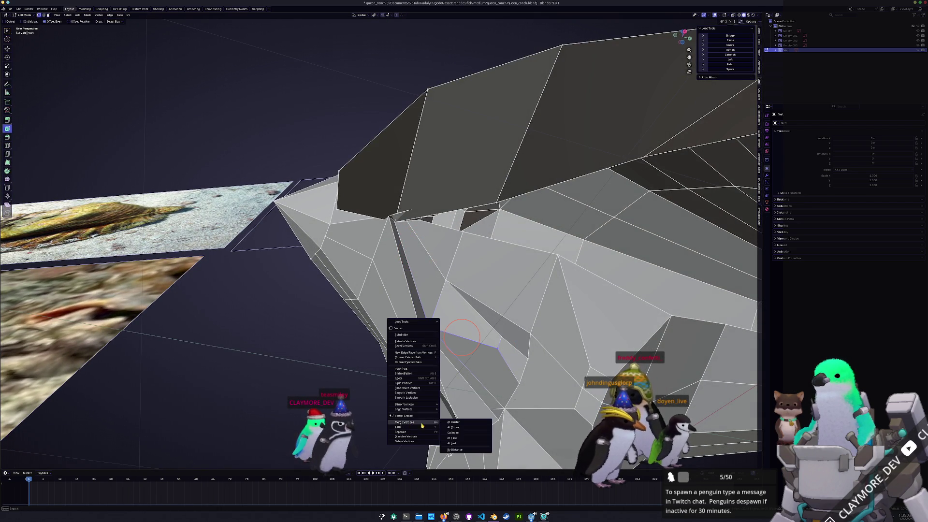
click(452, 445)
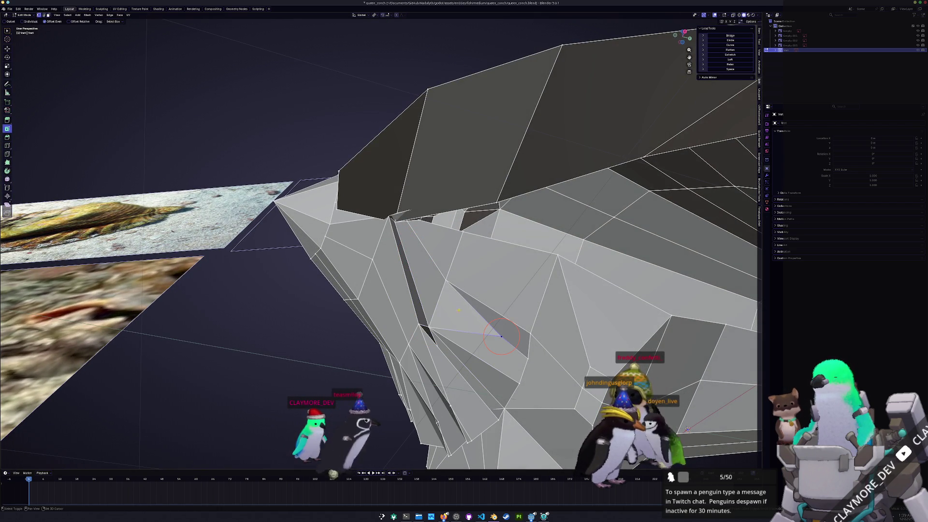
right_click(446, 280)
click(475, 290)
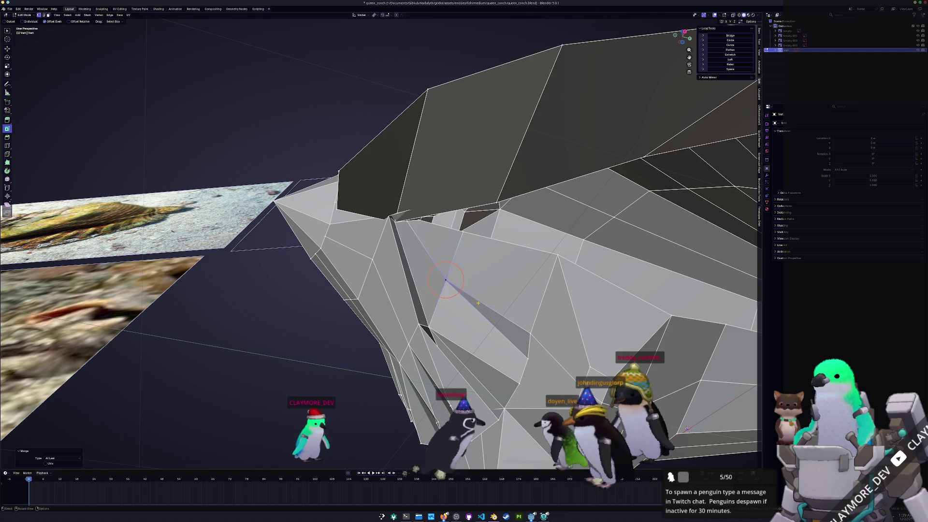
shift+click(526, 359)
right_click(526, 337)
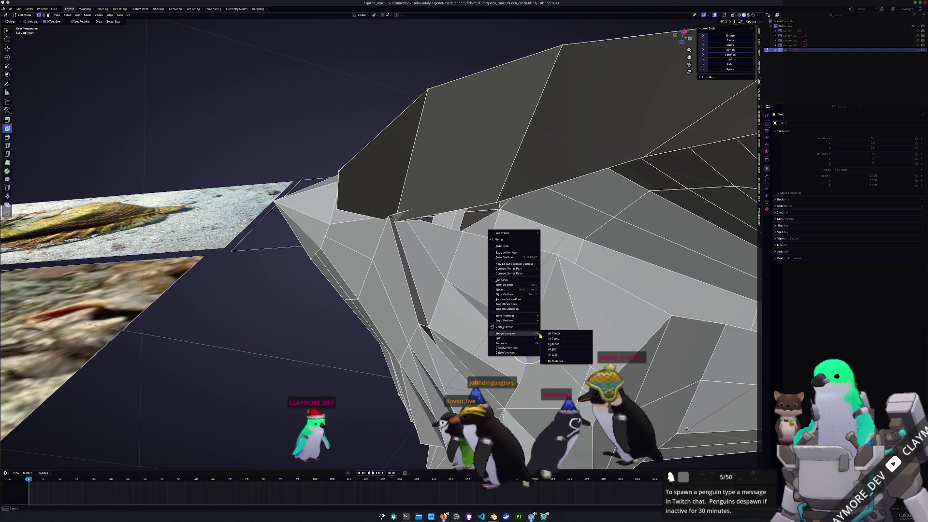
click(553, 350)
- Pick the remaining stray vertices and merge them, the final pair At First
middle_drag(552, 353, 681, 257)
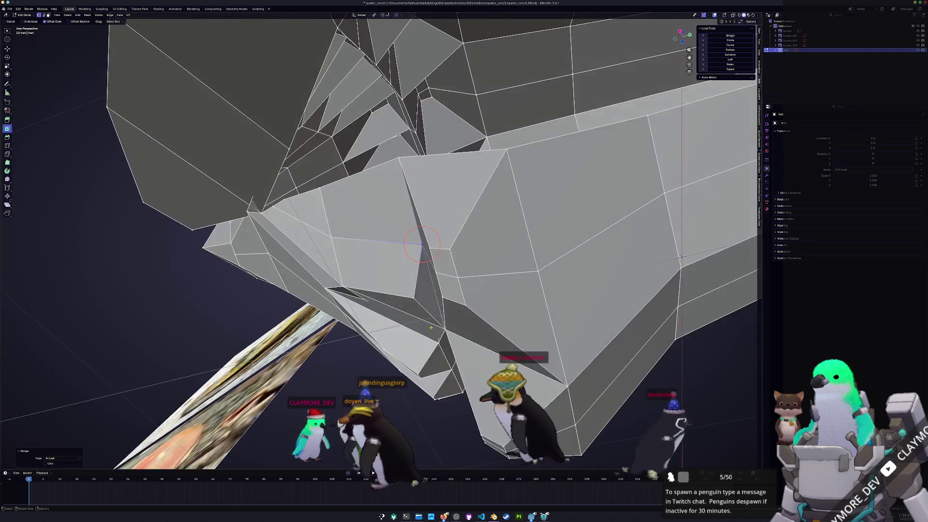
shift+click(444, 330)
right_click(445, 330)
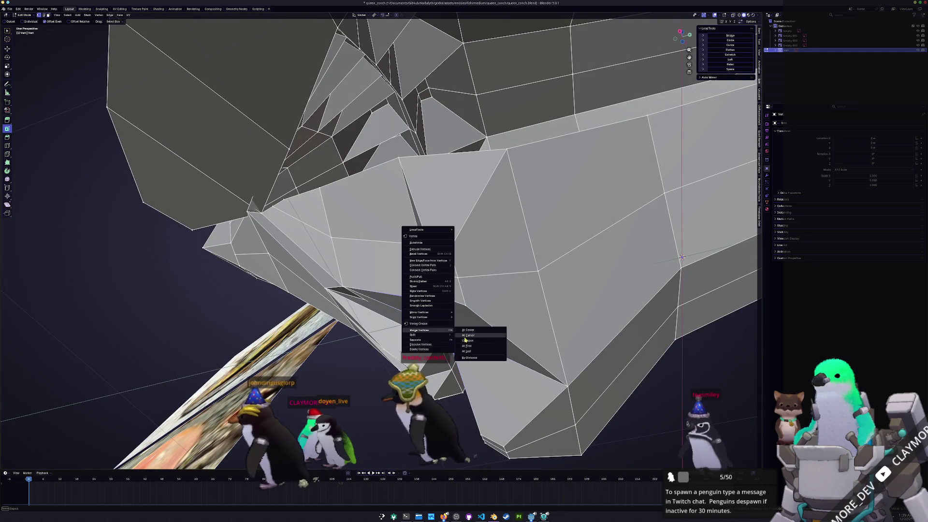
click(465, 354)
mouse_move(466, 353)
middle_down()
mouse_move(395, 323)
mouse_move(414, 336)
mouse_move(406, 322)
middle_up()
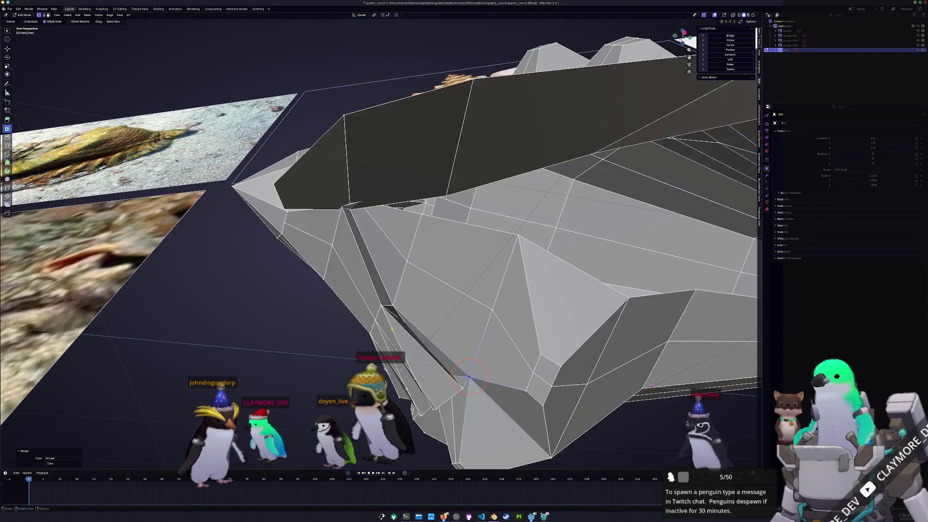
right_click(421, 309)
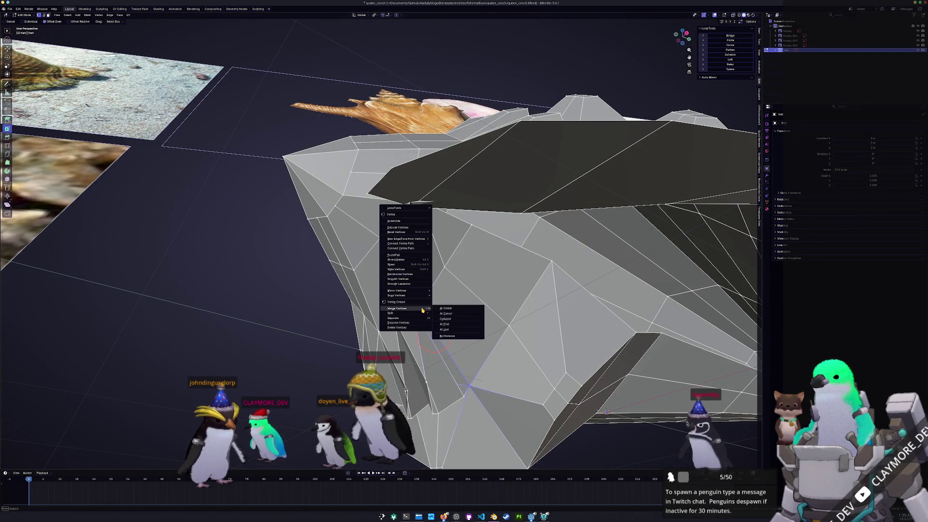
click(445, 328)
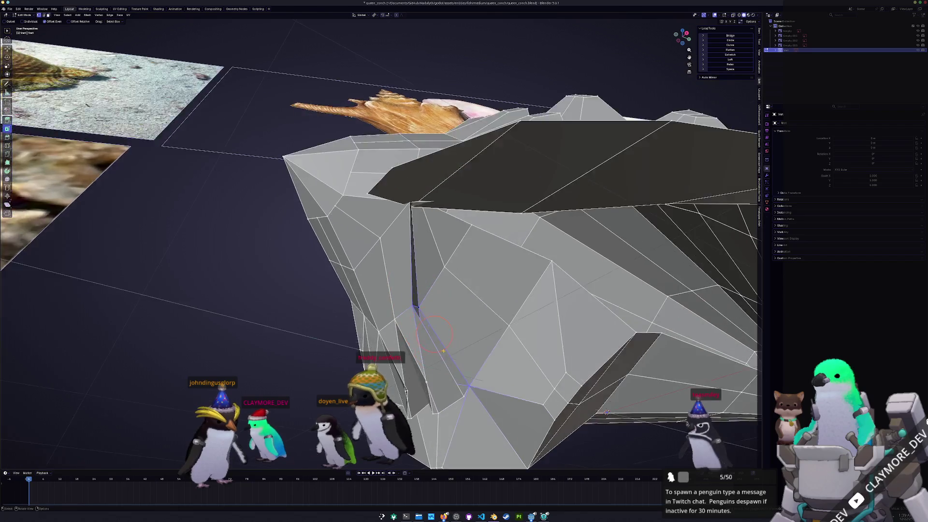
- Orbit around the shell to inspect the merged inner surface
middle_drag(444, 351, 449, 324)
middle_drag(451, 317, 474, 284)
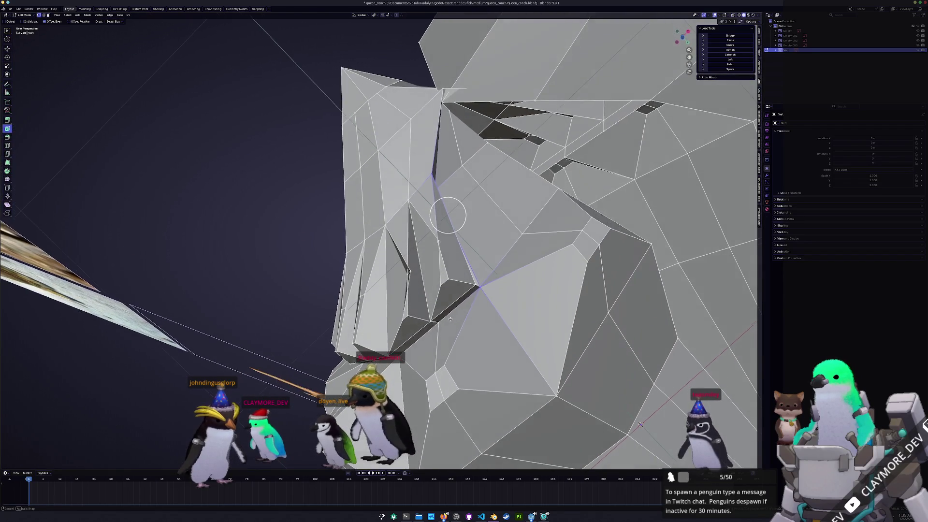
middle_drag(429, 215, 458, 368)
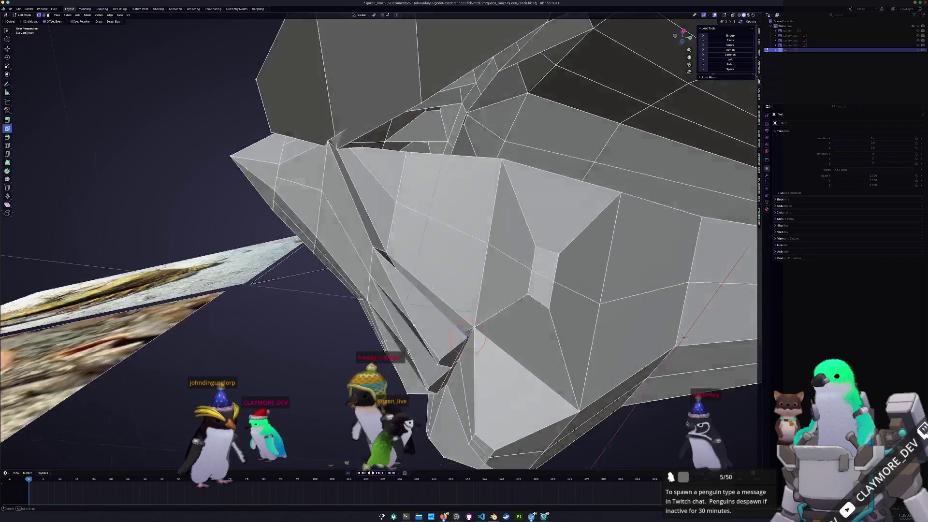
middle_drag(378, 291, 405, 299)
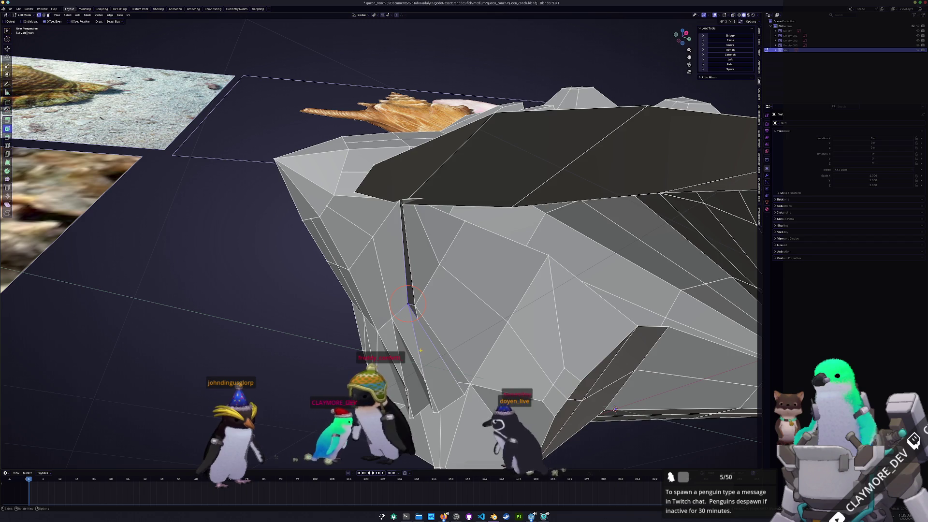
mouse_move(423, 347)
middle_down()
mouse_move(410, 359)
mouse_move(355, 362)
mouse_move(387, 338)
middle_up()
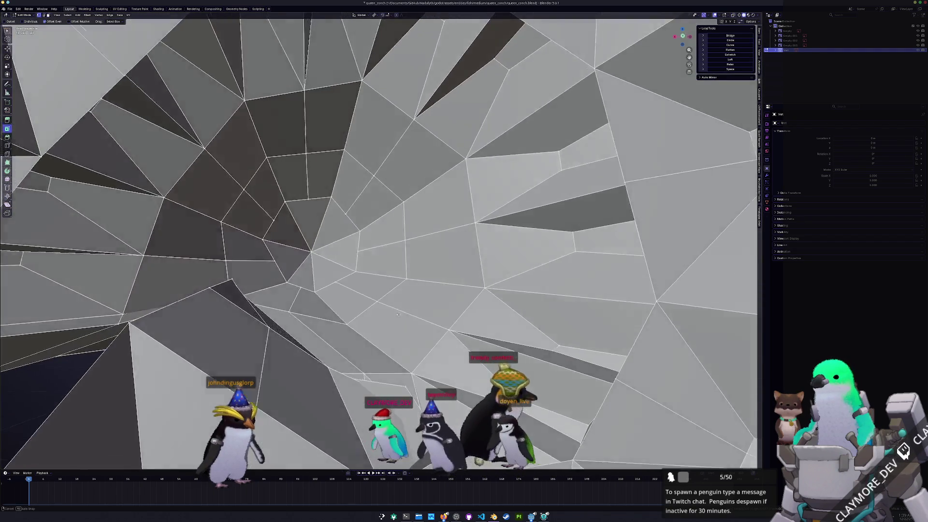
- Inspect the shell's underside strip from several angles, toggling X-ray to check hidden edges
middle_drag(388, 384, 359, 272)
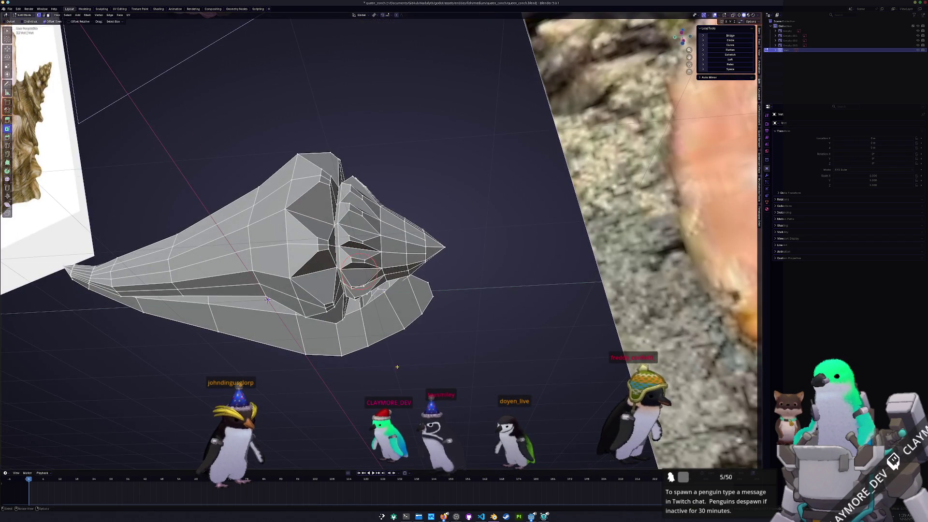
mouse_move(396, 366)
middle_down()
mouse_move(360, 332)
mouse_move(336, 283)
middle_up()
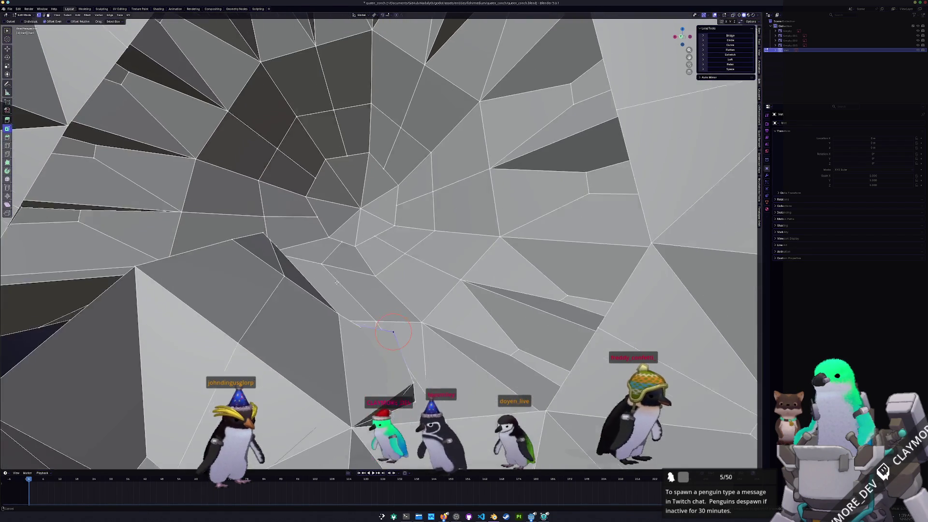
middle_drag(393, 331, 388, 321)
mouse_move(385, 374)
middle_down()
mouse_move(386, 317)
mouse_move(432, 357)
middle_up()
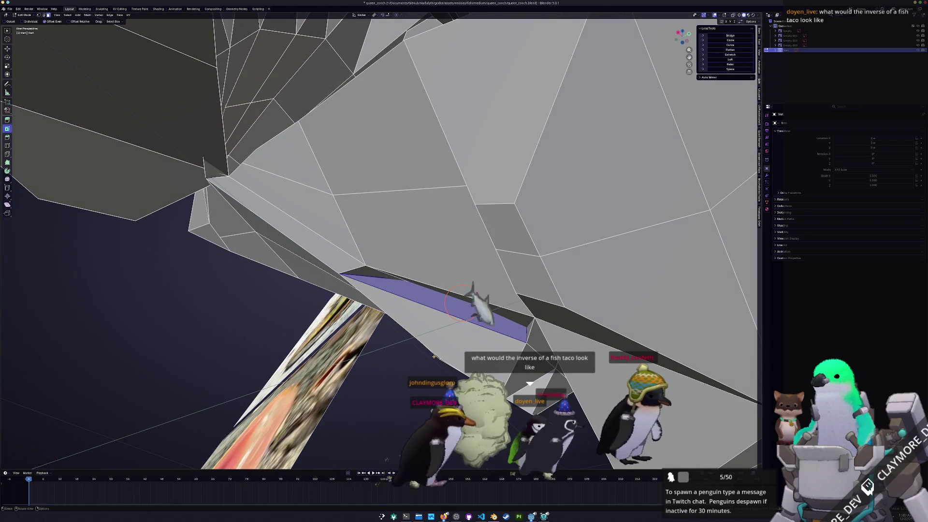
key(alt+z)
key(alt+z)
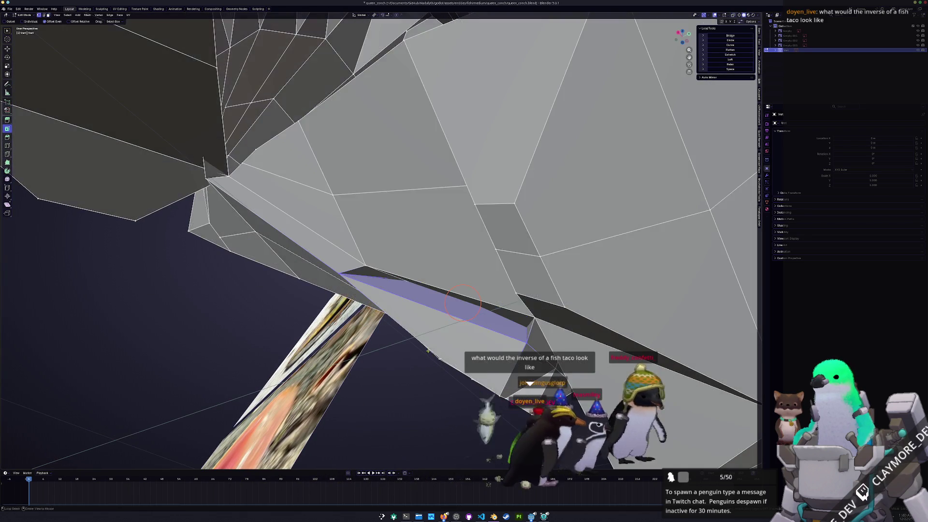
middle_drag(432, 360, 484, 294)
key(alt+z)
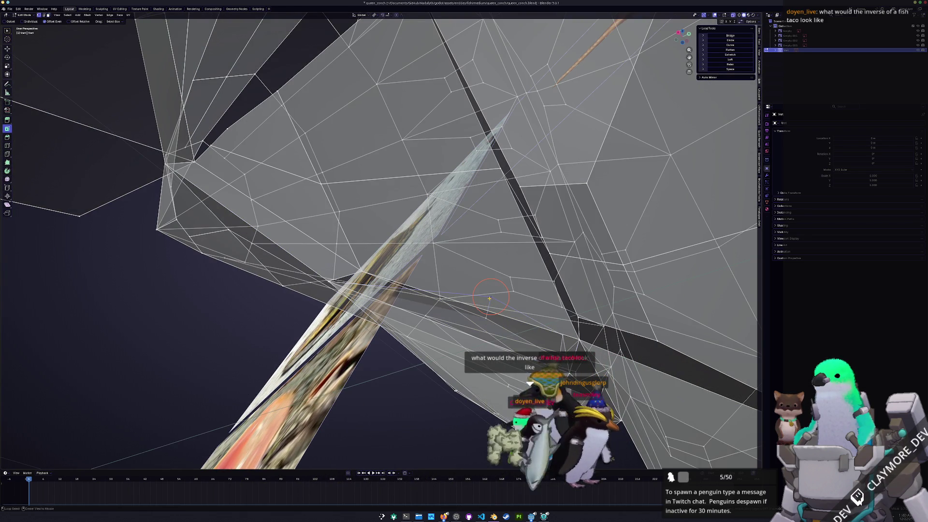
key(alt+z)
key(alt+z)
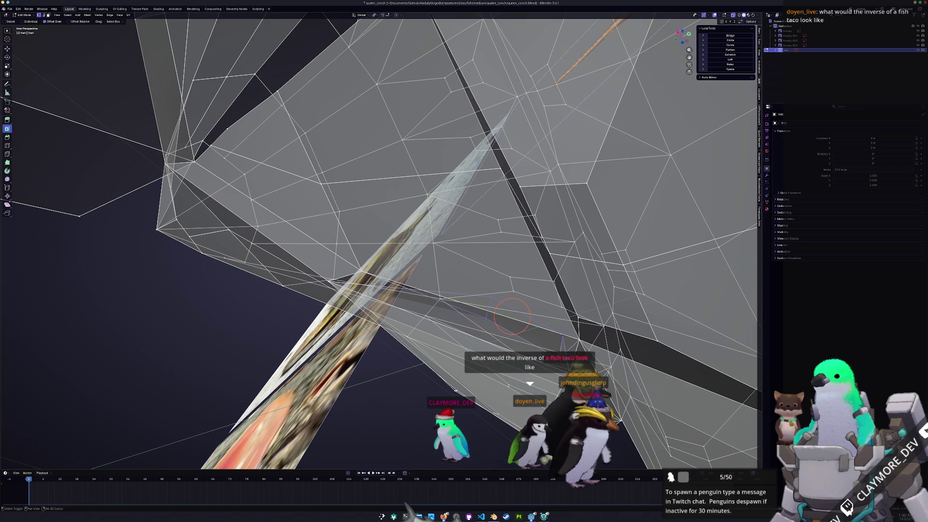
key(alt+z)
- Grab the face beside the dark underside strip and begin moving it
middle_drag(512, 315, 524, 359)
key(g)
middle_drag(494, 310, 469, 354)
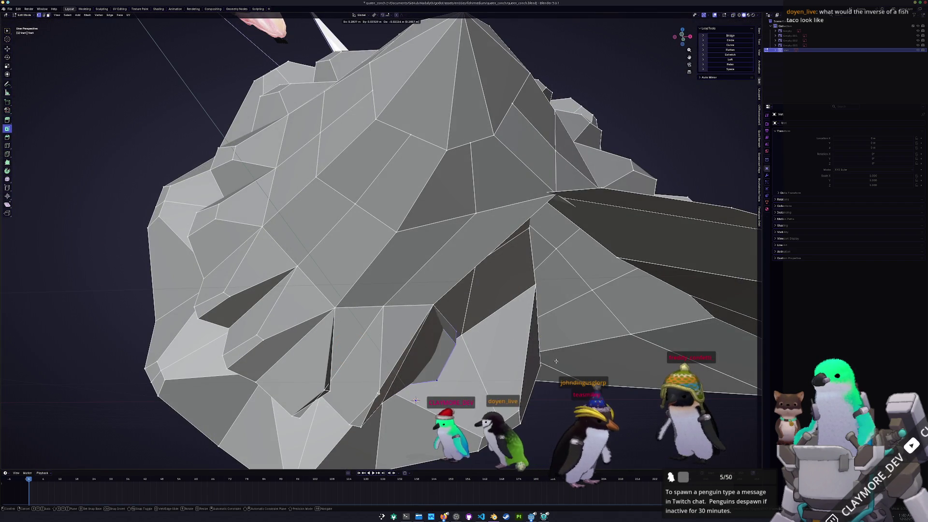
- Confirm the face move and merge two vertex pairs along the gap at the last vertex
click(555, 361)
middle_drag(555, 361, 426, 369)
scroll(435, 371, up, 5)
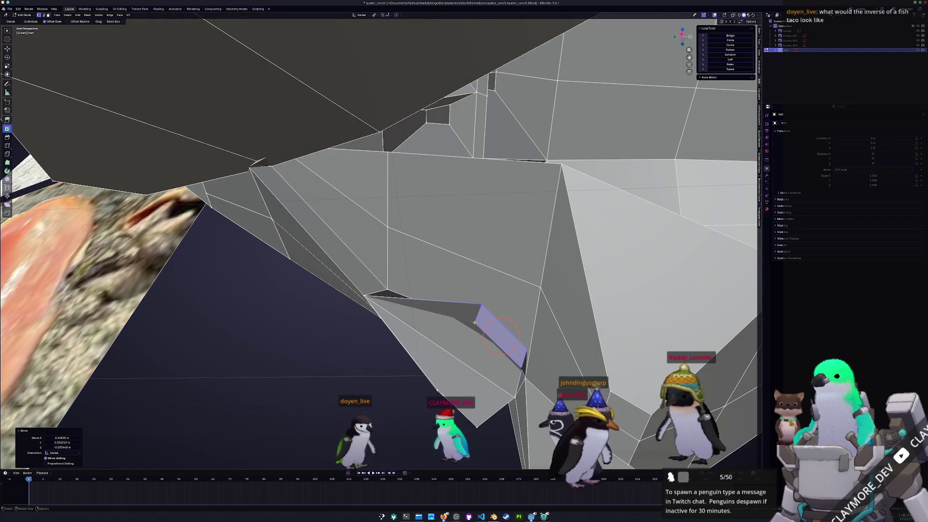
right_click(366, 297)
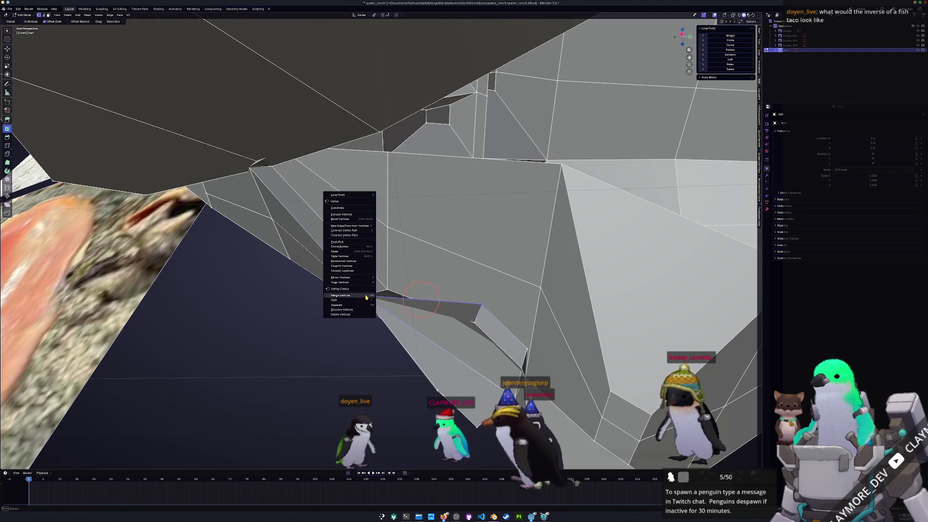
click(390, 317)
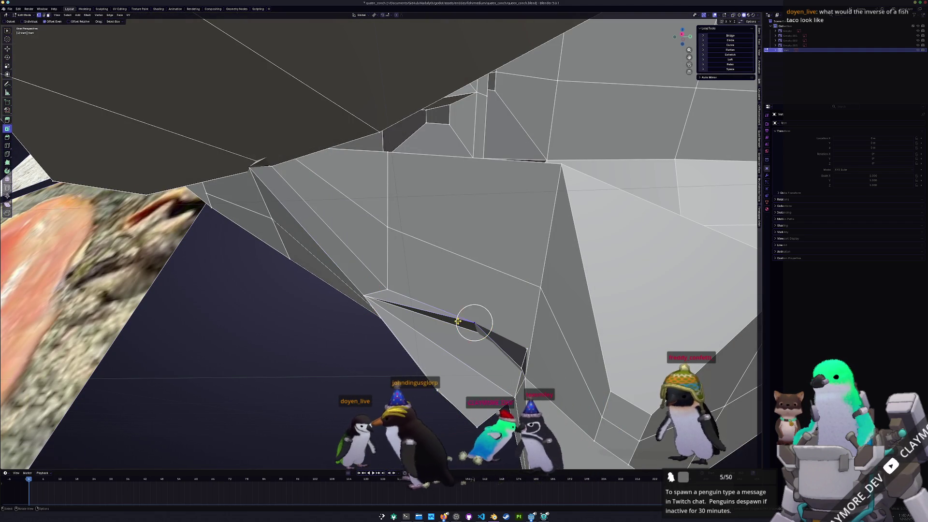
right_click(389, 292)
click(411, 313)
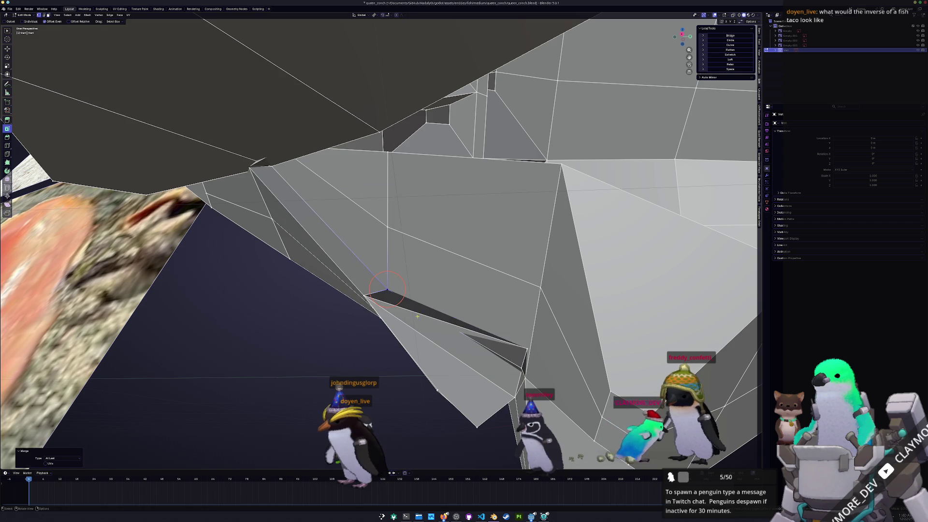
- Merge two more vertex pairs further along the narrow gap under the shell
middle_drag(411, 312, 472, 340)
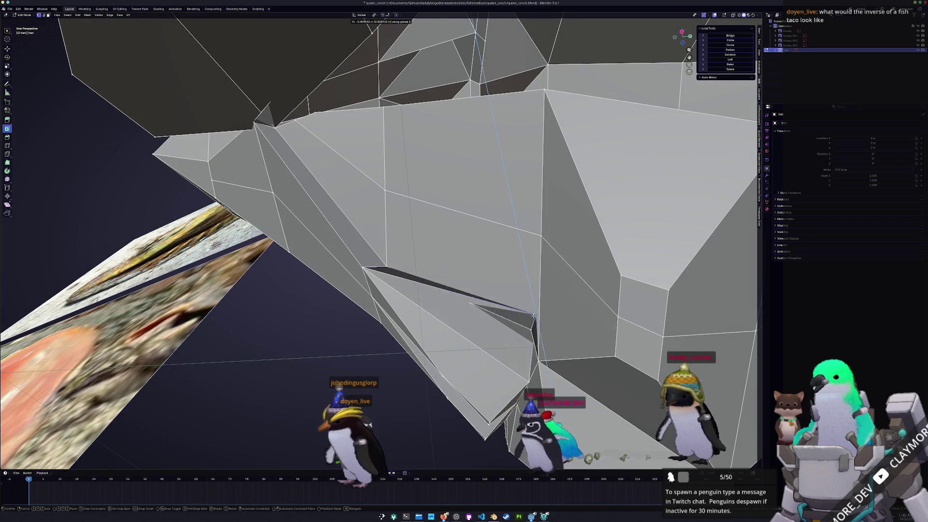
key(KP_Decimal)
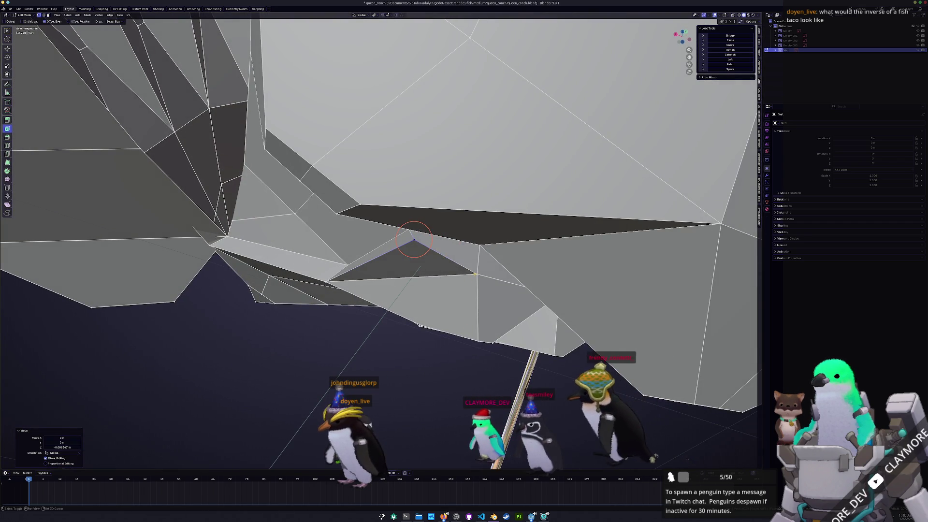
shift+click(473, 272)
right_click(476, 275)
click(500, 300)
mouse_move(499, 299)
middle_down()
mouse_move(439, 243)
mouse_move(458, 221)
mouse_move(547, 287)
mouse_move(413, 289)
middle_up()
right_click(547, 287)
click(571, 308)
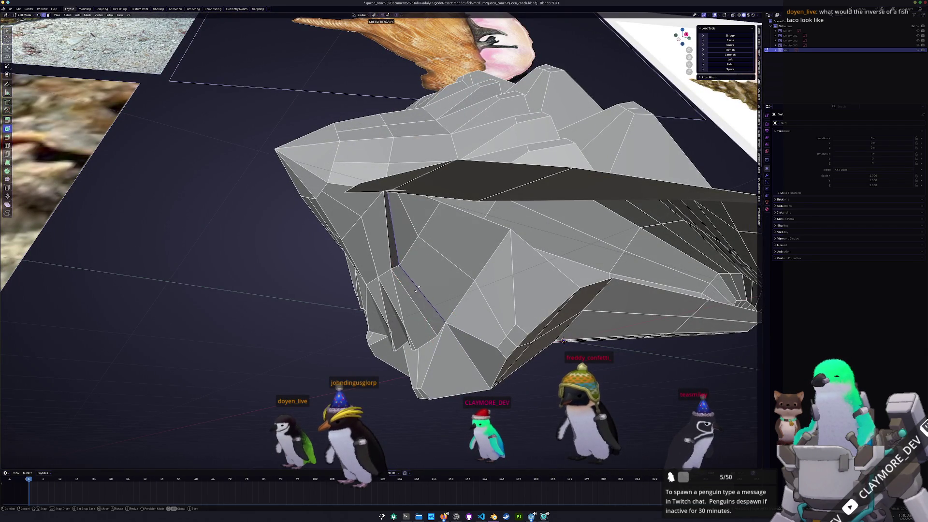
- Edge-slide two edges beside the gap, checking hidden edges in X-ray between slides
click(423, 284)
middle_drag(414, 249, 438, 265)
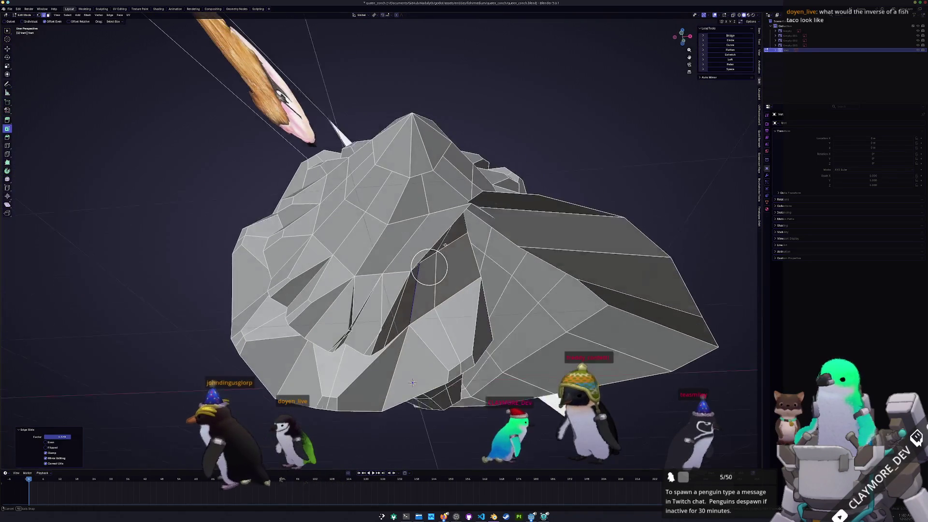
mouse_move(462, 205)
middle_down()
mouse_move(473, 238)
mouse_move(453, 243)
mouse_move(457, 271)
mouse_move(432, 267)
mouse_move(432, 249)
mouse_move(457, 269)
mouse_move(456, 254)
mouse_move(465, 264)
mouse_move(520, 270)
middle_up()
key(alt+z)
scroll(475, 266, up, 2)
scroll(481, 267, up, 2)
scroll(493, 270, up, 2)
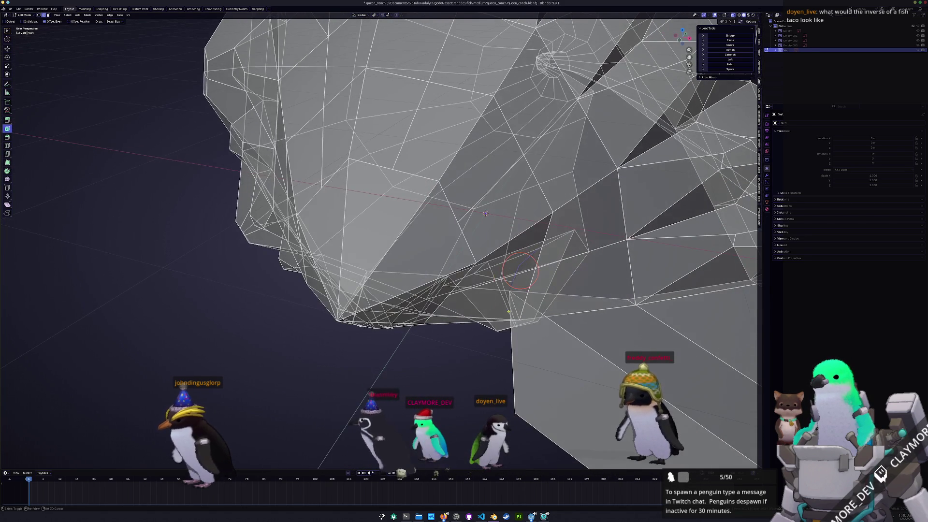
mouse_move(514, 341)
middle_down()
mouse_move(524, 337)
mouse_move(493, 289)
middle_up()
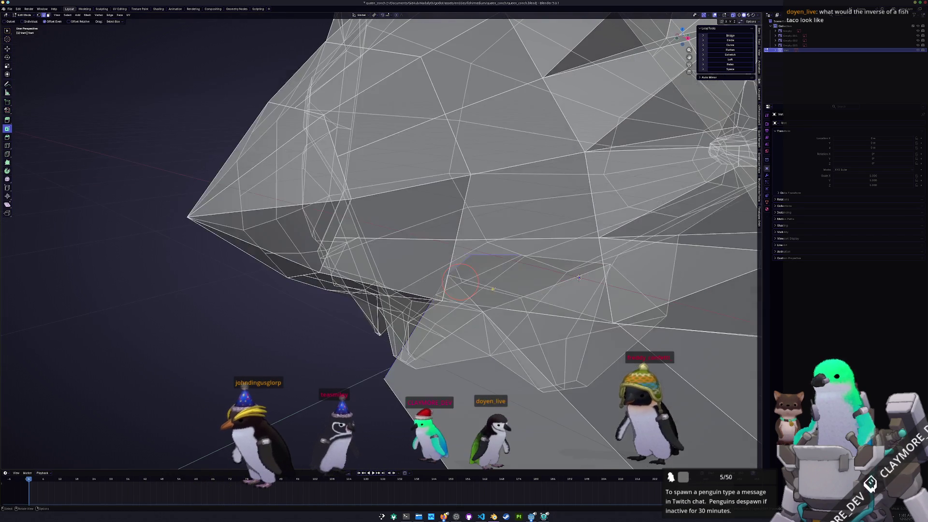
mouse_move(579, 276)
middle_down()
mouse_move(487, 221)
mouse_move(516, 251)
mouse_move(457, 199)
middle_up()
key(alt+z)
click(505, 254)
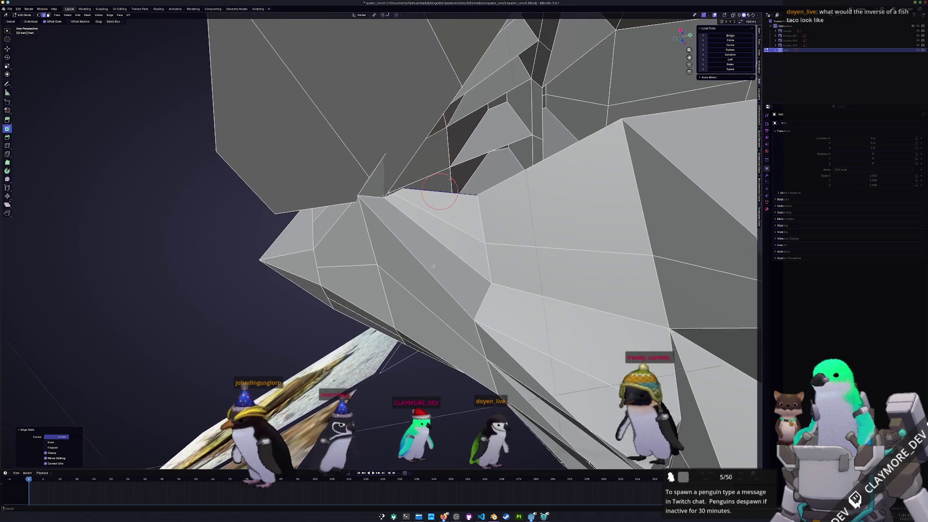
- Vertex-slide single vertices beside the gap closer together along the surface
key(shift+v)
click(450, 203)
click(423, 206)
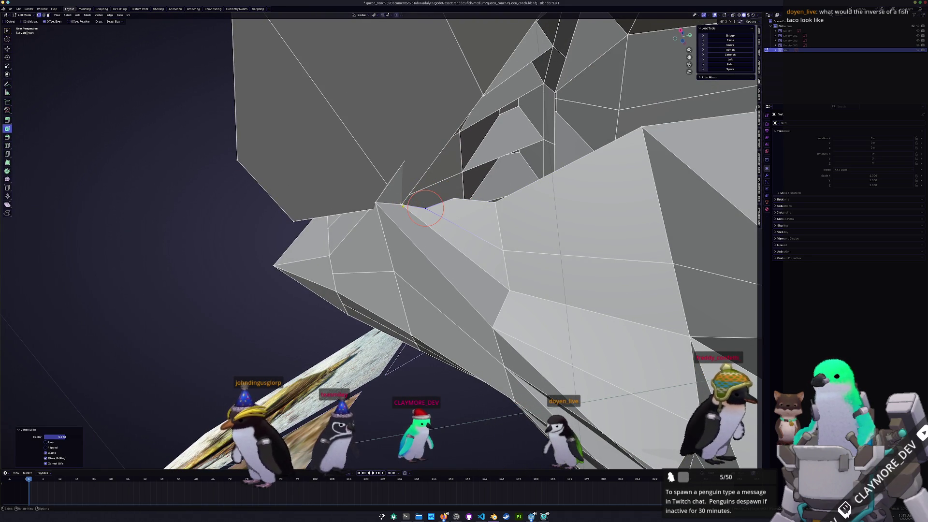
mouse_move(411, 212)
middle_down()
mouse_move(419, 208)
mouse_move(427, 223)
middle_up()
key(k)
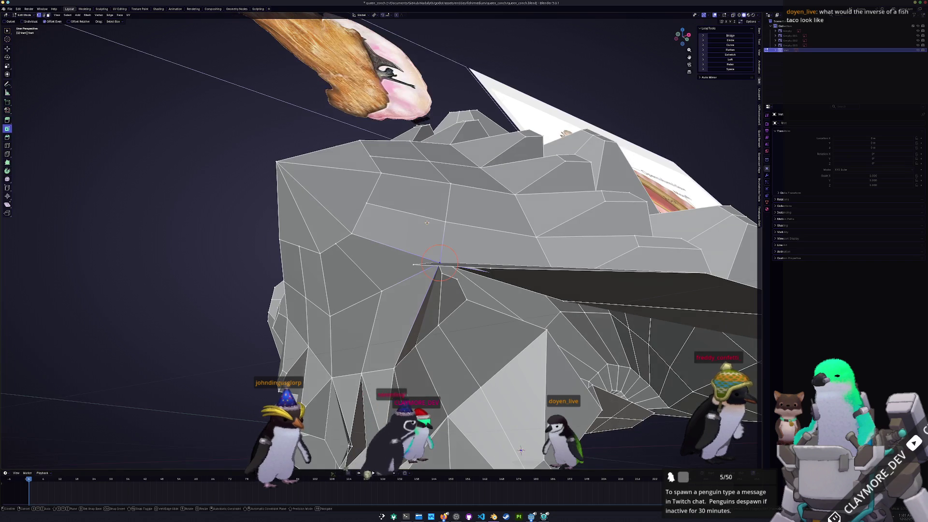
click(409, 213)
mouse_move(404, 217)
middle_down()
mouse_move(427, 241)
mouse_move(432, 273)
middle_up()
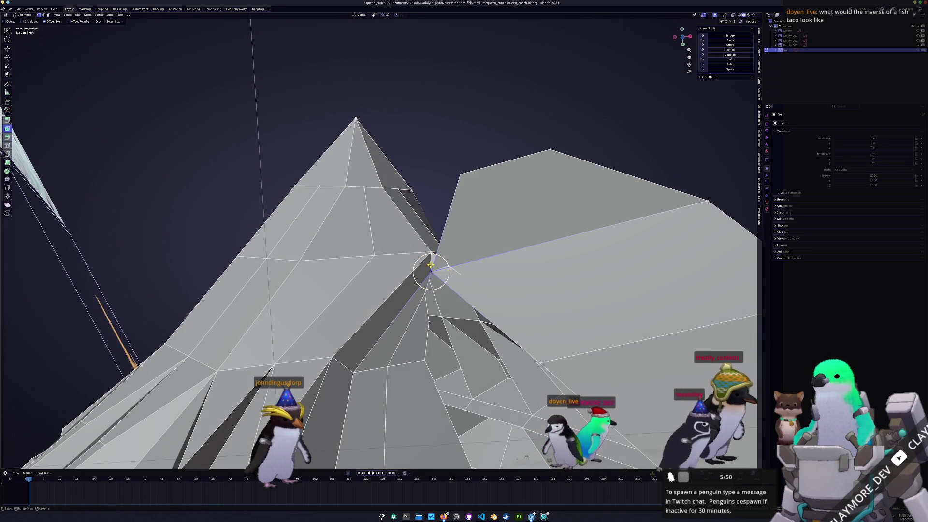
right_click(431, 250)
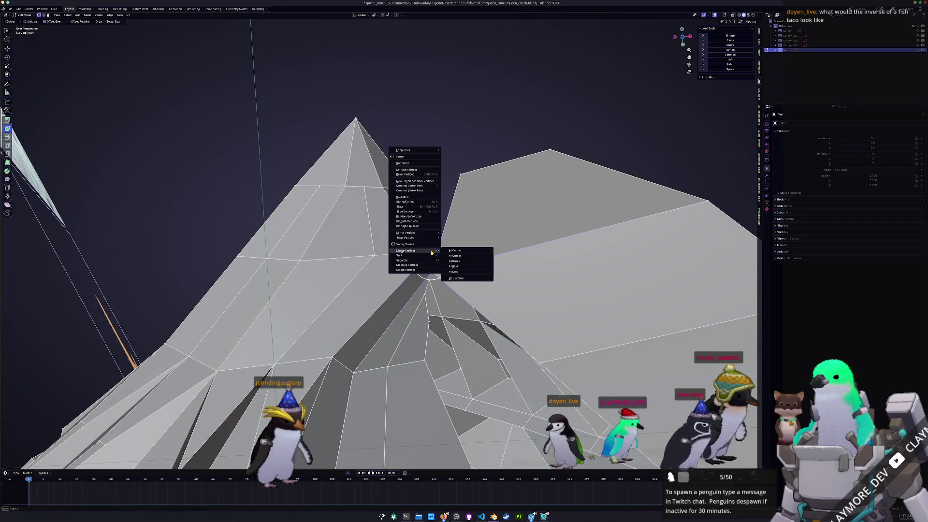
- Merge three sets of selected vertices near the gap, inspecting in X-ray
click(458, 272)
key(alt+z)
mouse_move(453, 281)
middle_down()
mouse_move(428, 301)
mouse_move(461, 277)
middle_up()
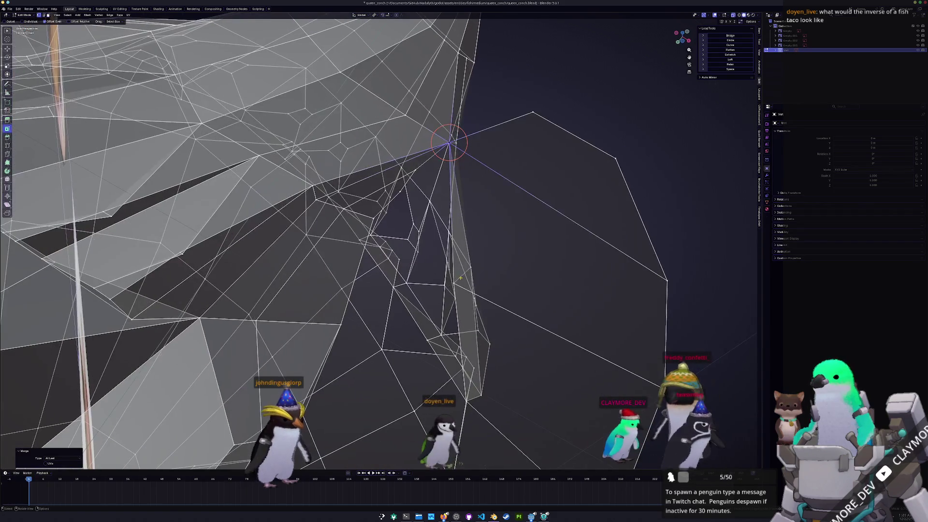
right_click(472, 267)
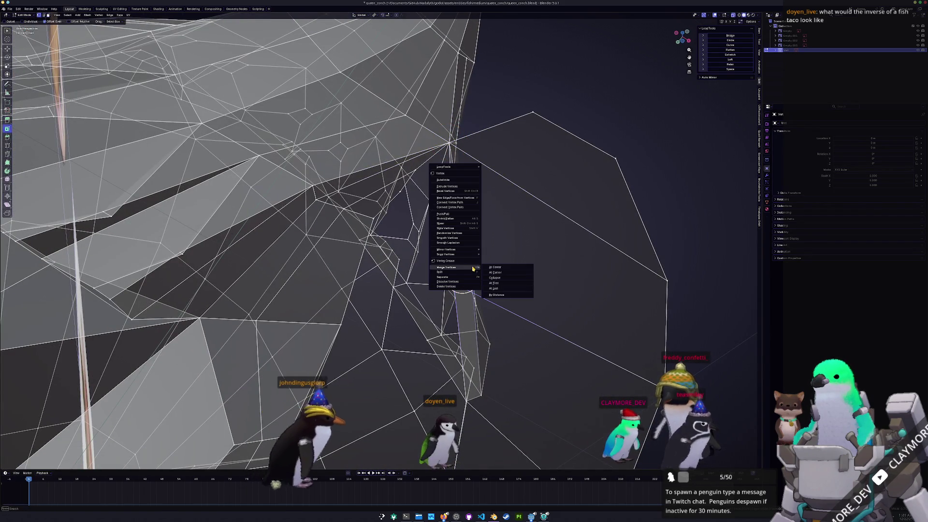
click(493, 289)
middle_drag(493, 289, 464, 360)
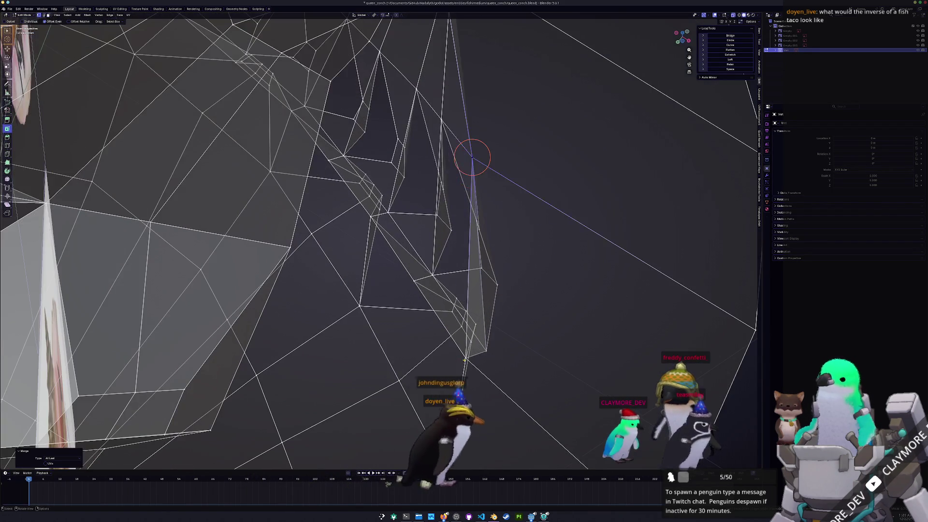
shift+right_click(464, 361)
right_click(491, 352)
click(510, 373)
- Drop out of Edit Mode, switch X-ray off, and return to editing the mesh in solid view
mouse_move(511, 373)
middle_down()
mouse_move(476, 280)
mouse_move(426, 295)
mouse_move(397, 358)
mouse_move(480, 355)
middle_up()
key(Tab)
key(alt+z)
key(Tab)
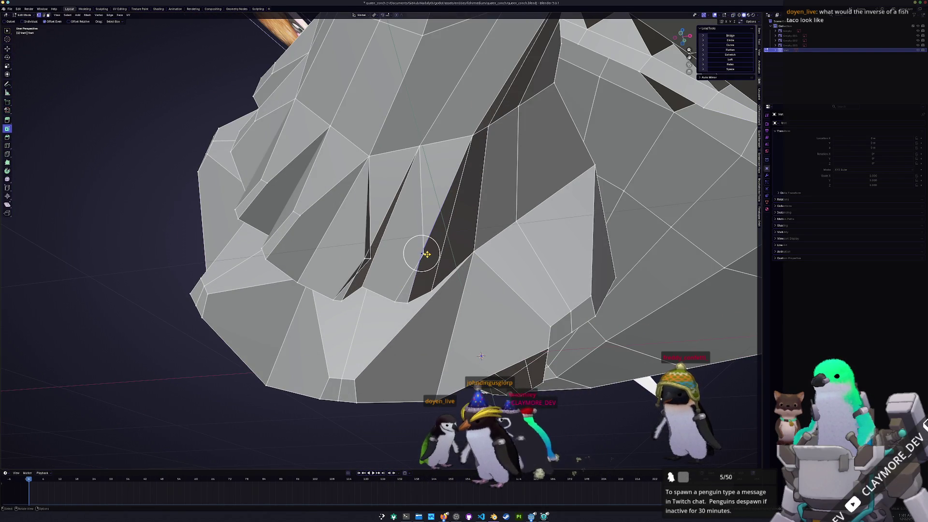
- Slide three groove vertices along their edges to reshape the whorl groove
click(404, 255)
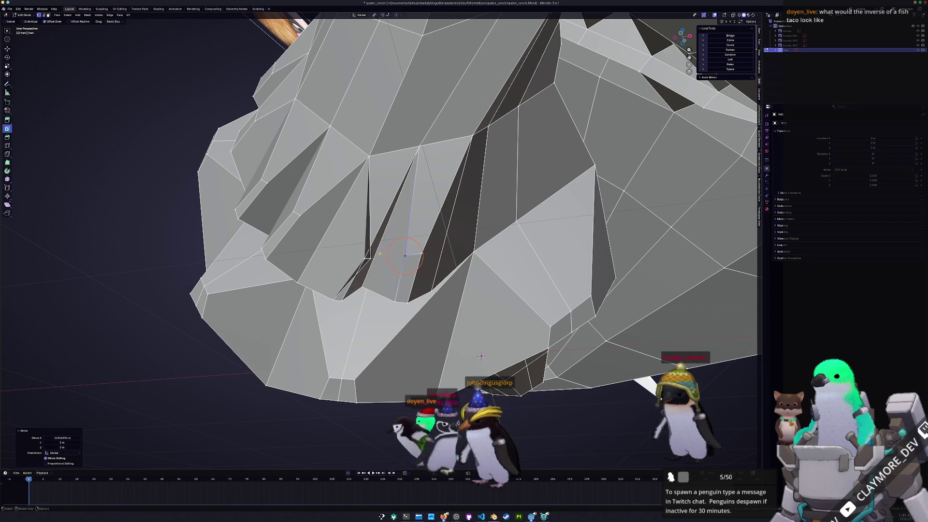
middle_drag(481, 356, 395, 264)
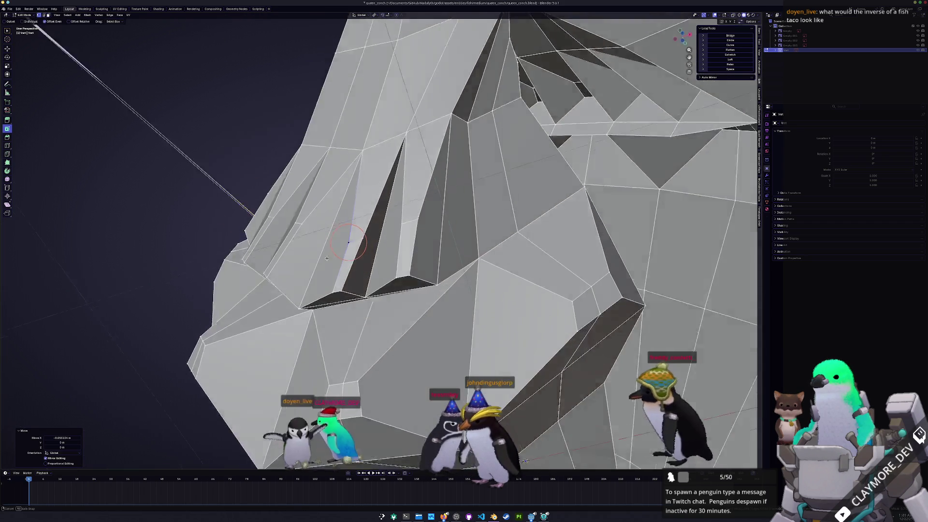
key(g)
key(g)
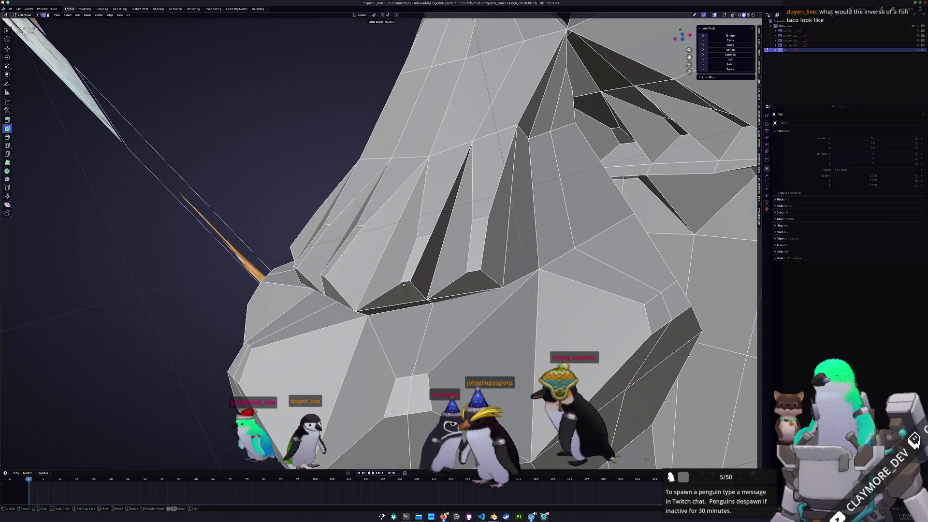
click(404, 286)
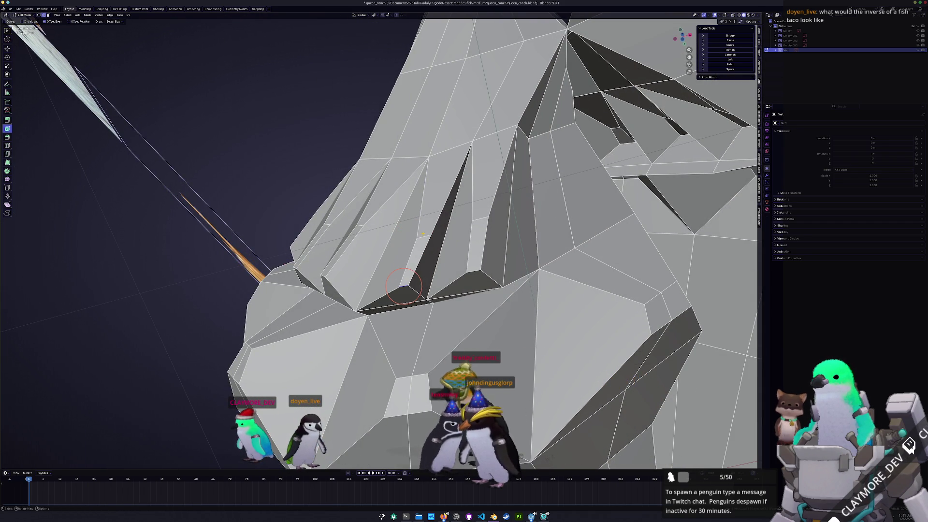
key(g)
key(g)
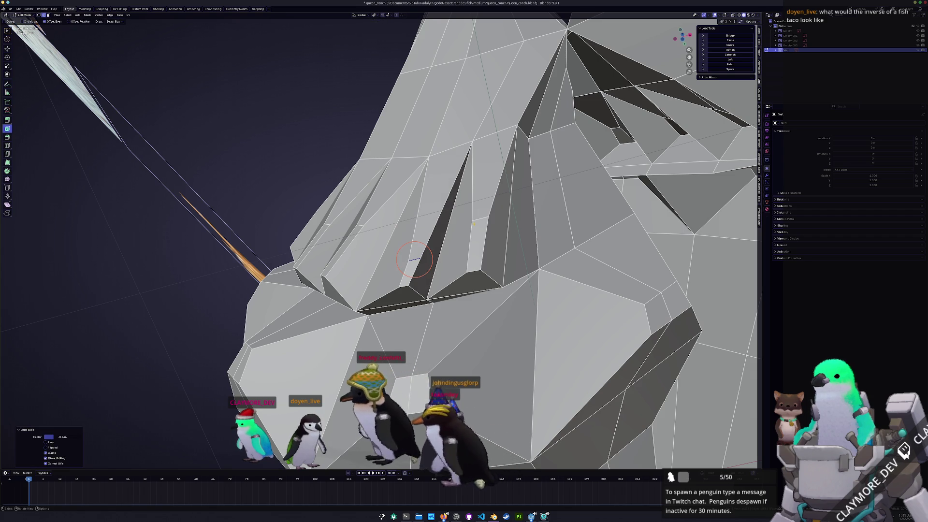
click(475, 254)
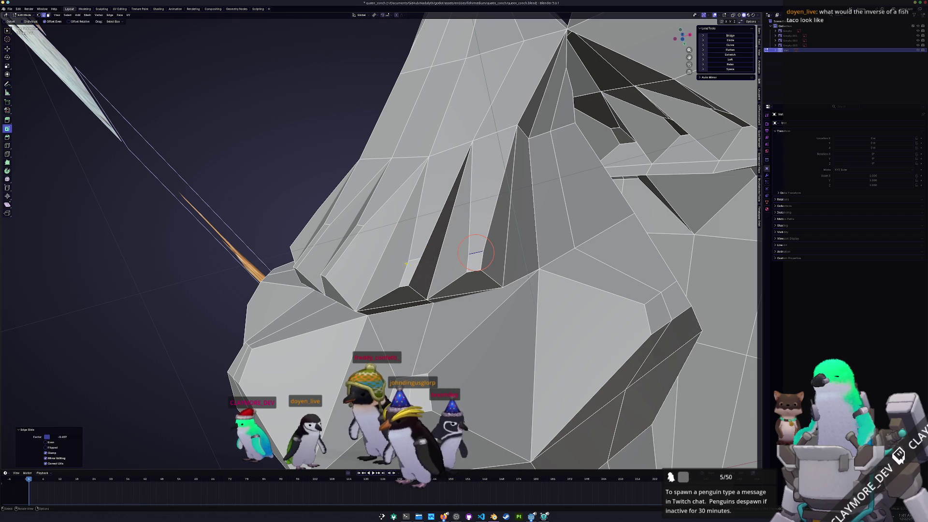
click(412, 260)
- Move one groove vertex along X, edge-slide another, and set the 3D cursor on the shell
key(g)
key(x)
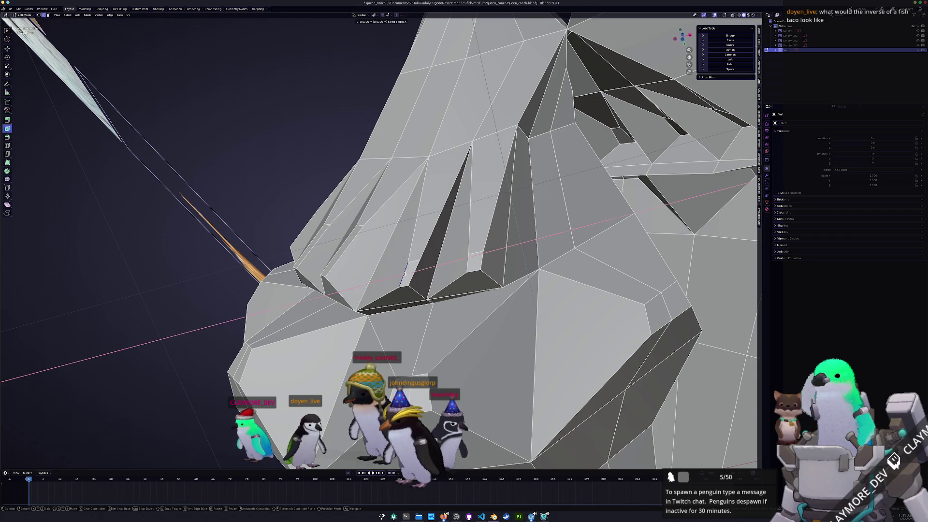
click(390, 272)
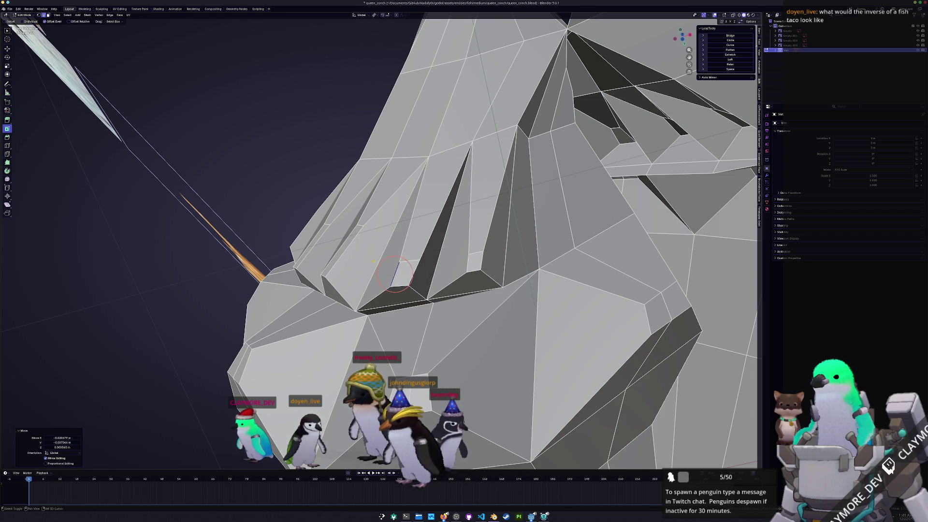
middle_drag(390, 272, 426, 233)
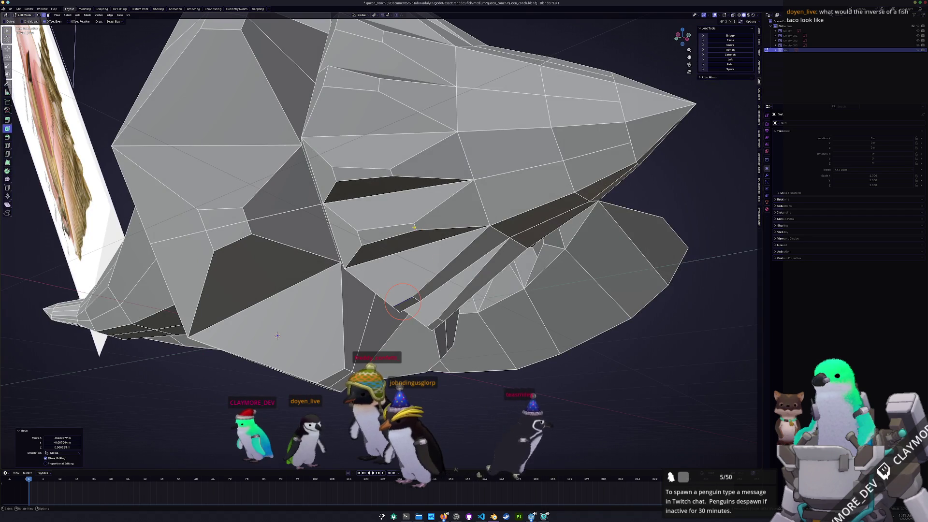
key(g)
key(g)
click(384, 232)
middle_drag(382, 232, 403, 281)
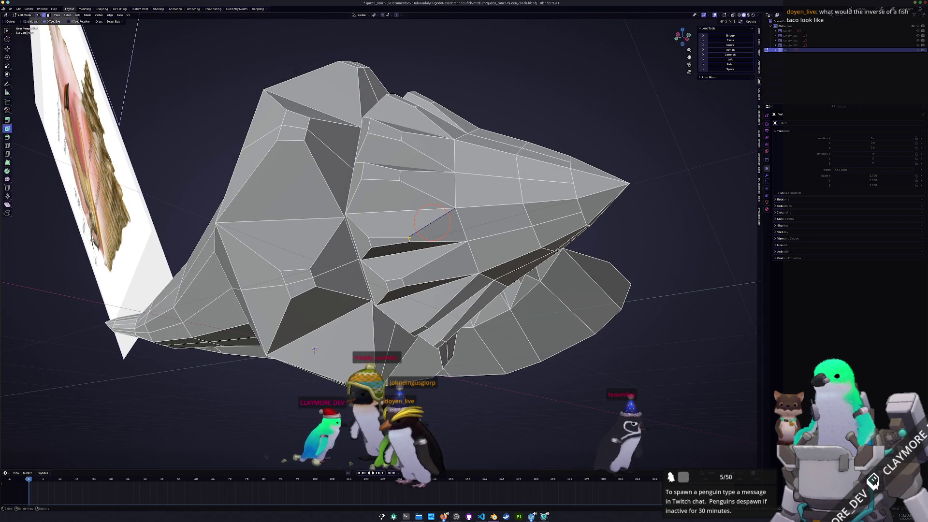
shift+right_click(387, 240)
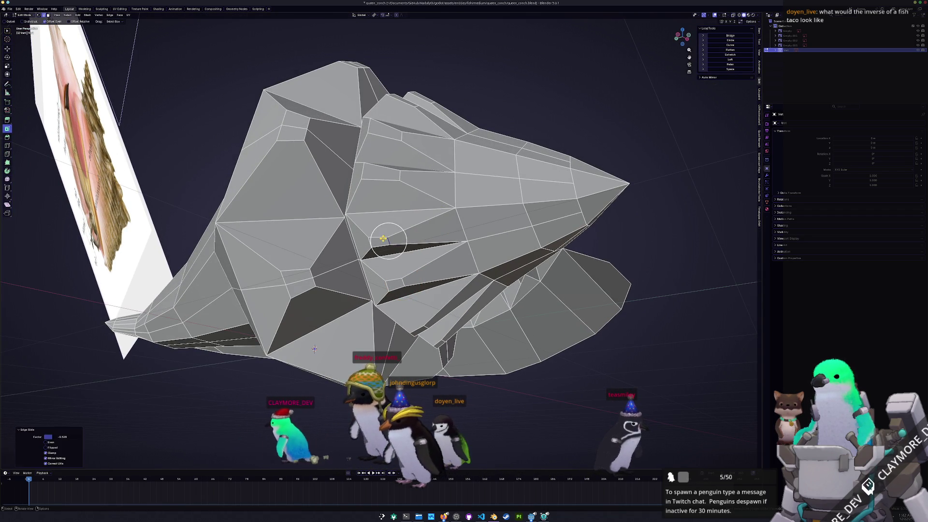
middle_drag(388, 239, 411, 211)
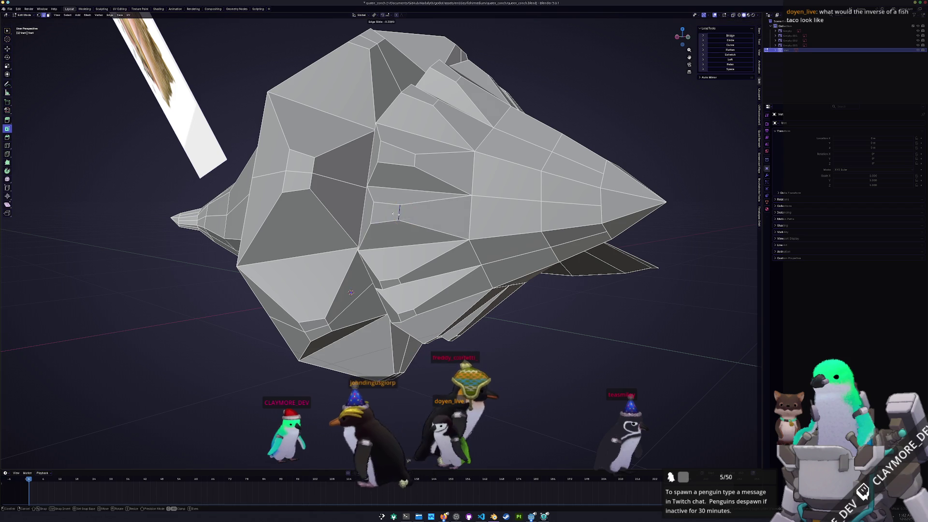
- Edge-slide the upper groove vertices into place and briefly check the whole shell in Object Mode
shift+right_click(415, 160)
key(g)
key(g)
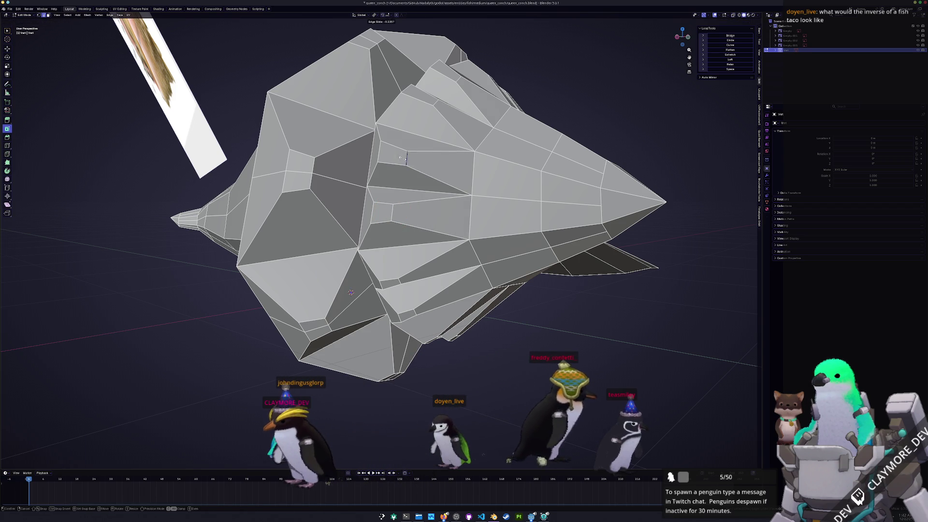
click(392, 158)
middle_drag(393, 158, 363, 240)
scroll(345, 295, up, 5)
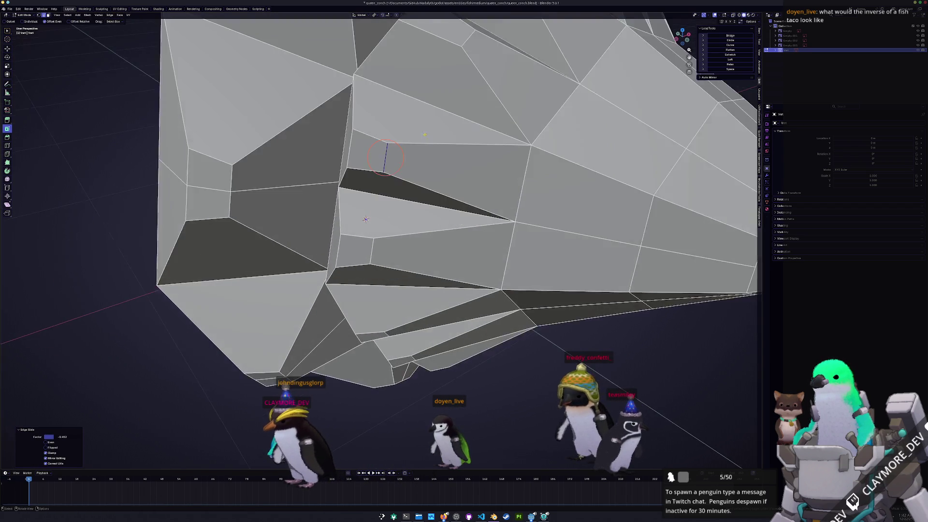
click(398, 191)
click(464, 120)
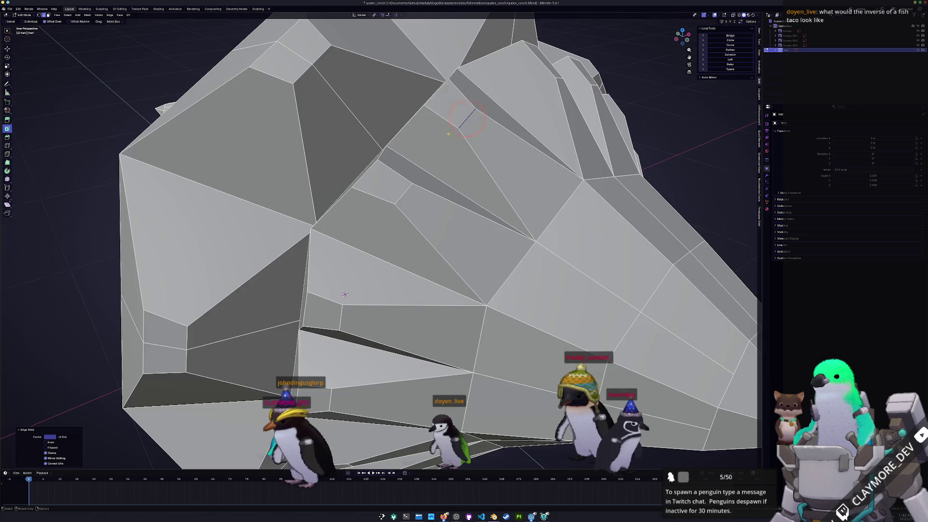
scroll(464, 120, down, 5)
mouse_move(464, 119)
middle_down()
mouse_move(402, 186)
mouse_move(387, 231)
middle_up()
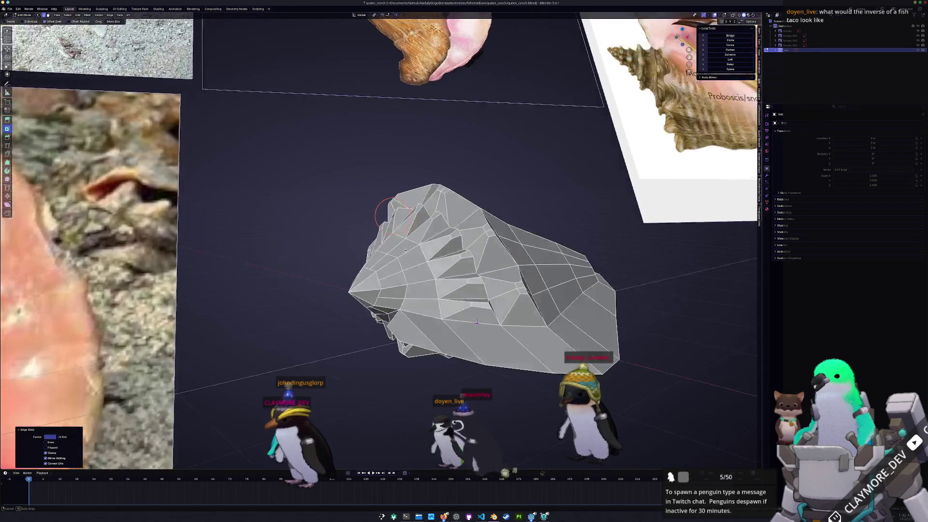
mouse_move(477, 313)
middle_down()
mouse_move(427, 267)
mouse_move(411, 267)
middle_up()
key(Tab)
scroll(412, 267, up, 5)
key(Tab)
- Slide the remaining lower groove vertices and edges into place
middle_drag(398, 218, 363, 247)
scroll(355, 262, up, 4)
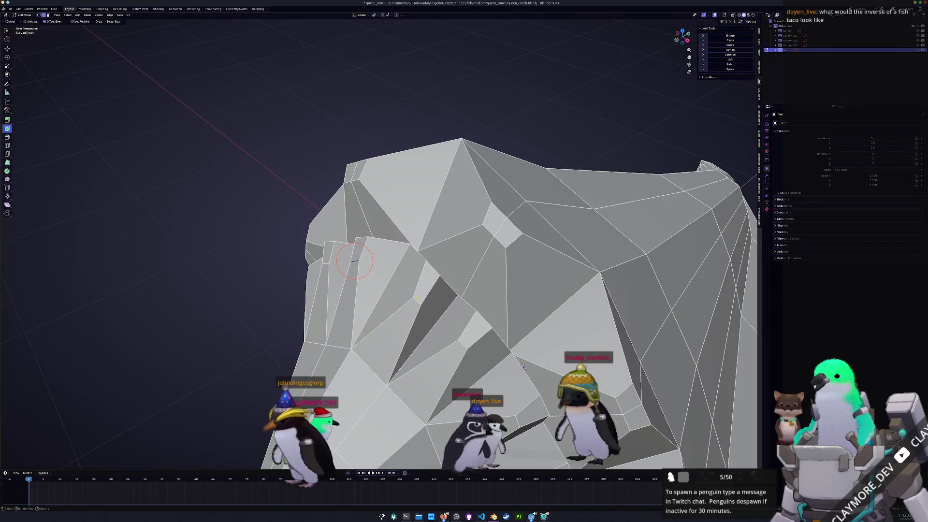
click(419, 297)
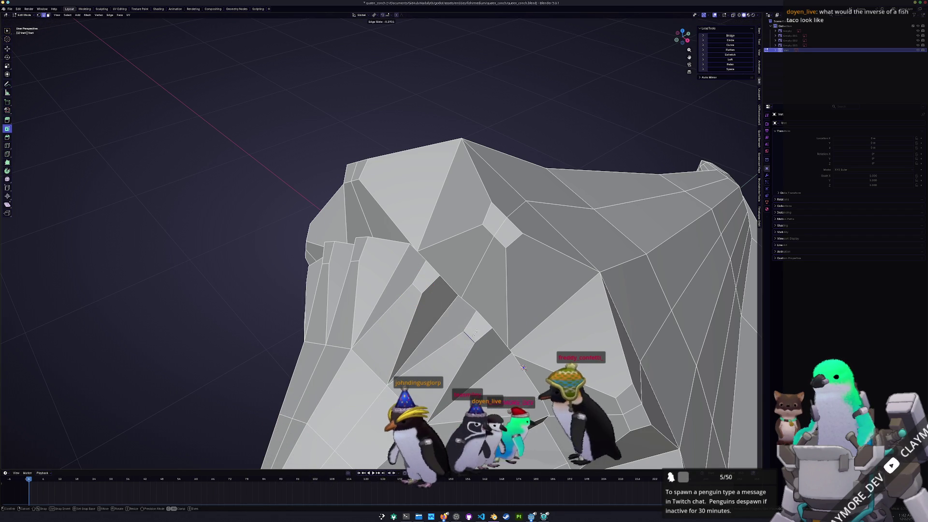
click(475, 334)
middle_drag(475, 334, 471, 249)
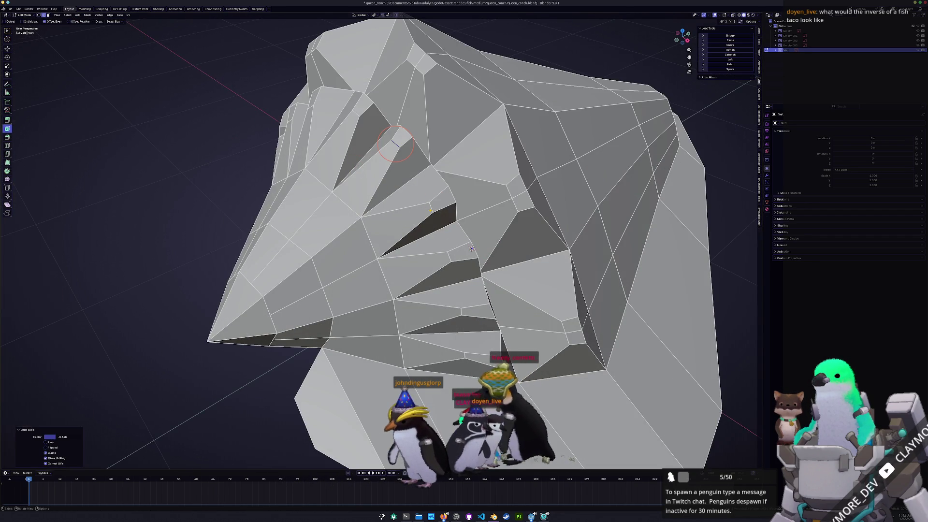
key(g)
key(g)
click(436, 207)
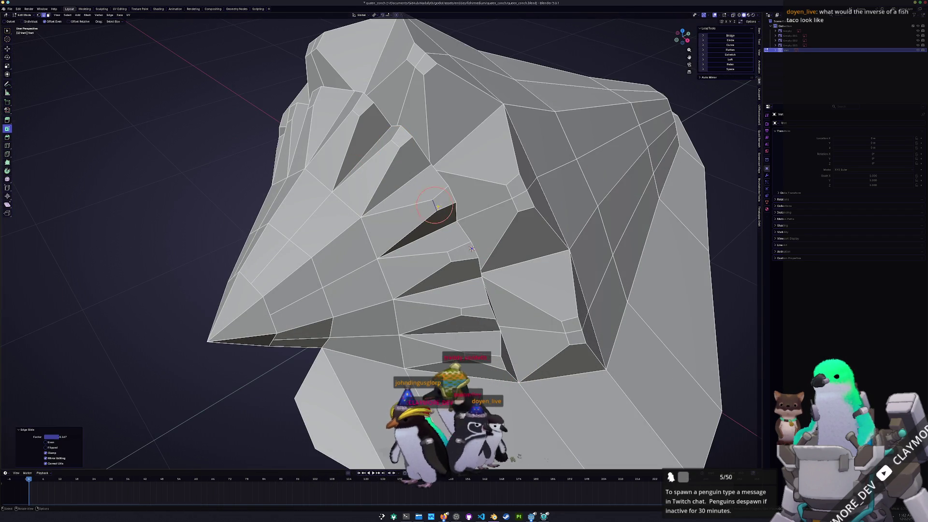
click(471, 249)
key(g)
key(g)
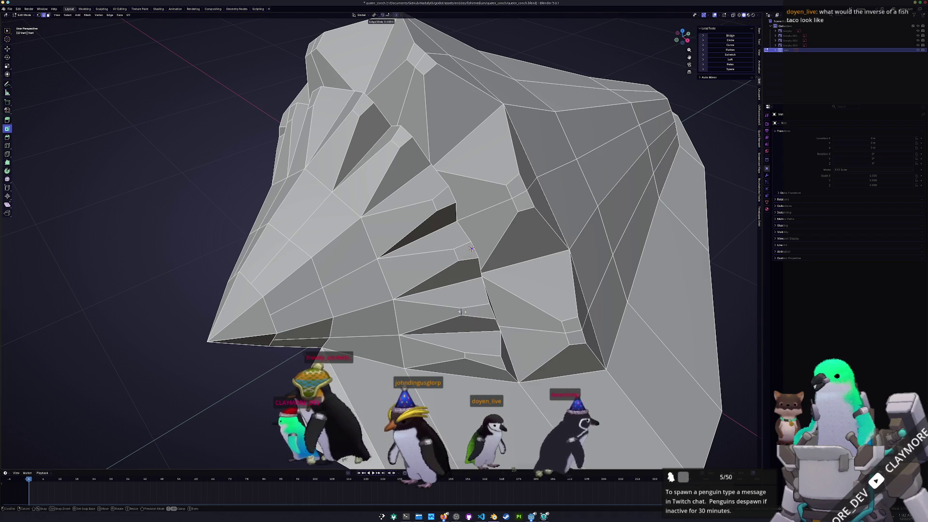
key(g)
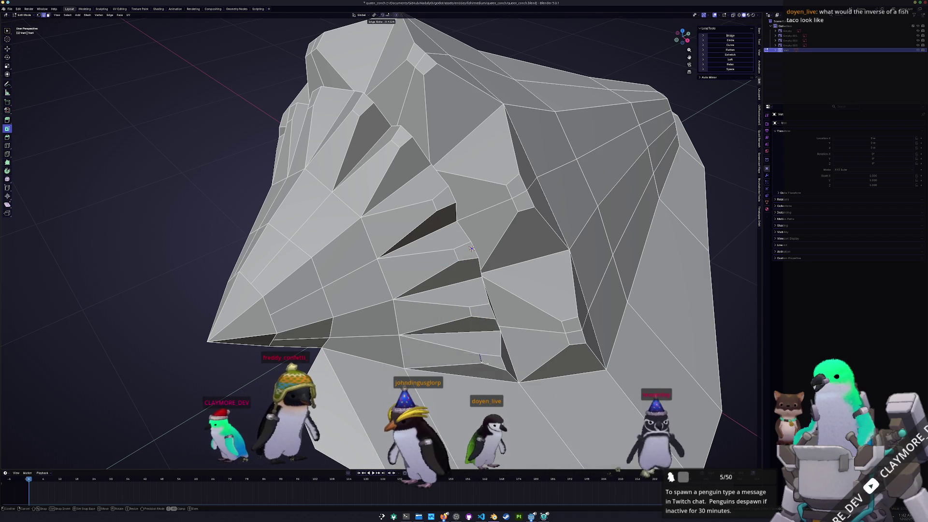
key(Escape)
- Leave Edit Mode and add a level-2 Subdivision Surface modifier to preview the shell
key(Tab)
key(ctrl+2)
scroll(436, 264, down, 5)
scroll(436, 264, up, 2)
mouse_move(409, 375)
middle_down()
mouse_move(457, 342)
mouse_move(456, 321)
middle_up()
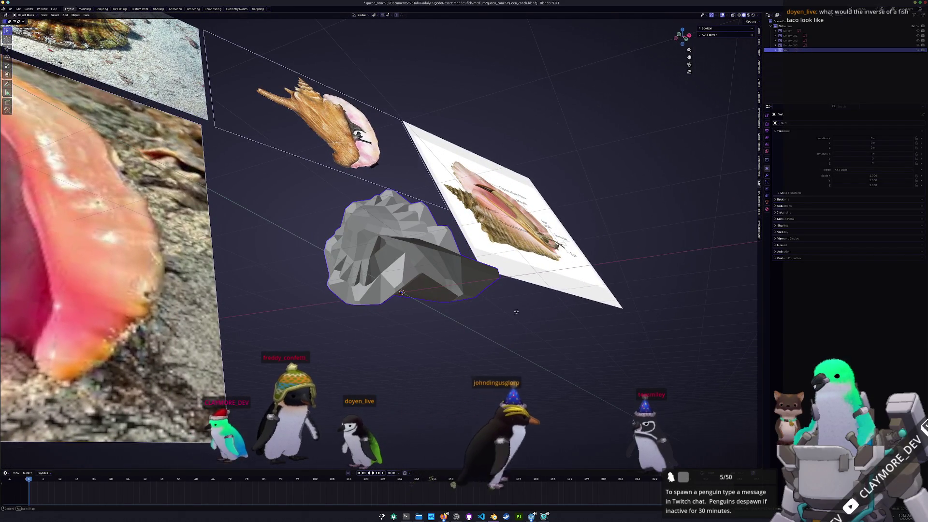
- Apply Shade Smooth to the conch and orbit to inspect the smoothed surface
middle_drag(525, 309, 447, 308)
right_click(395, 240)
click(395, 239)
mouse_move(395, 240)
middle_down()
mouse_move(420, 274)
mouse_move(366, 288)
mouse_move(398, 264)
mouse_move(384, 258)
middle_up()
scroll(374, 256, down, 3)
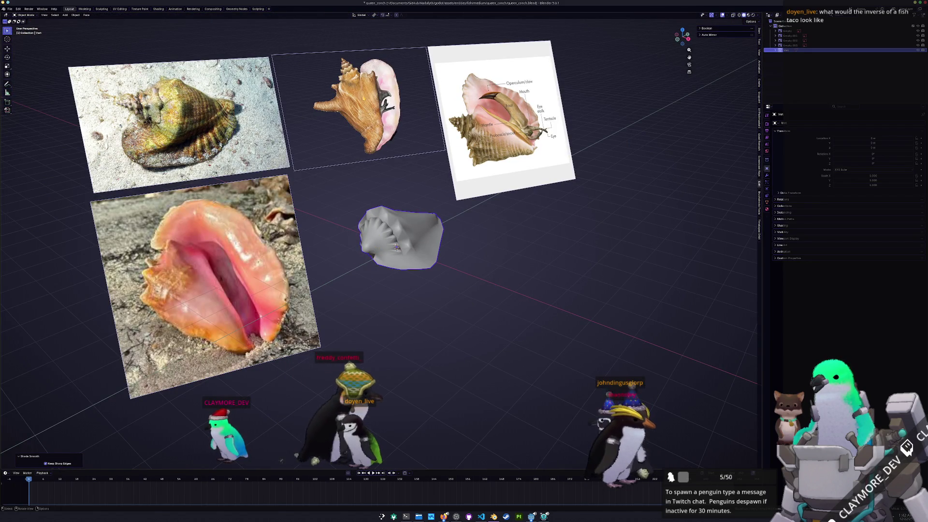
scroll(396, 248, up, 4)
scroll(376, 244, up, 4)
middle_drag(377, 244, 376, 252)
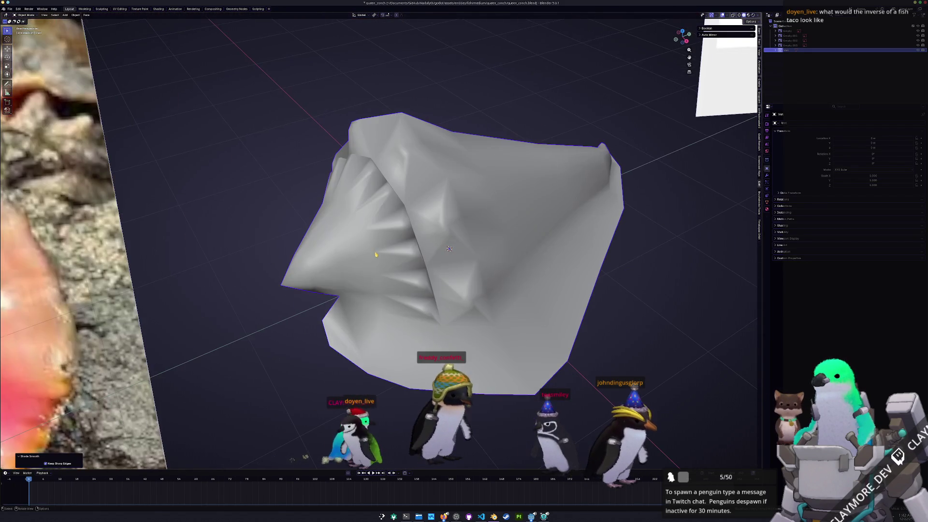
- Switch the shell back to Shade Flat and re-enter Edit Mode
right_click(377, 252)
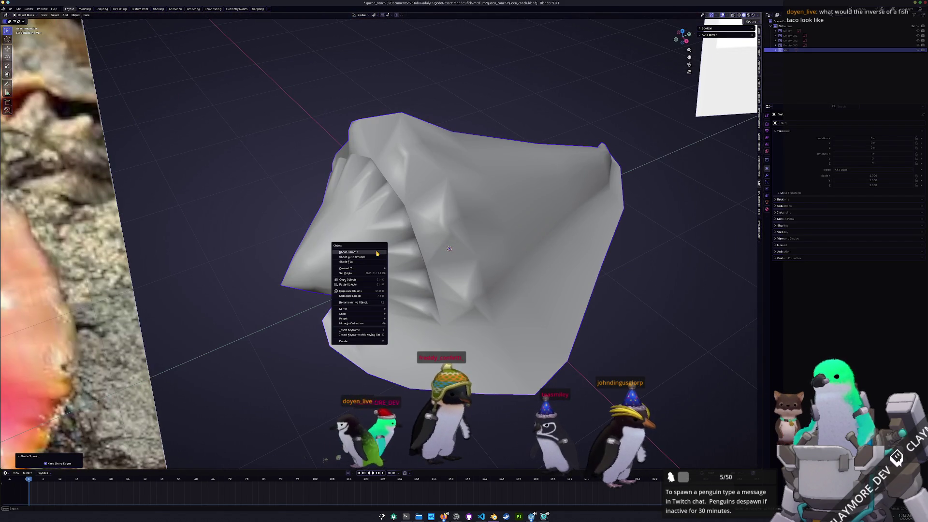
click(365, 262)
key(Tab)
scroll(364, 246, up, 2)
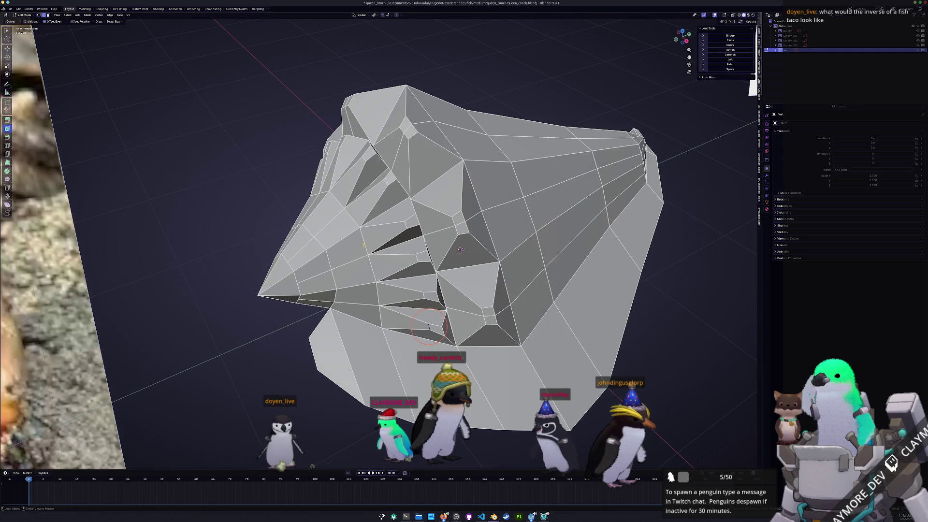
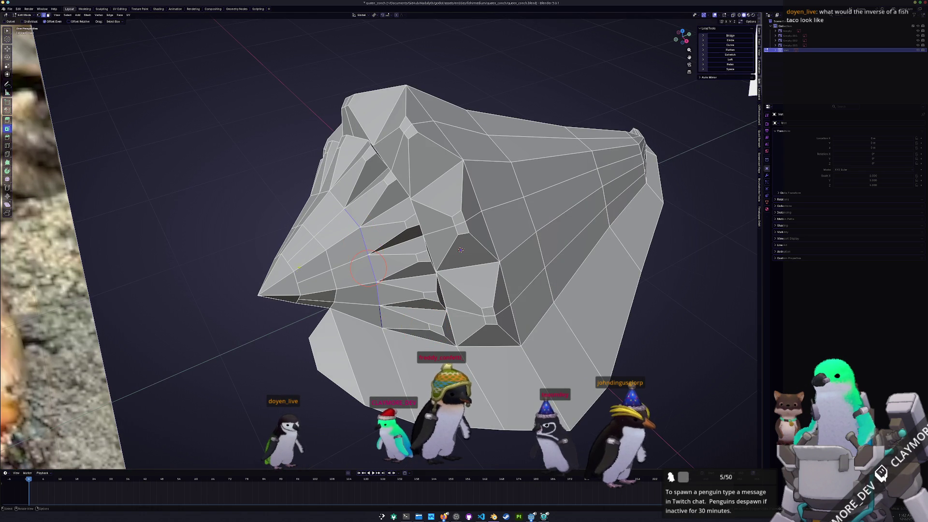
- Slide an edge loop on the conch shell to a new position after orbiting to find it
middle_drag(461, 249, 354, 259)
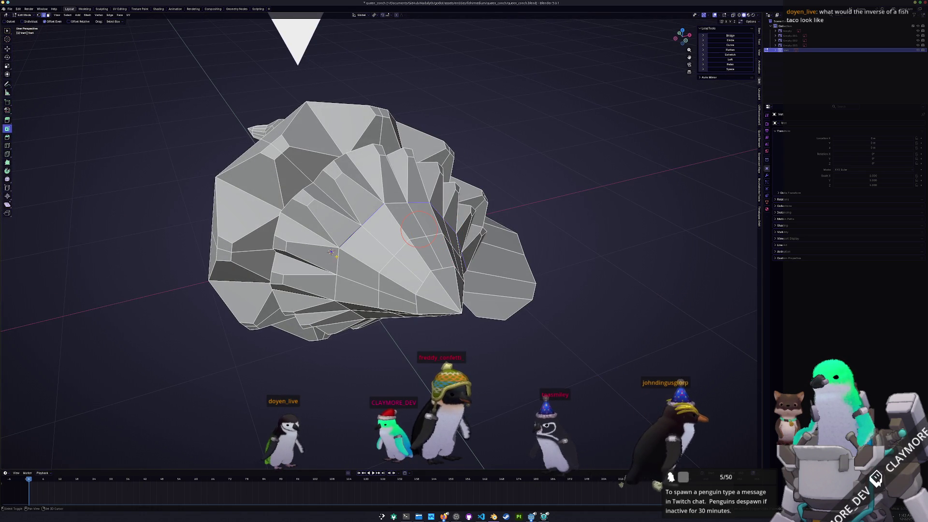
middle_drag(331, 251, 336, 328)
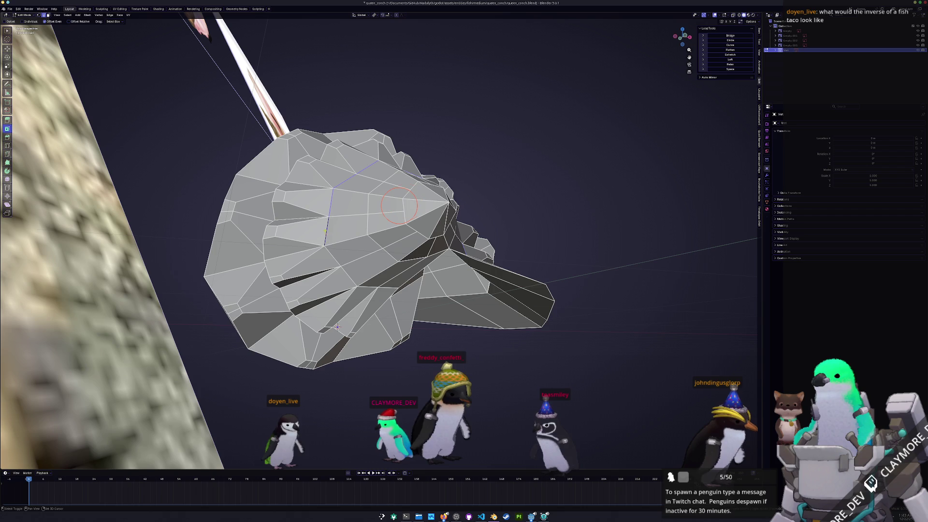
mouse_move(388, 285)
middle_down()
mouse_move(366, 279)
mouse_move(434, 281)
mouse_move(444, 258)
middle_up()
key(g)
key(g)
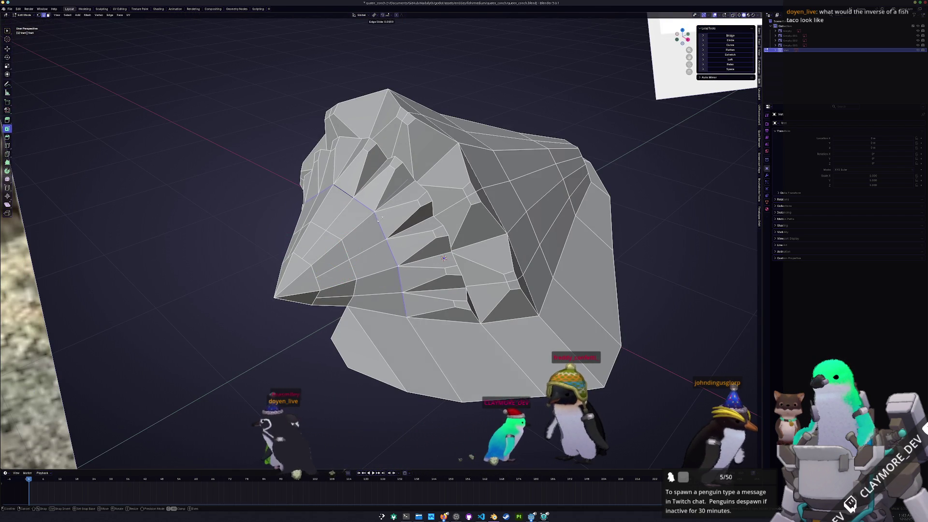
click(391, 215)
- Gather a group of faces on the shell's upper side into the selection
middle_drag(392, 216, 381, 270)
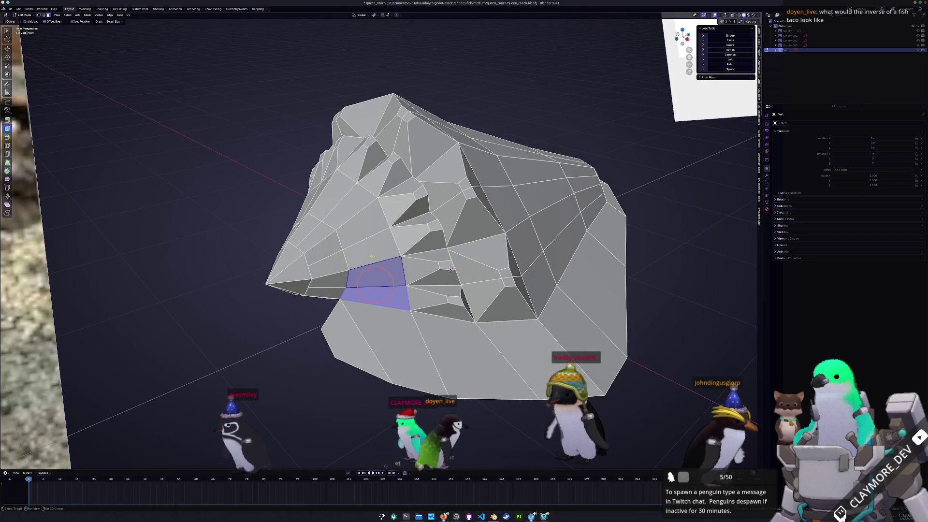
shift+click(368, 246)
shift+click(363, 226)
mouse_move(450, 270)
middle_down()
mouse_move(385, 256)
mouse_move(387, 360)
middle_up()
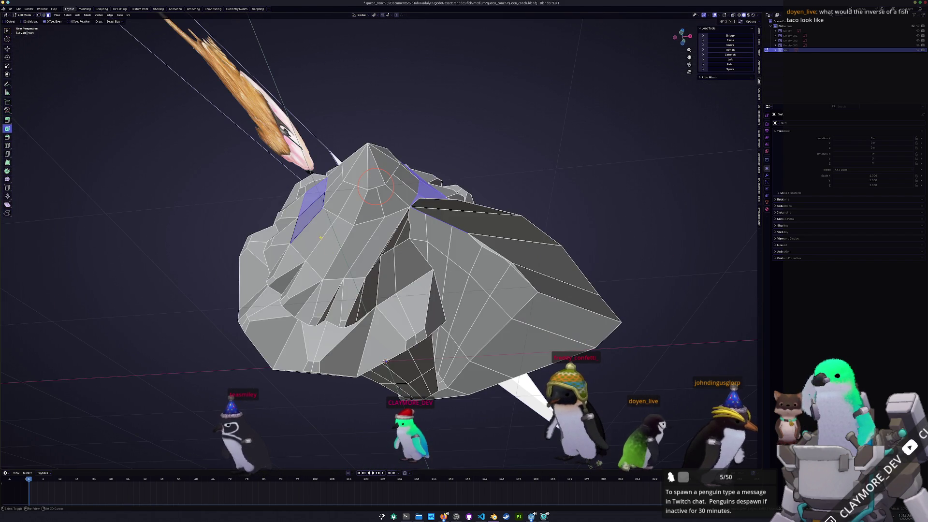
shift+click(313, 232)
- Inset the upper-side face group into narrow strips, tuning the inset thickness
shift+click(341, 250)
shift+click(376, 232)
key(i)
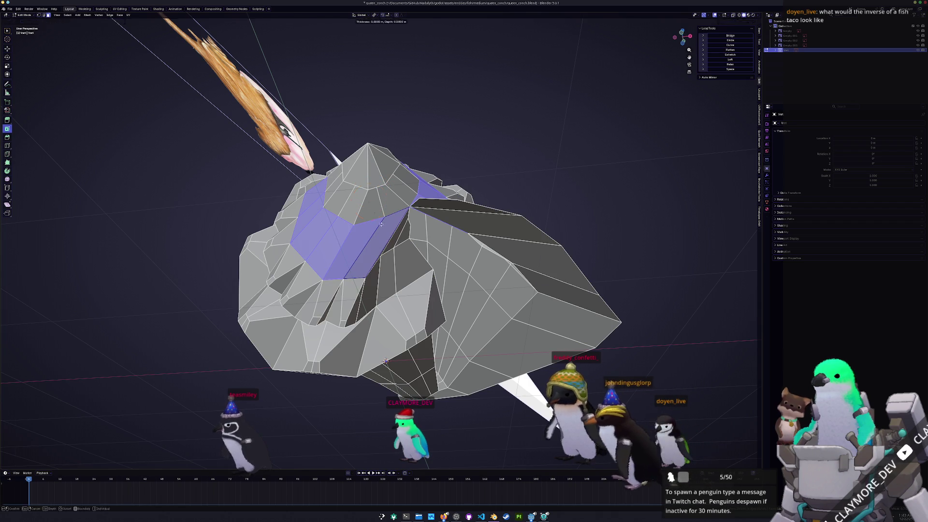
click(373, 215)
drag(61, 436, 73, 437)
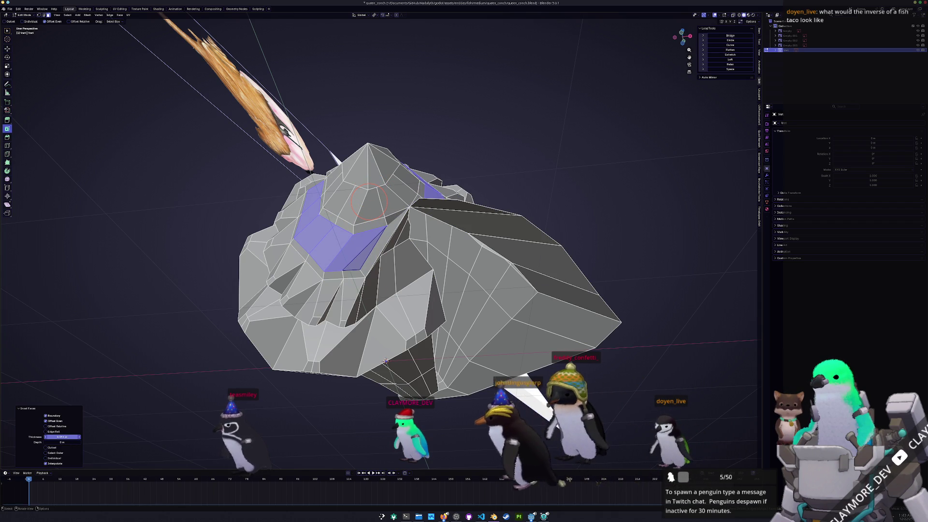
middle_drag(386, 361, 572, 457)
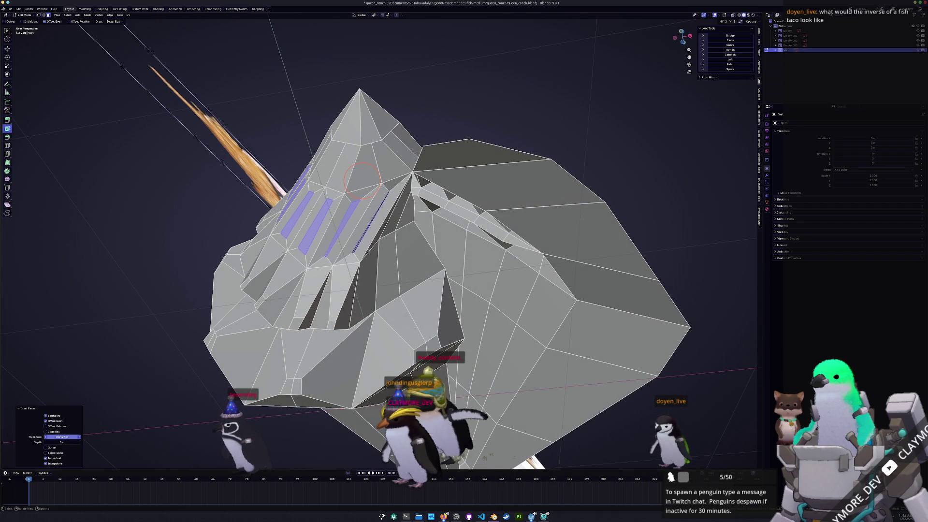
drag(63, 436, 72, 437)
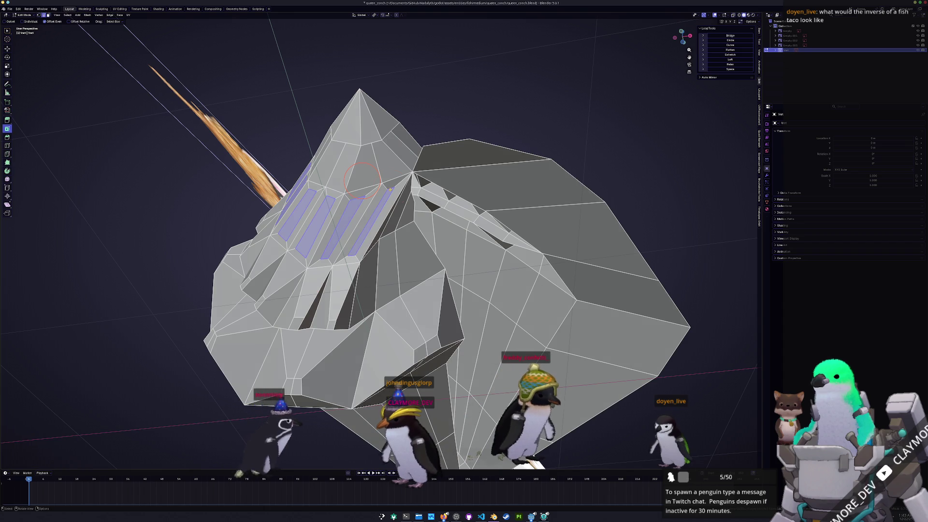
scroll(385, 230, up, 3)
- Slide a nearby edge loop along the shell to refine the new bands
key(g)
key(g)
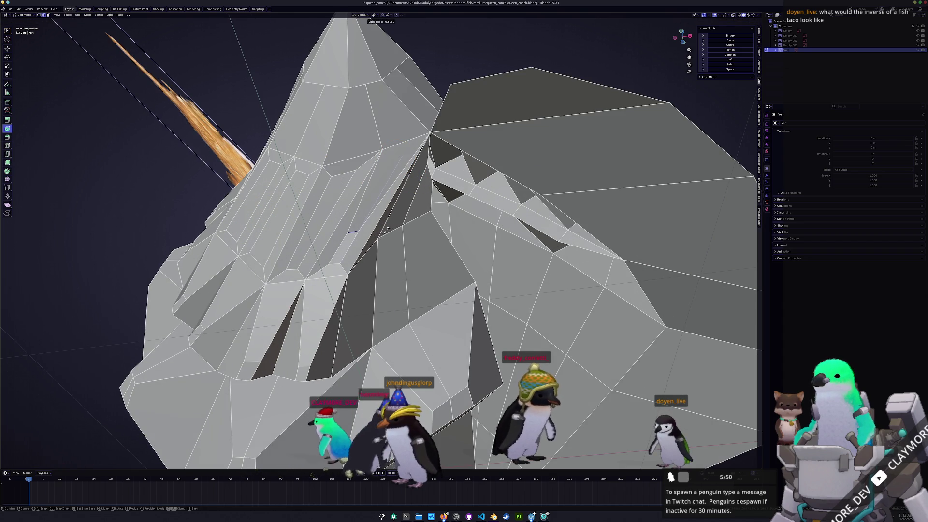
click(327, 211)
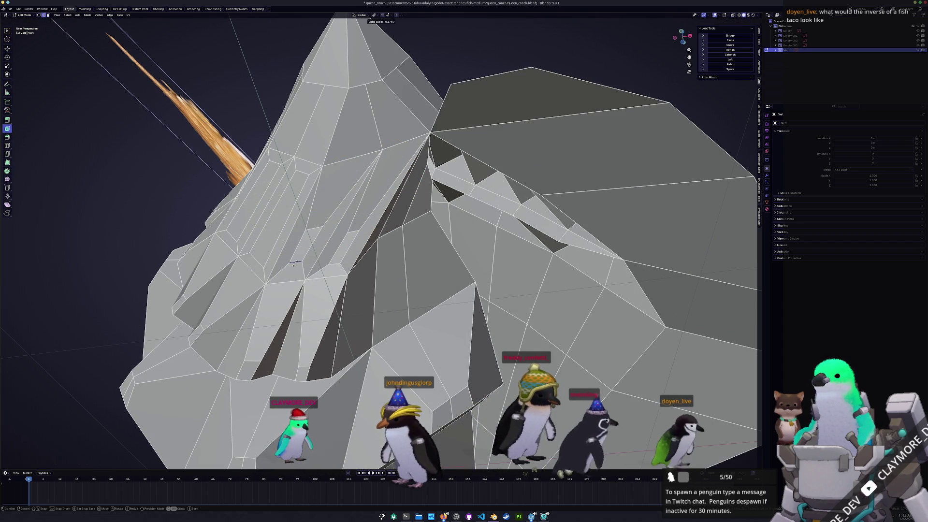
click(313, 227)
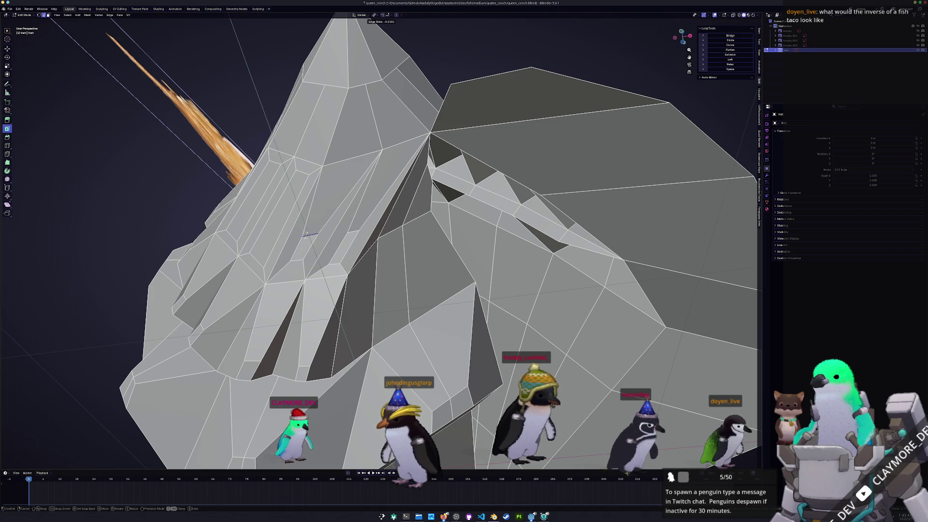
click(306, 234)
middle_drag(306, 234, 383, 262)
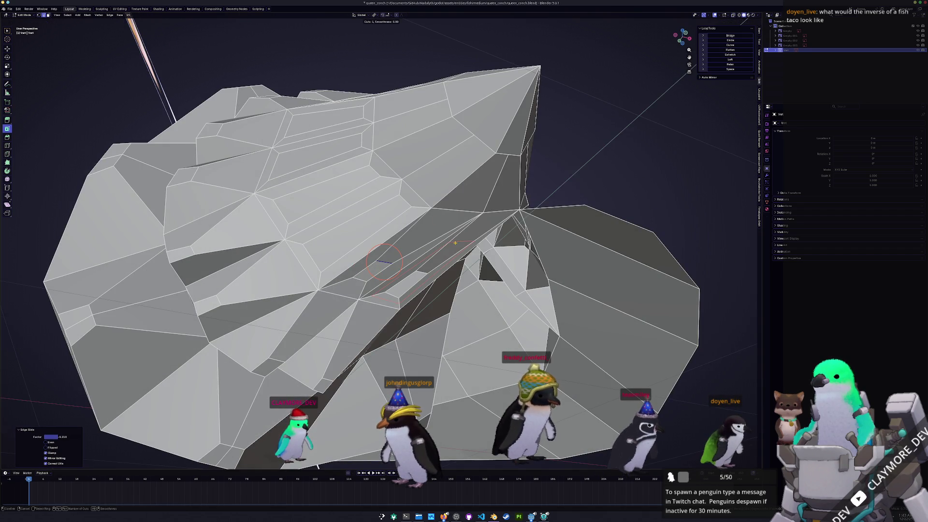
- Add a loop cut on the shell and slide it into place
click(428, 237)
middle_drag(427, 236, 451, 236)
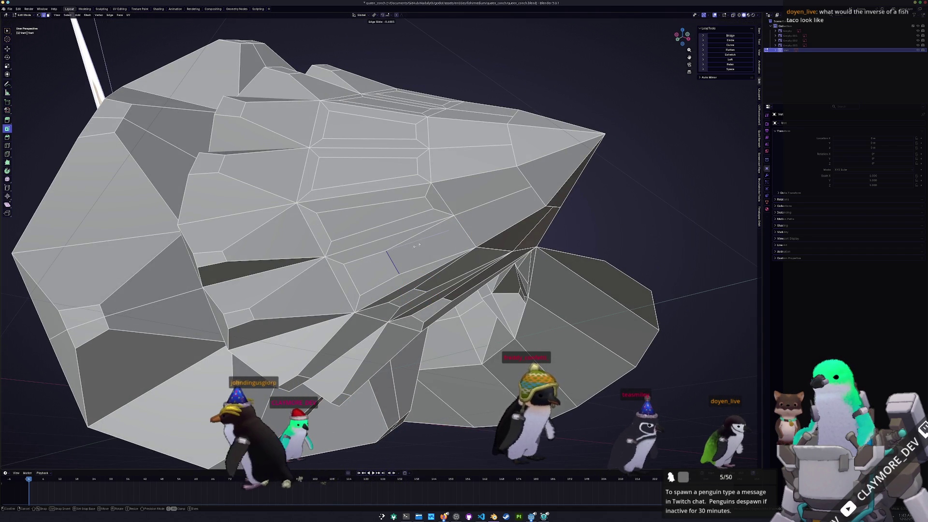
shift+right_click(427, 202)
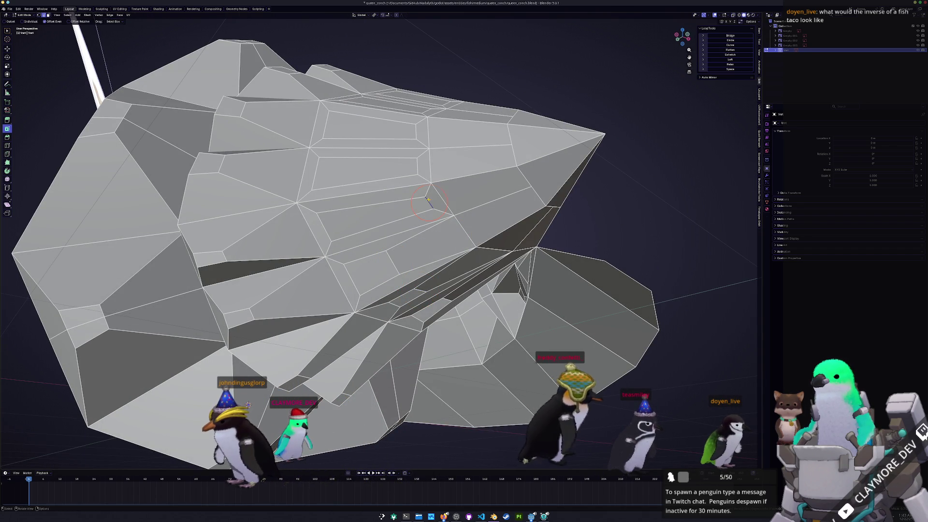
click(395, 207)
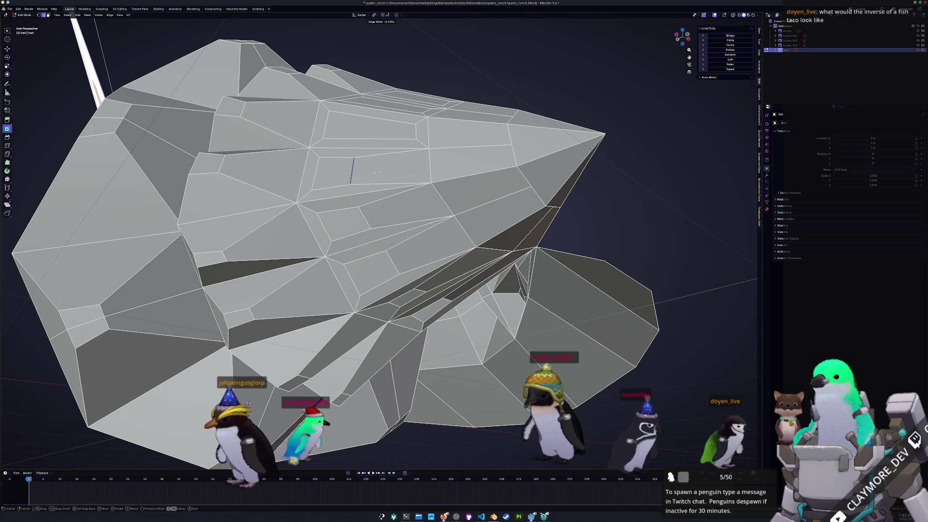
click(395, 225)
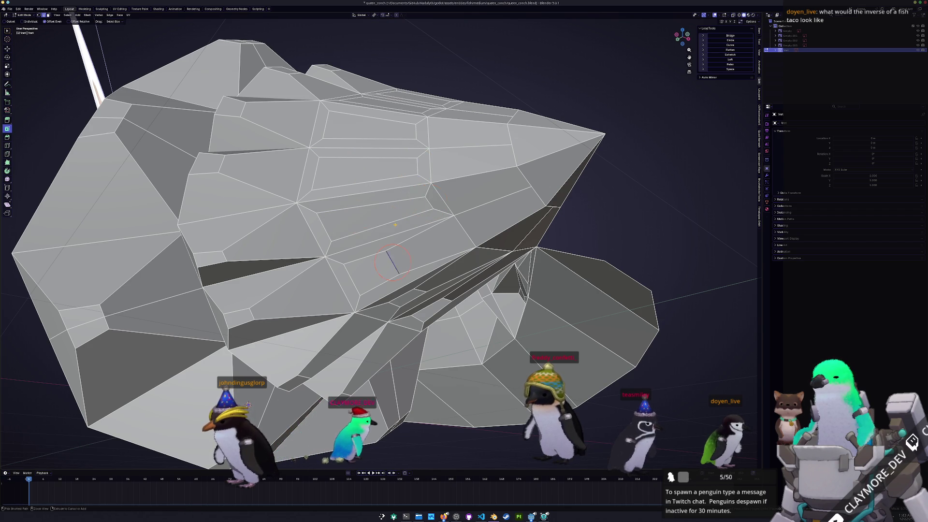
- Dissolve a band's inner edge loops into larger faces, then gather a new face band up-left
alt+click(395, 224)
key(ctrl+x)
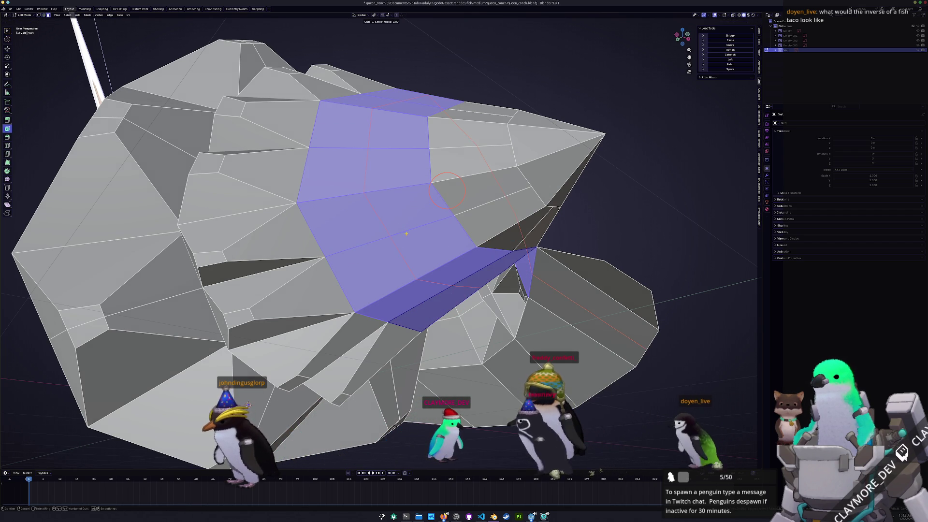
key(alt+a)
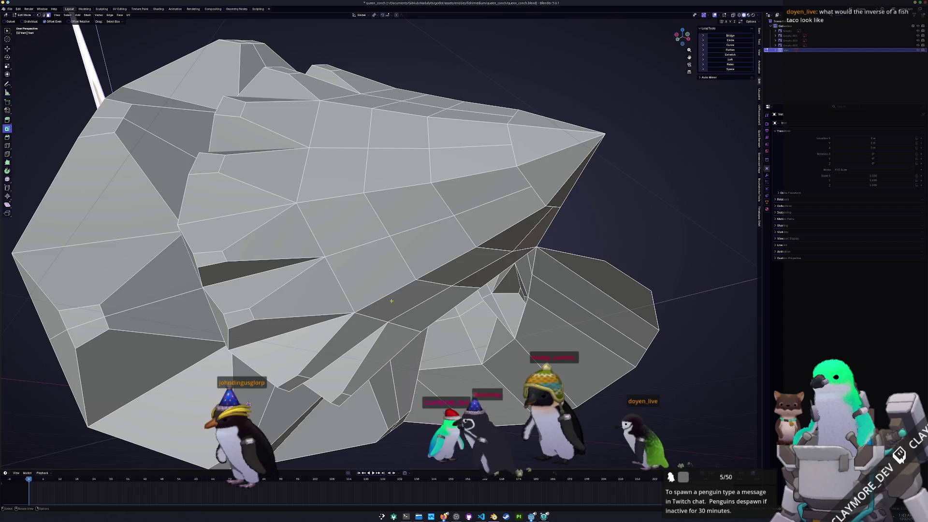
middle_drag(446, 188, 439, 277)
click(438, 277)
shift+click(370, 228)
shift+click(347, 181)
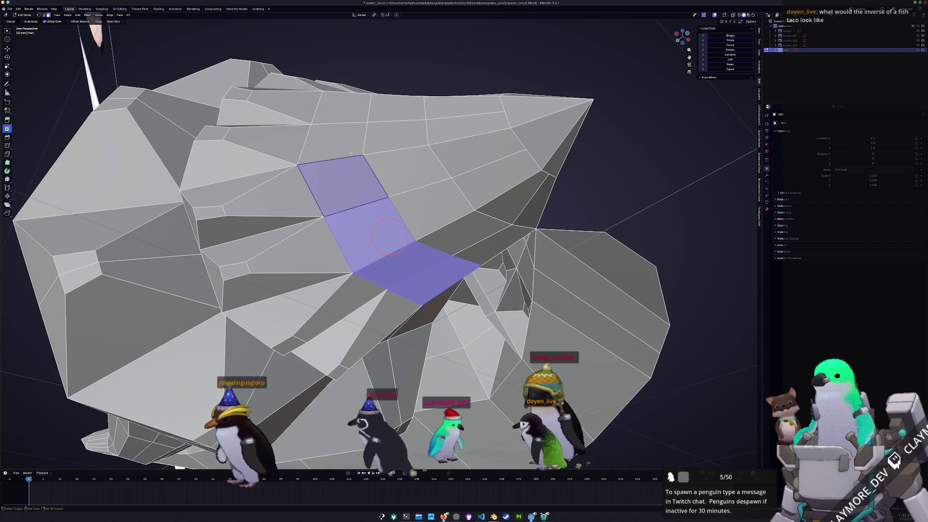
- Select a curving face row along the ridges and push it inward along normals to form notches
middle_drag(346, 181, 353, 359)
ctrl+click(302, 249)
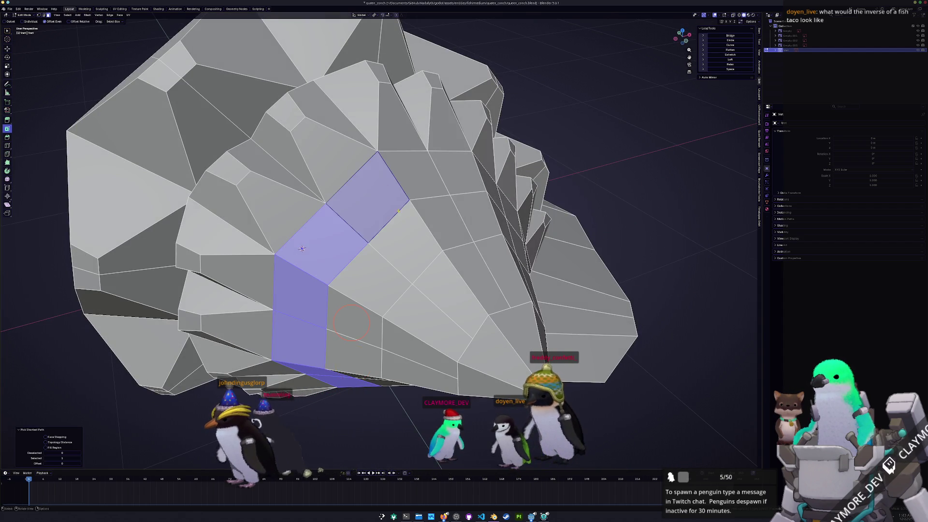
middle_drag(302, 248, 458, 296)
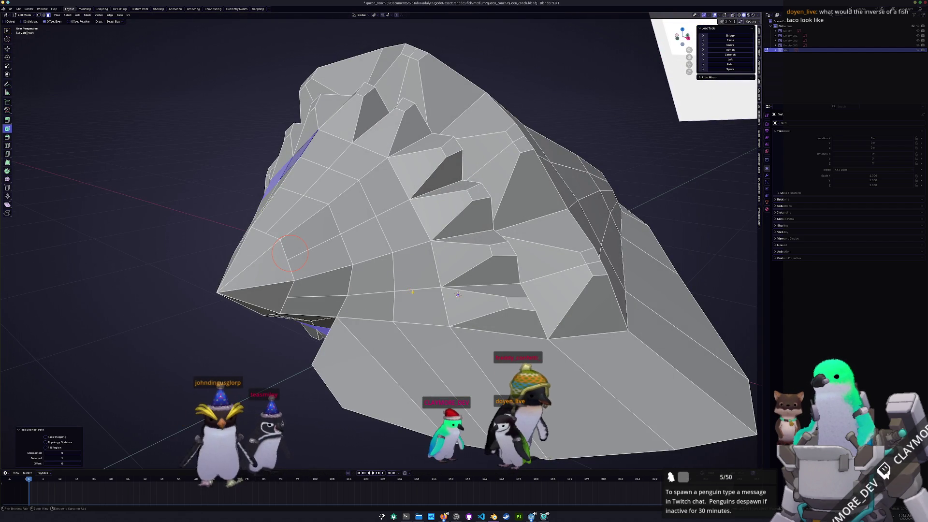
ctrl+click(458, 296)
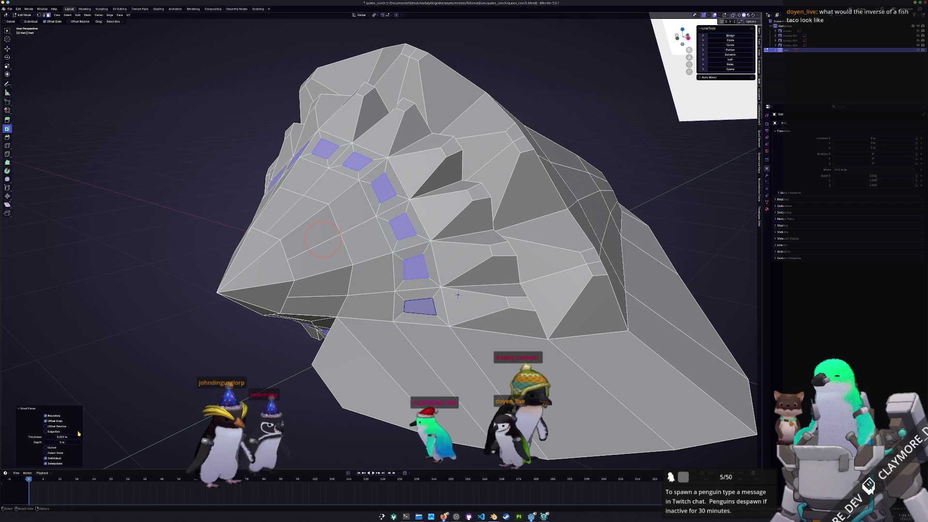
middle_drag(457, 295, 417, 285)
key(alt+s)
click(412, 365)
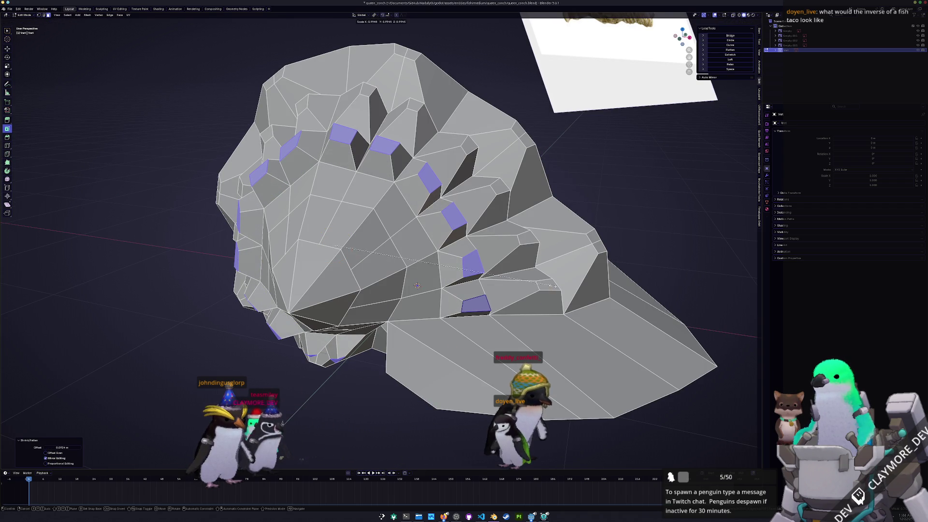
mouse_move(417, 285)
middle_down()
mouse_move(435, 289)
mouse_move(575, 237)
middle_up()
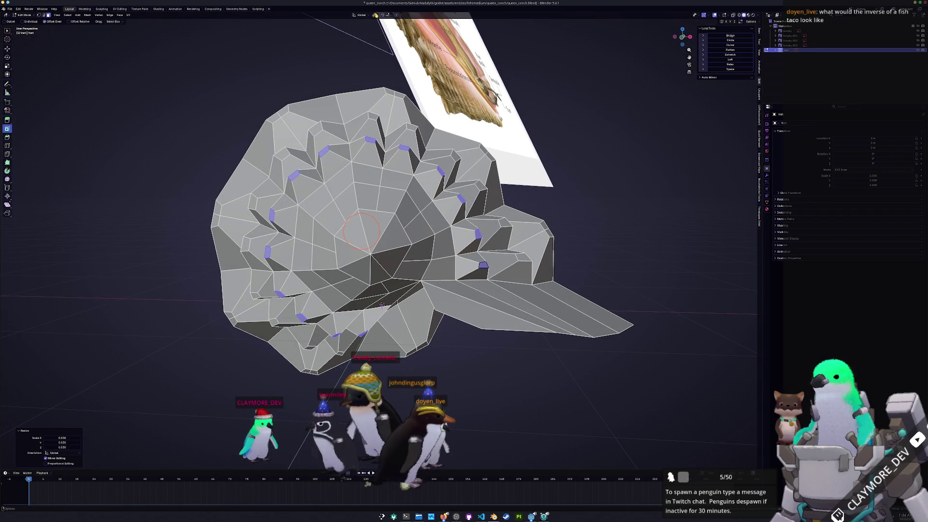
- Rotate the selected ridge faces slightly and pick a face on the tube-like part
key(r)
key(Return)
key(i)
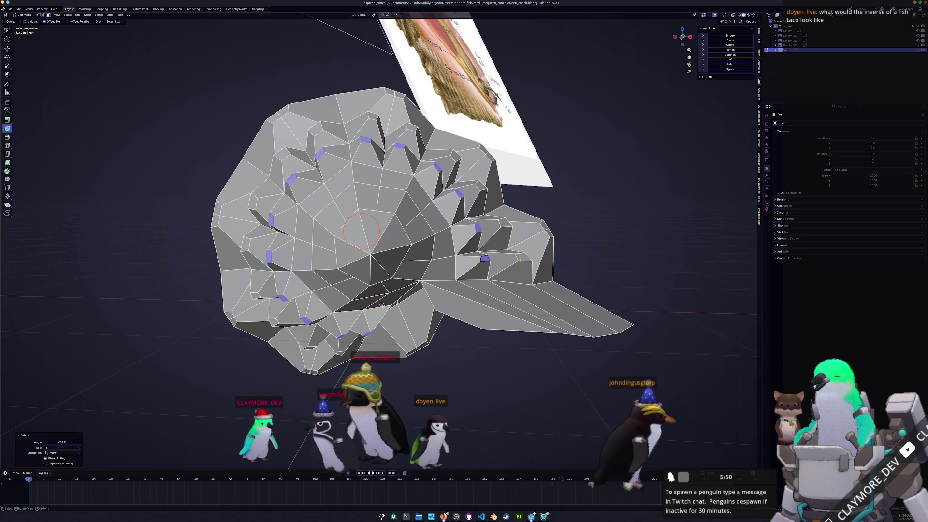
click(523, 257)
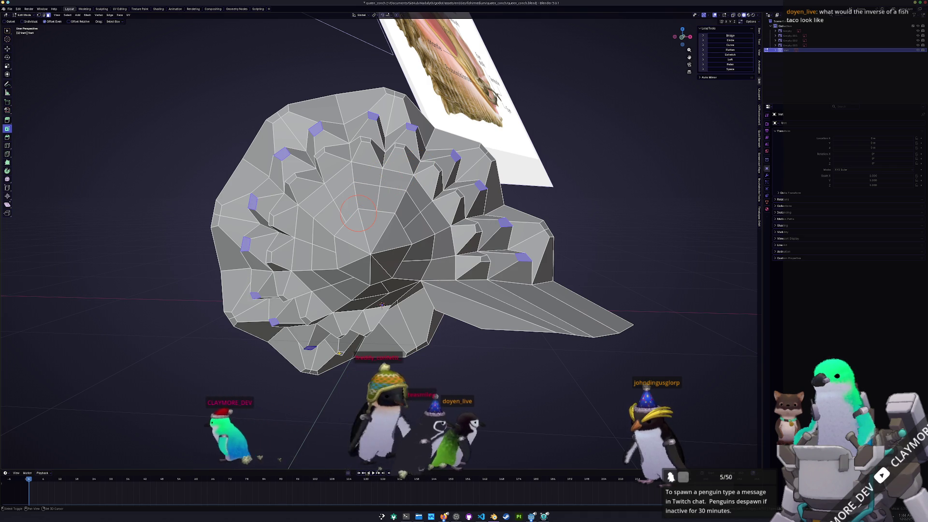
- Knife-cut new edges into the inner surface and review the whole shell in Object Mode
key(k)
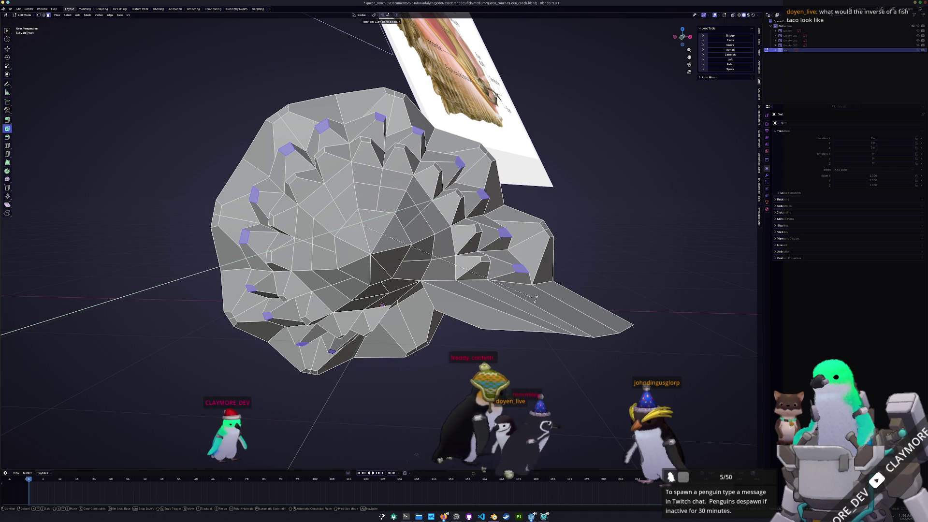
key(Return)
mouse_move(535, 299)
middle_down()
mouse_move(460, 189)
mouse_move(468, 261)
mouse_move(424, 209)
middle_up()
key(Tab)
key(Tab)
scroll(424, 208, up, 3)
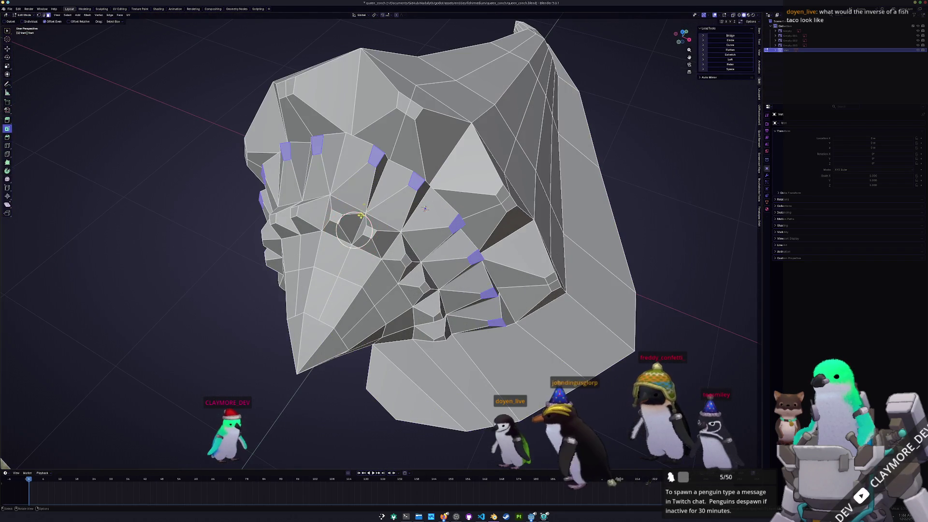
- Edge-slide the first few ridge edges into better positions, checking between slides
key(g)
key(g)
click(374, 192)
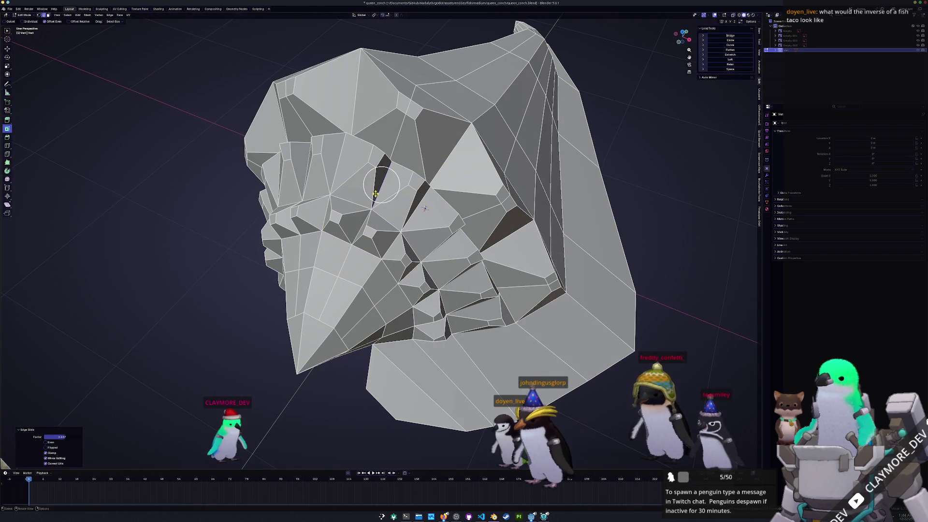
middle_drag(374, 192, 346, 182)
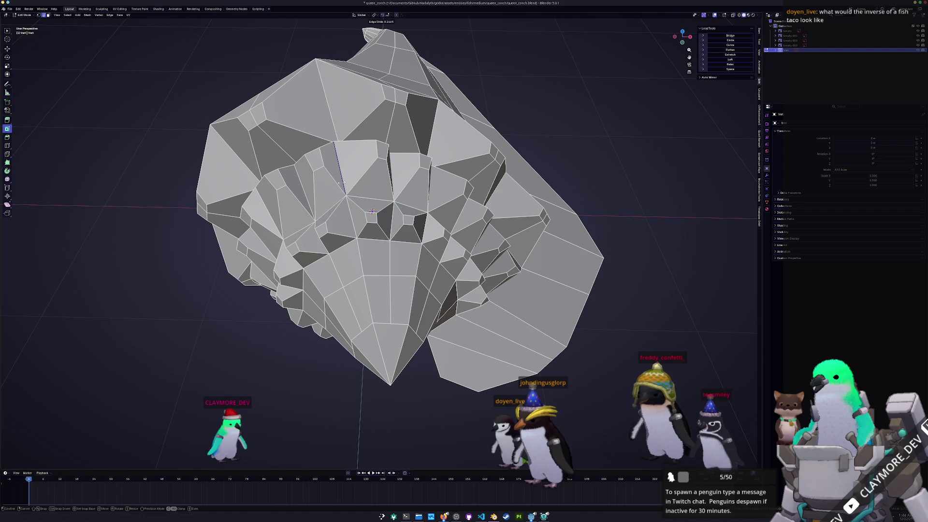
click(373, 210)
middle_drag(371, 210, 504, 278)
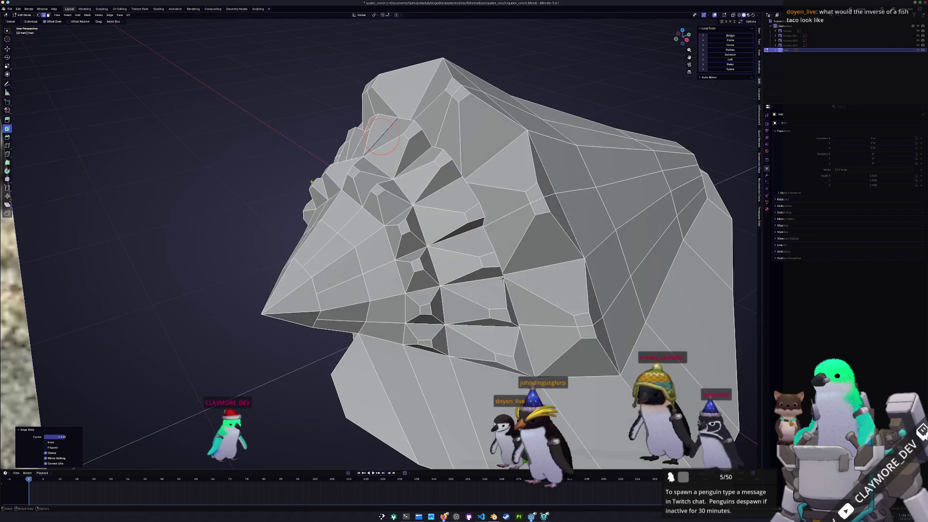
key(g)
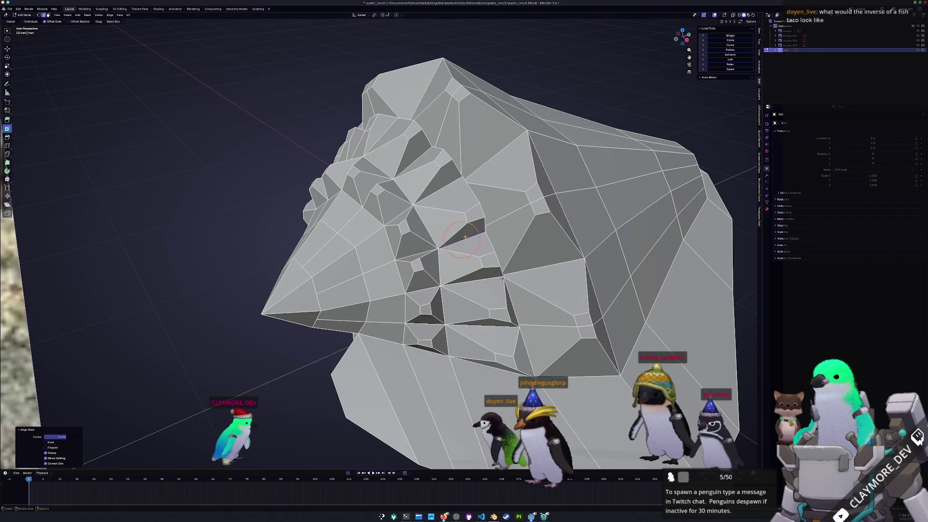
click(464, 235)
- Slide several more edges, including one downward, to reshape the notched facets
mouse_move(464, 236)
middle_down()
mouse_move(450, 235)
mouse_move(423, 204)
middle_up()
key(g)
key(g)
click(450, 233)
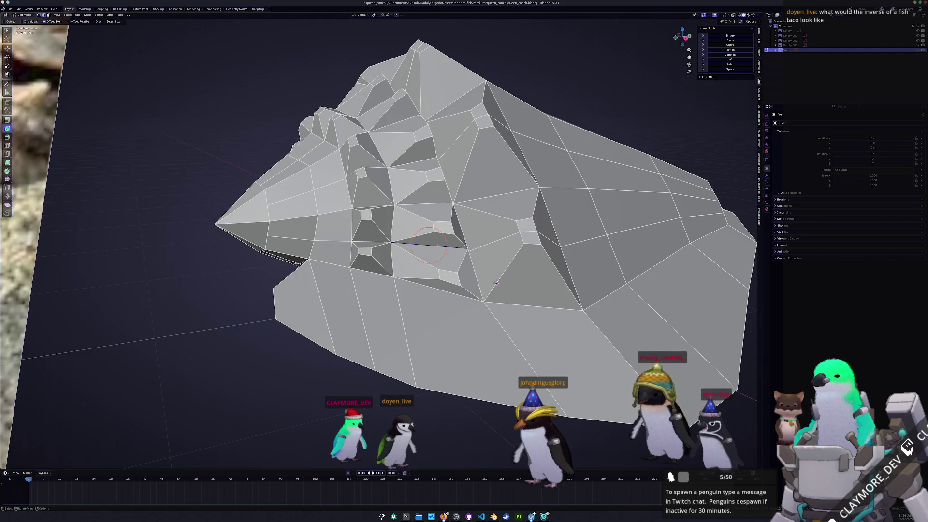
key(g)
key(g)
click(495, 283)
middle_drag(496, 282, 439, 253)
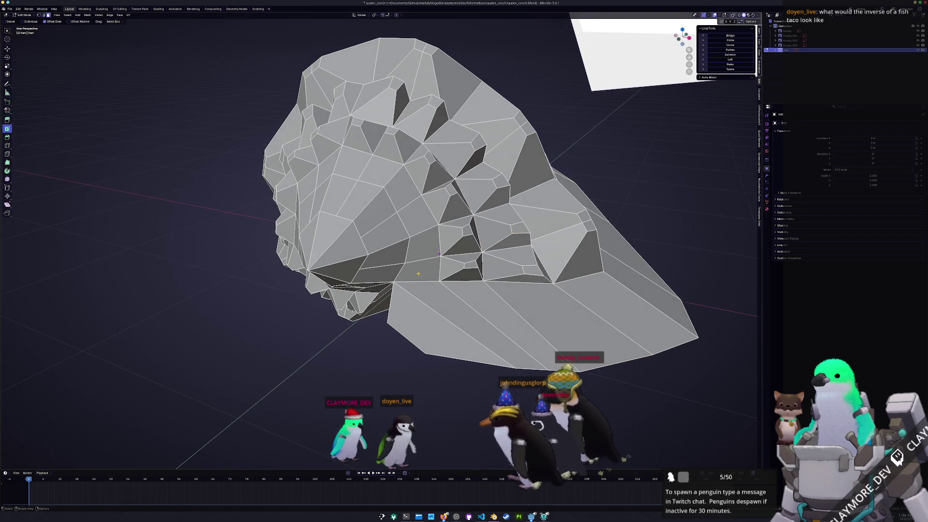
scroll(418, 265, down, 5)
scroll(369, 305, down, 3)
scroll(409, 239, up, 4)
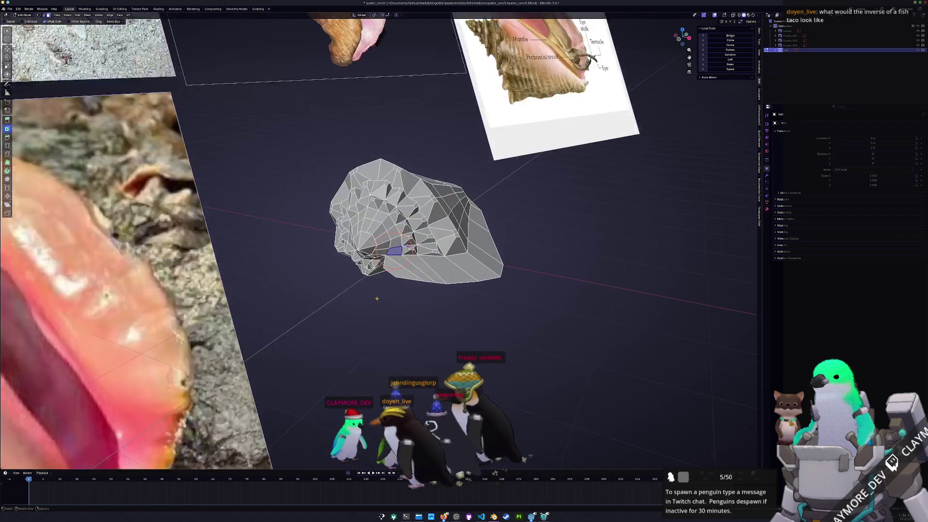
scroll(410, 240, up, 3)
- Select the ring of faces around the shell's spiral apex
drag(405, 260, 385, 200)
middle_drag(384, 200, 436, 207)
drag(381, 196, 367, 218)
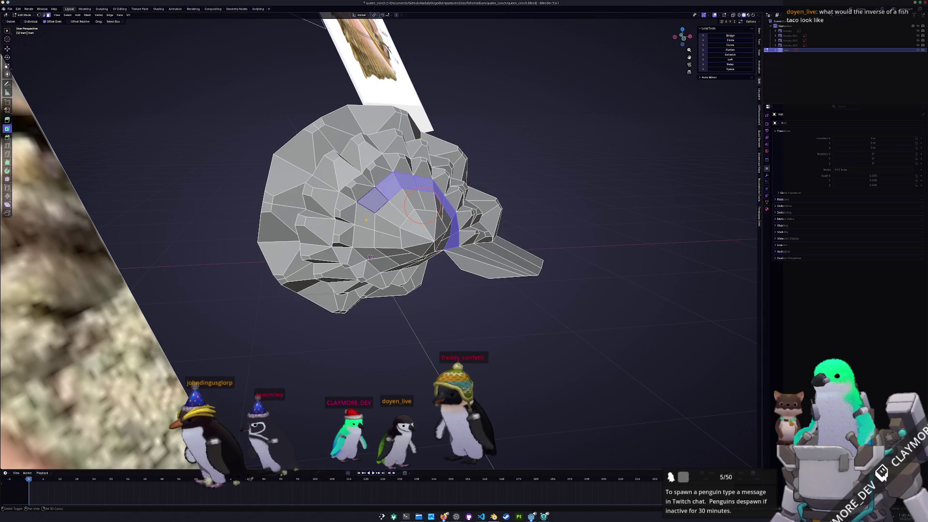
middle_drag(370, 255, 395, 284)
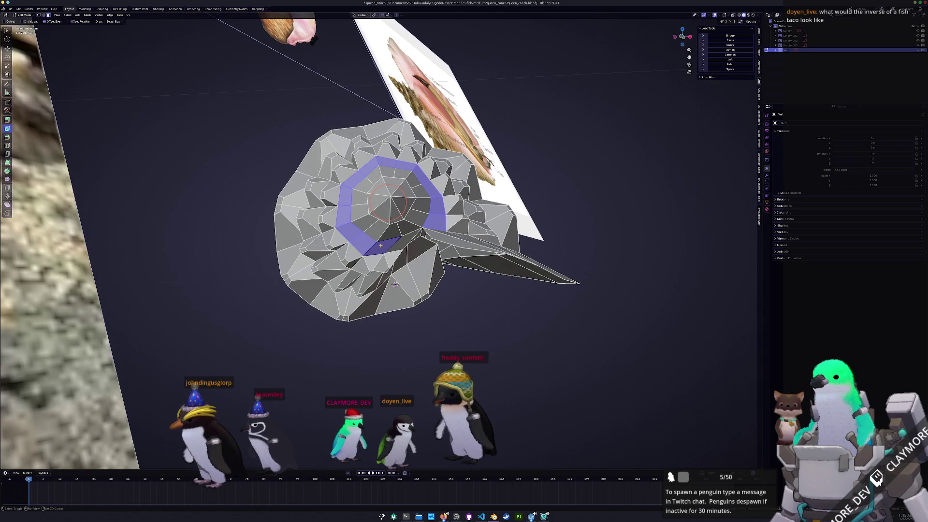
- Inset the apex ring into small separate patches and push them along their normals
key(i)
click(274, 322)
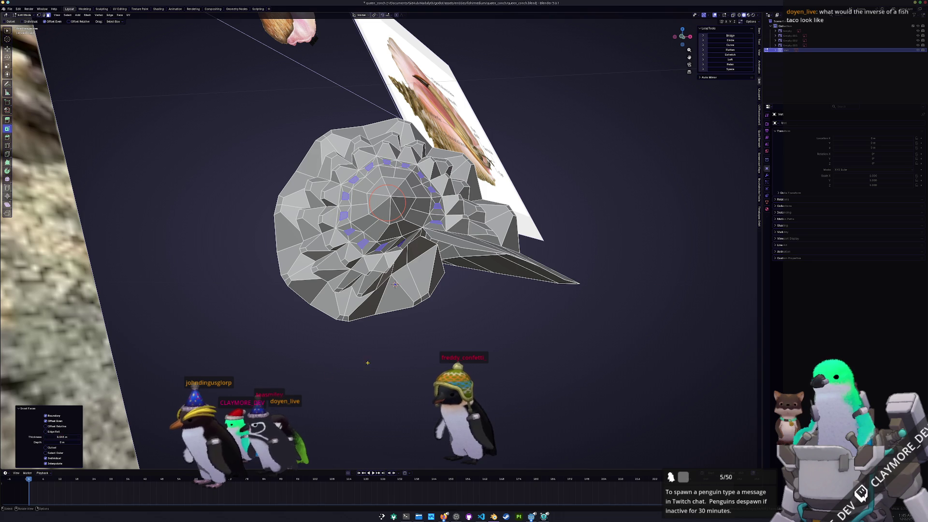
middle_drag(396, 283, 398, 278)
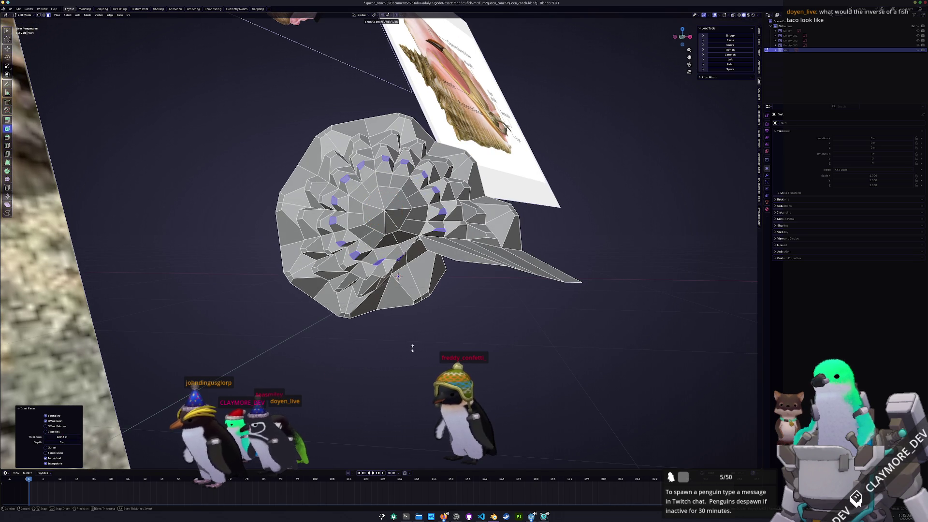
key(alt+s)
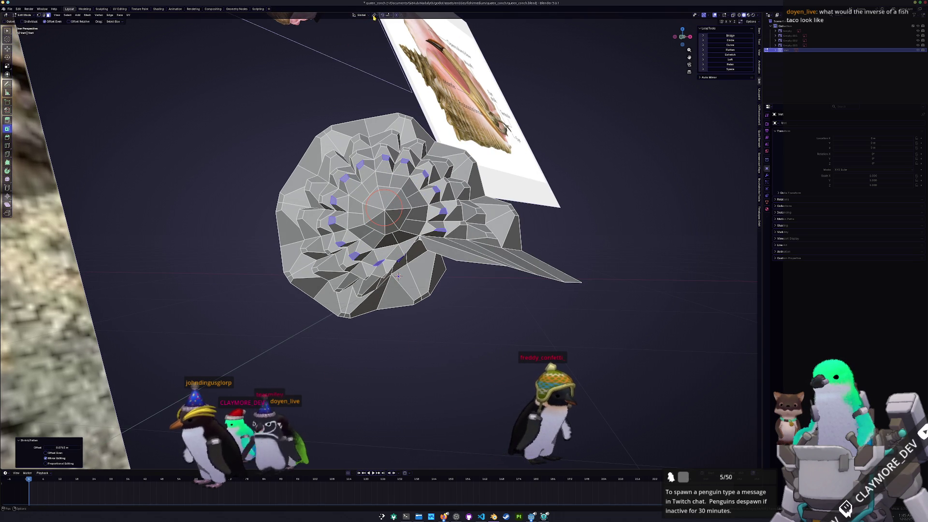
- Rotate the inset apex faces, switch the transform pivot point, and scale them
key(r)
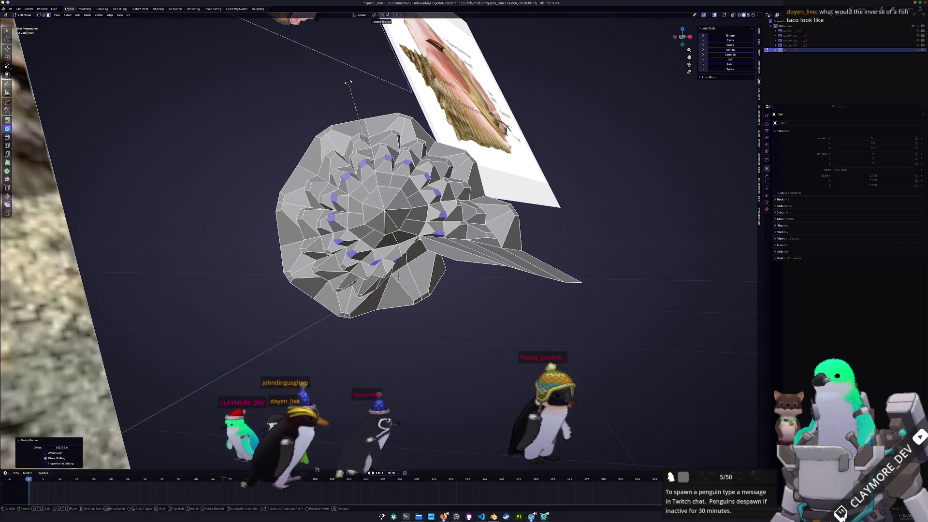
key(Return)
click(375, 15)
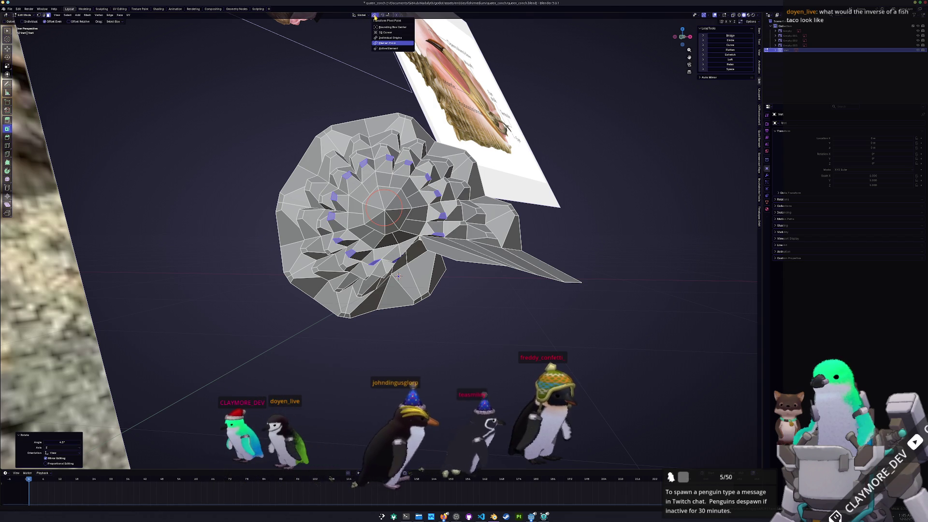
click(388, 43)
key(s)
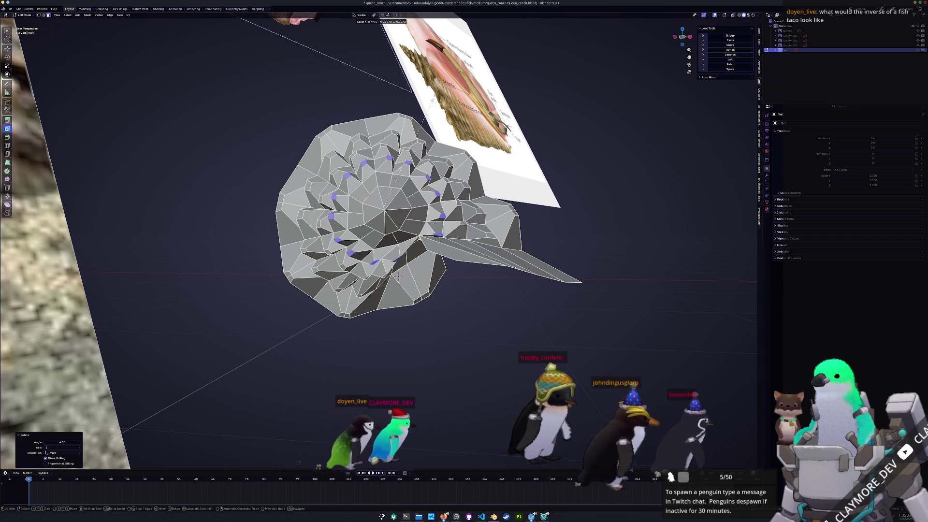
- Apply Shade Smooth to the whole shell object and return to mesh editing
key(Tab)
mouse_move(397, 275)
middle_down()
mouse_move(426, 231)
mouse_move(350, 228)
mouse_move(335, 334)
mouse_move(355, 315)
mouse_move(341, 268)
middle_up()
scroll(425, 230, up, 3)
right_click(349, 227)
click(350, 220)
scroll(346, 289, up, 5)
key(Tab)
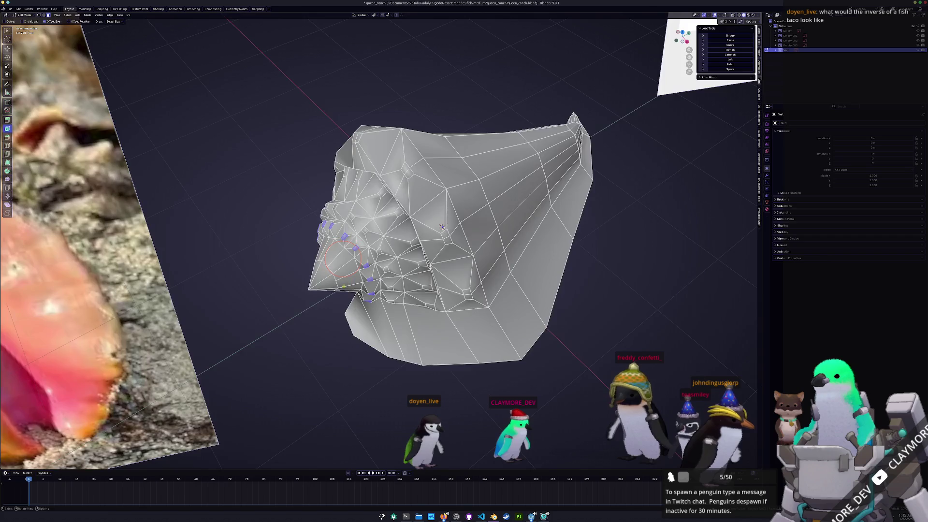
scroll(341, 257, up, 2)
- Vertex-slide a point on the inner lip and preview the result in Object Mode
mouse_move(444, 268)
middle_down()
mouse_move(415, 276)
mouse_move(547, 426)
middle_up()
scroll(435, 305, up, 3)
scroll(435, 305, up, 3)
click(438, 237)
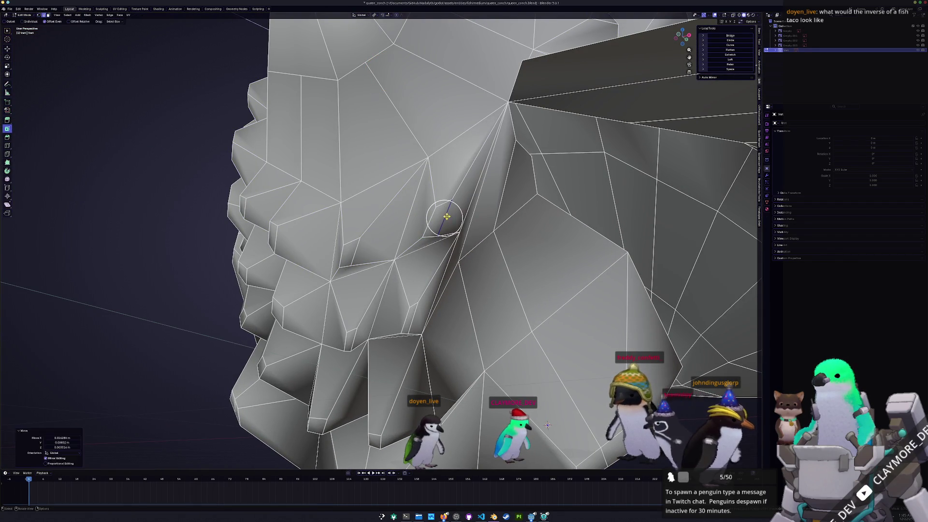
key(g)
key(g)
click(442, 229)
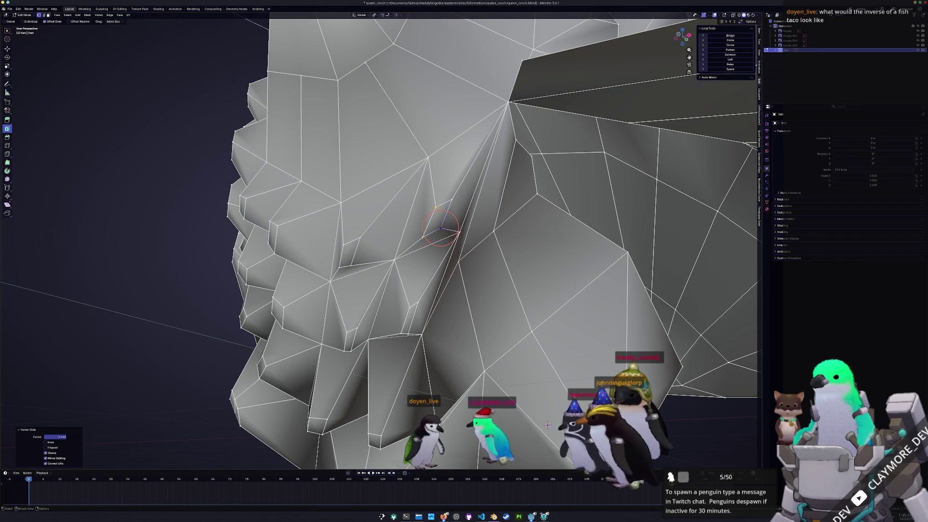
key(Tab)
scroll(430, 214, down, 5)
middle_drag(429, 214, 392, 209)
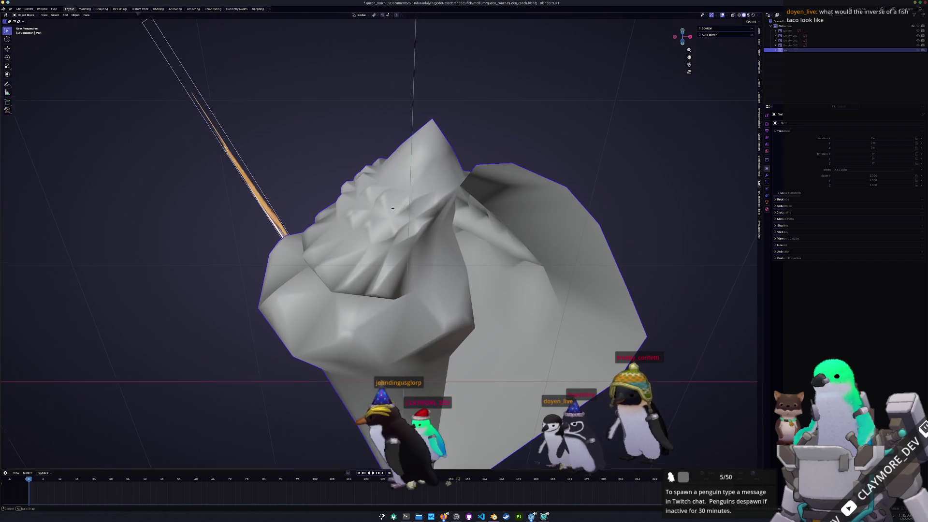
key(Tab)
scroll(391, 209, up, 2)
- Rotate a small face inside the lip, then start selecting faces ringing the hexagonal apex
click(384, 299)
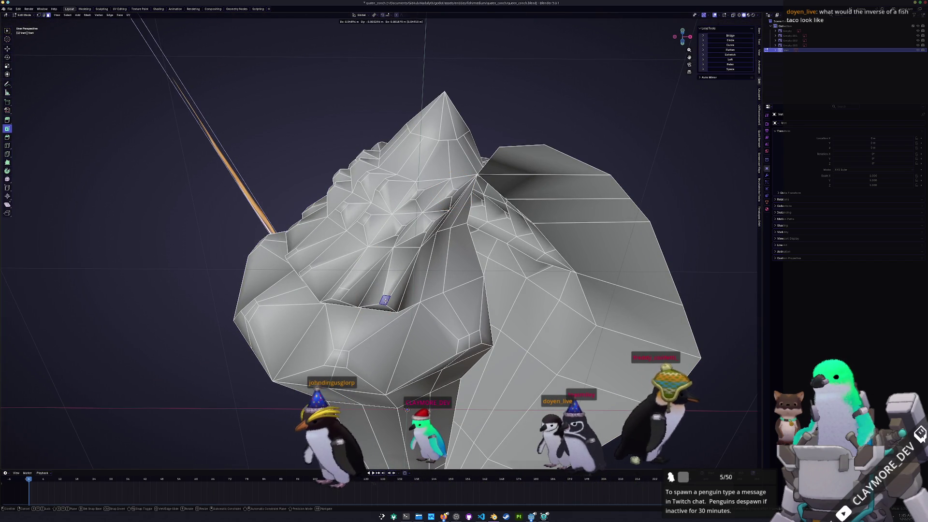
click(342, 293)
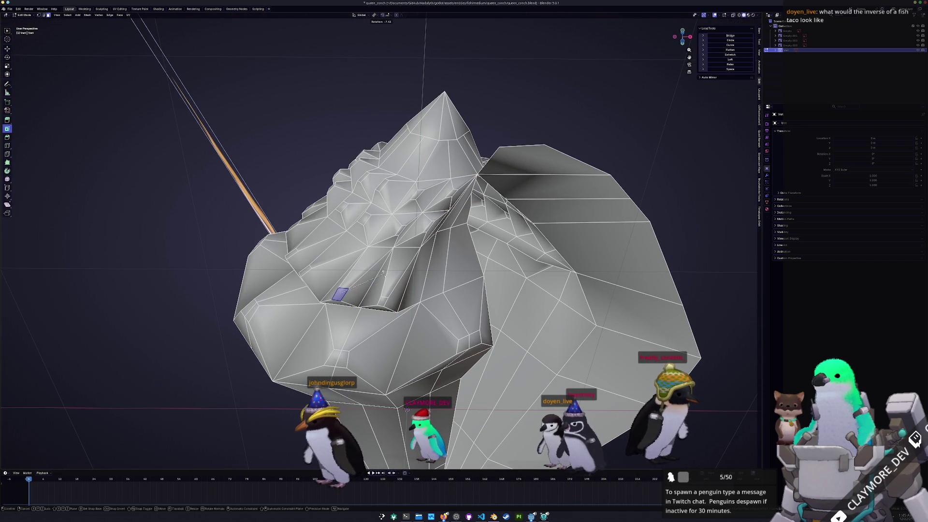
click(383, 273)
middle_drag(392, 283, 397, 286)
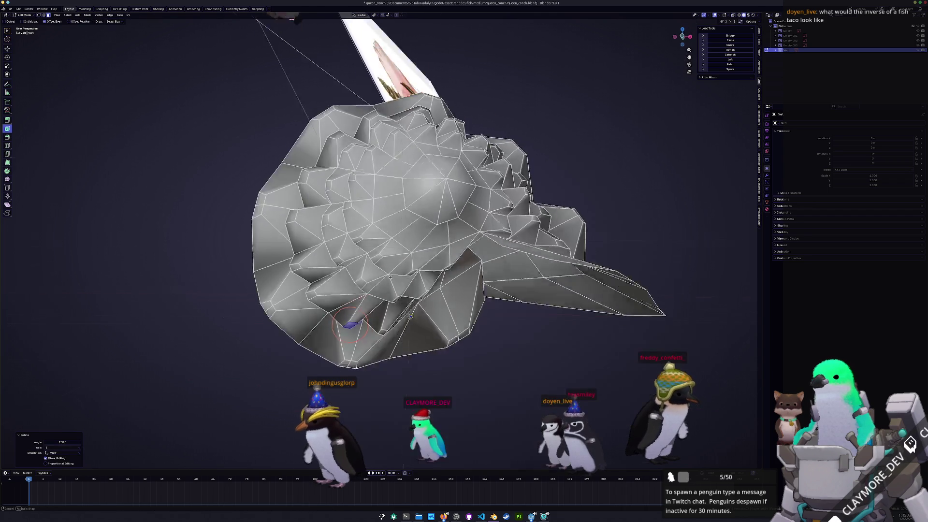
key(Tab)
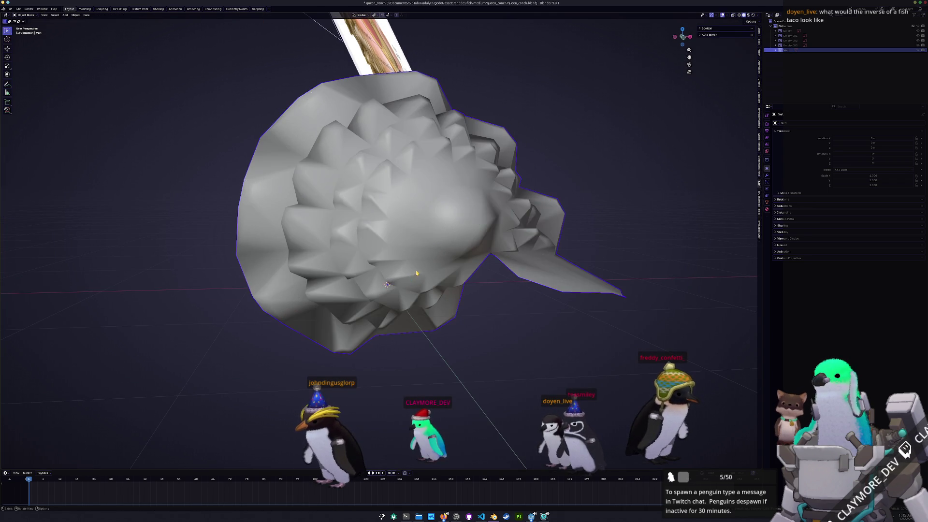
key(Tab)
mouse_move(386, 285)
middle_down()
mouse_move(426, 335)
mouse_move(364, 295)
mouse_move(440, 262)
mouse_move(470, 316)
middle_up()
shift+click(424, 200)
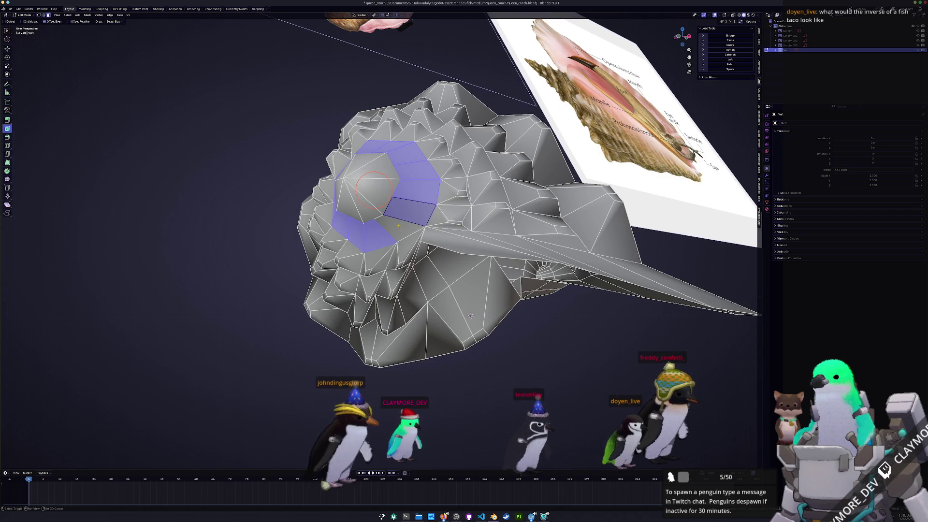
- Inset the full apex ring individually and adjust the inset thickness
key(i)
click(271, 341)
click(46, 457)
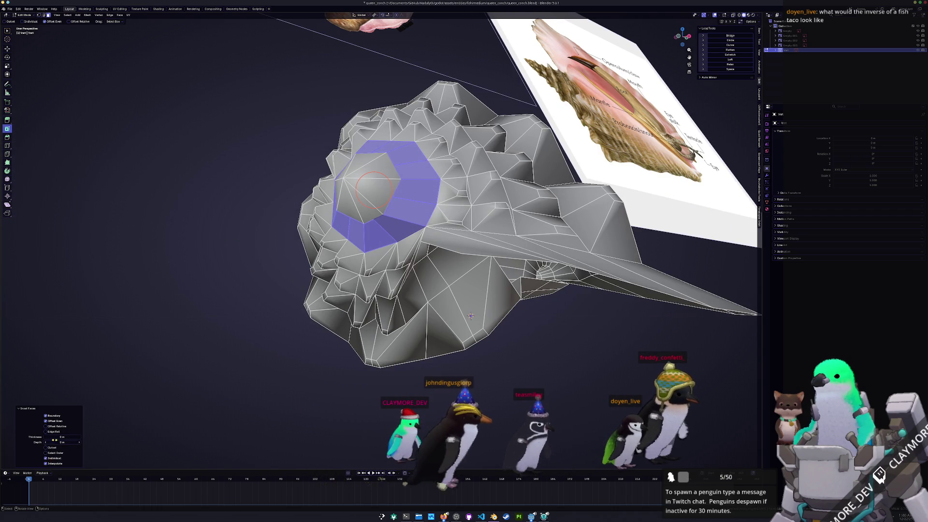
click(61, 437)
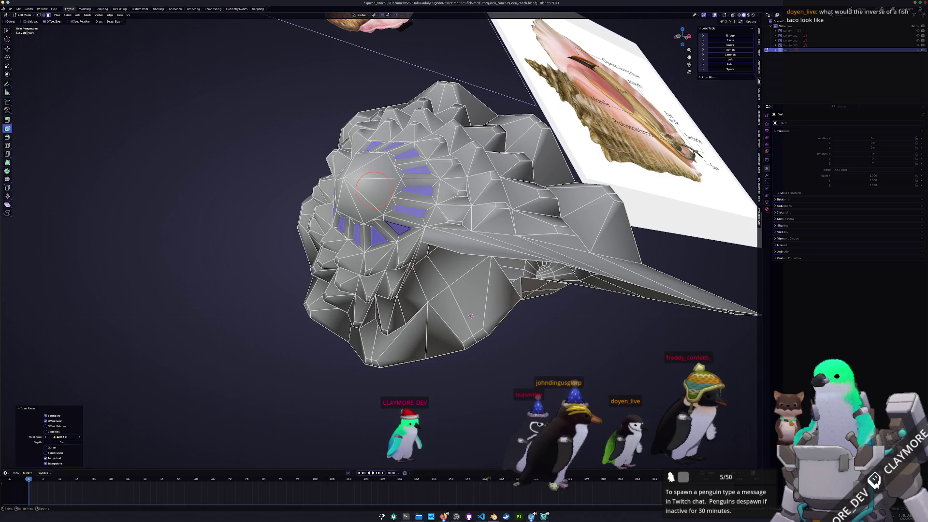
scroll(470, 315, up, 2)
middle_drag(469, 315, 495, 393)
scroll(494, 394, up, 3)
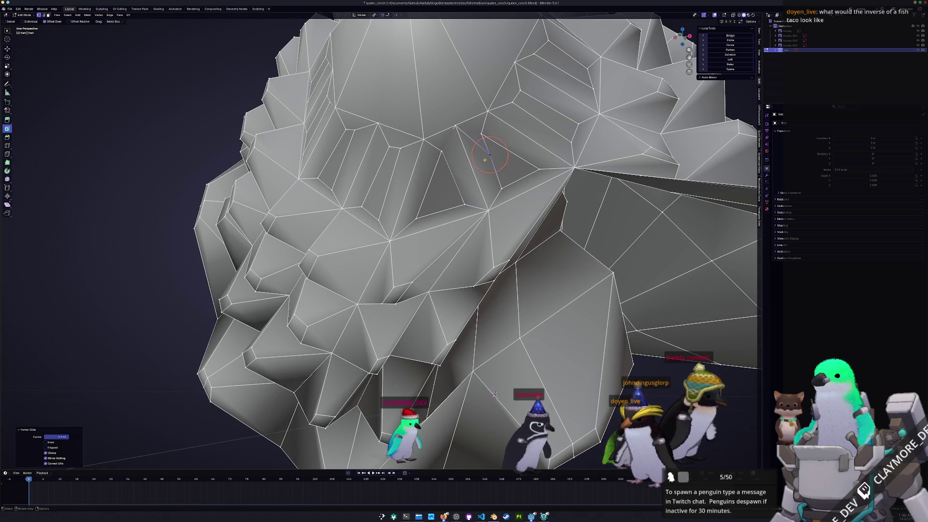
- Vertex-slide several points and edge-slide two edges around the inner spiral
click(503, 148)
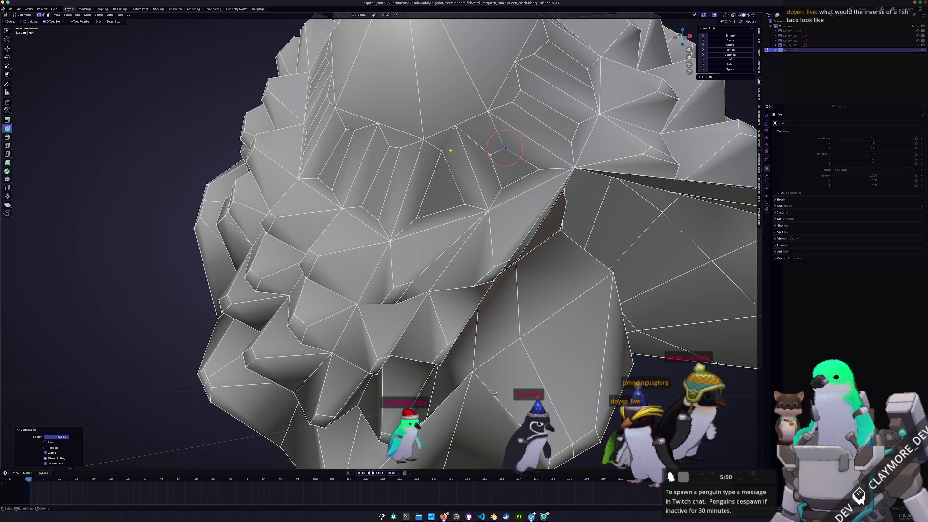
click(433, 164)
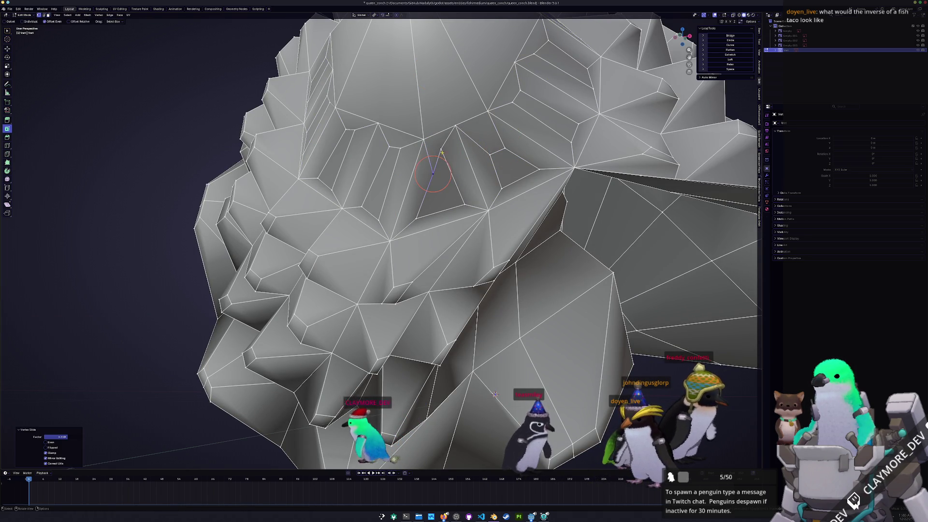
key(shift+v)
click(440, 179)
middle_drag(439, 179, 529, 166)
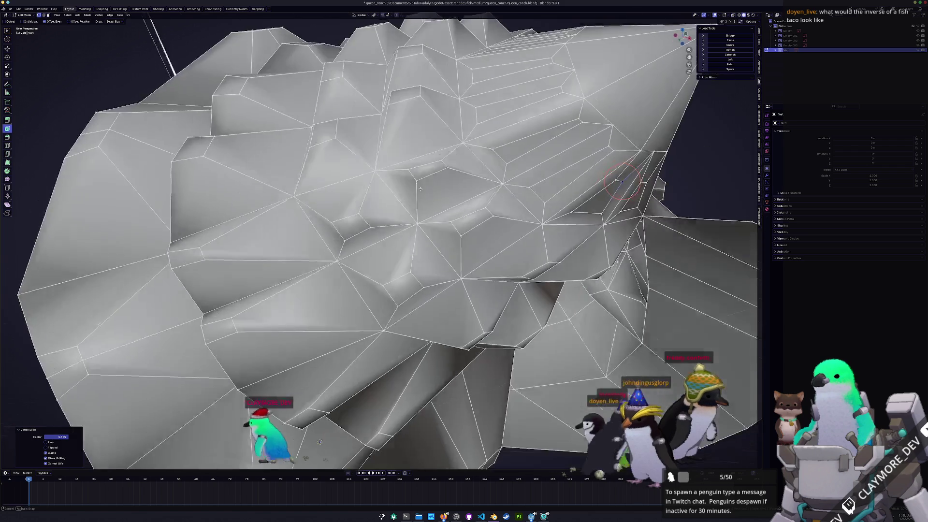
key(g)
key(g)
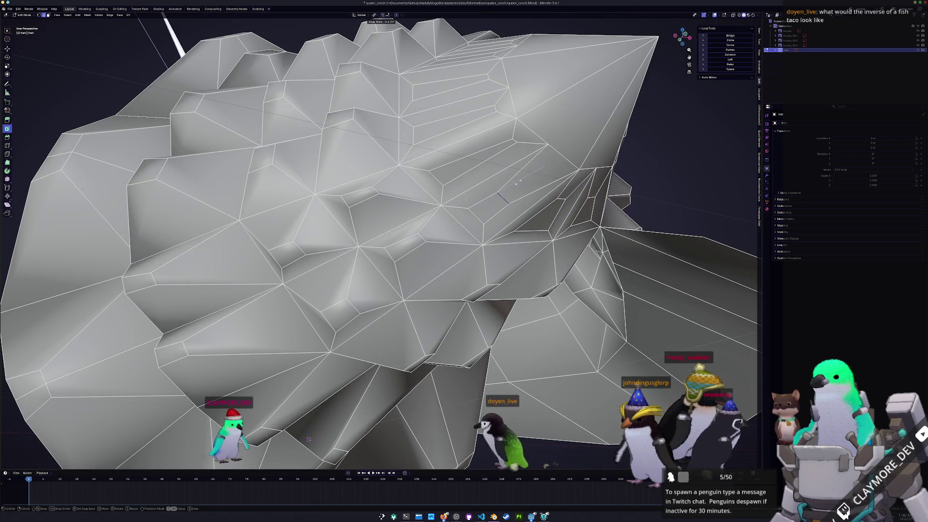
click(514, 137)
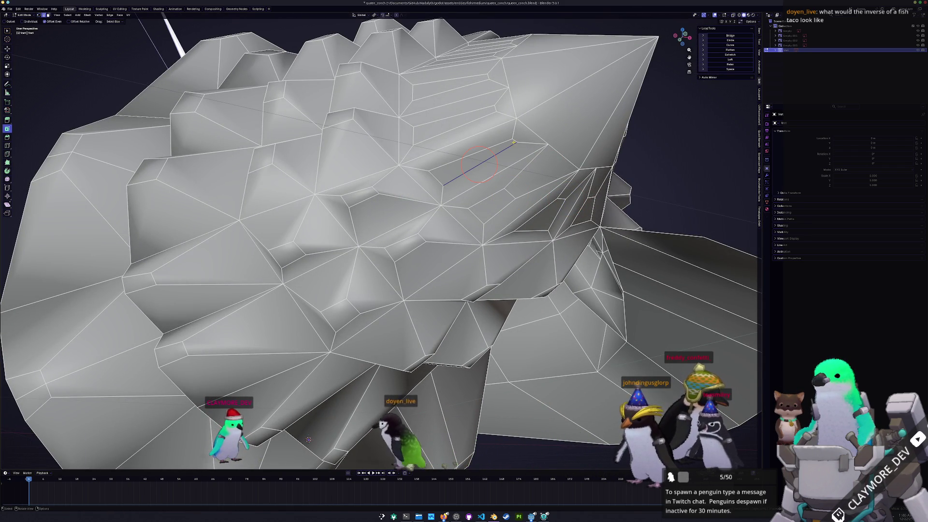
mouse_move(513, 138)
middle_down()
mouse_move(480, 196)
mouse_move(484, 255)
middle_up()
key(g)
key(g)
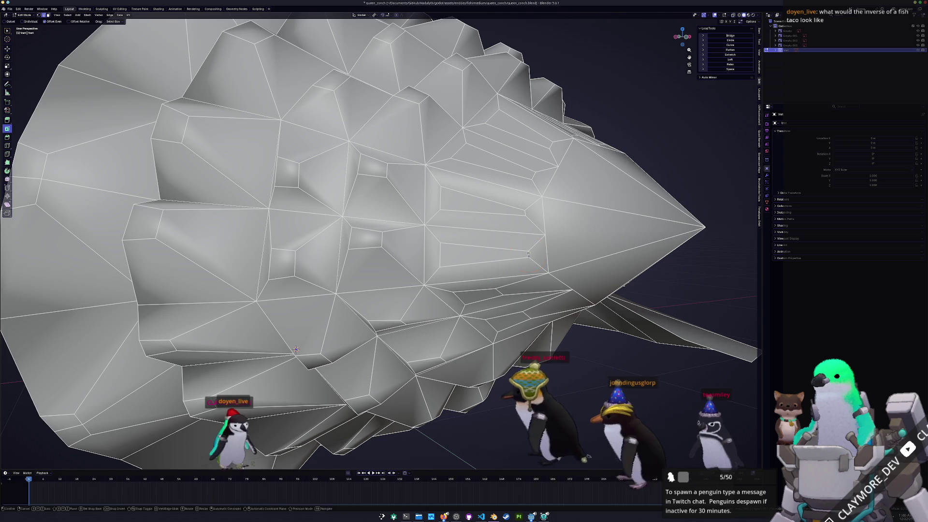
click(485, 205)
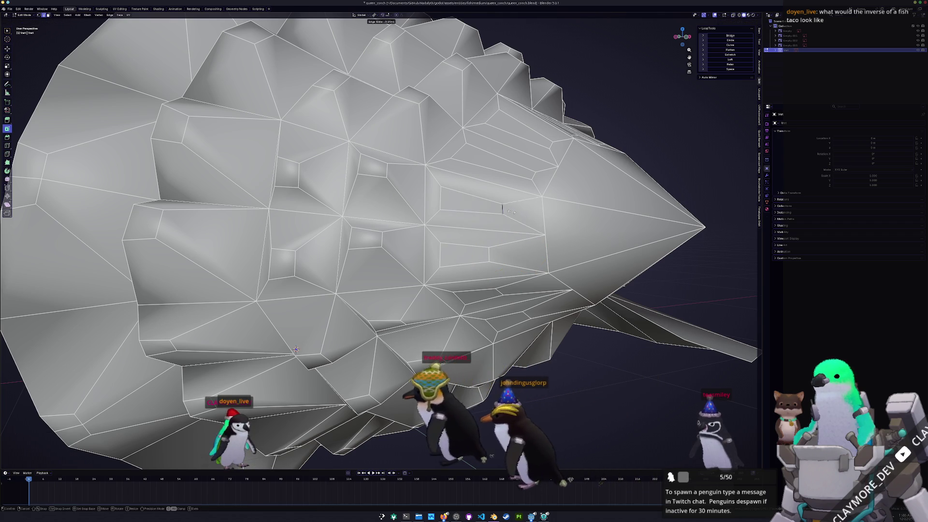
- Slide four more edges to spread the spiral's low-poly faces more evenly
middle_drag(296, 349, 385, 261)
key(g)
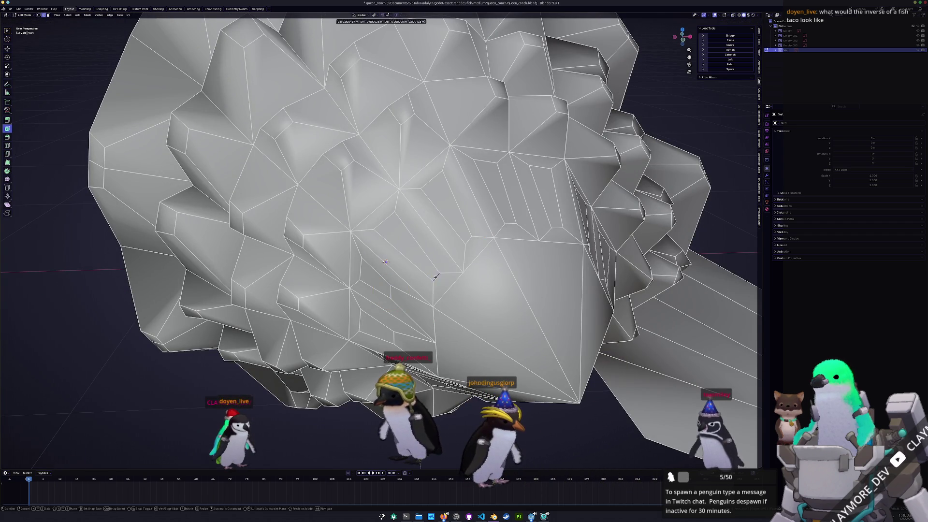
click(411, 250)
key(g)
key(g)
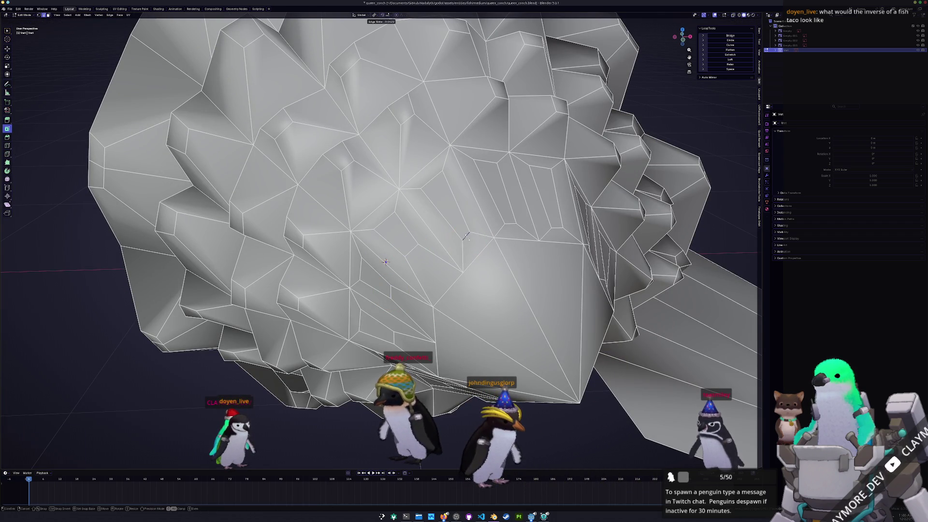
click(453, 214)
middle_drag(454, 214, 377, 245)
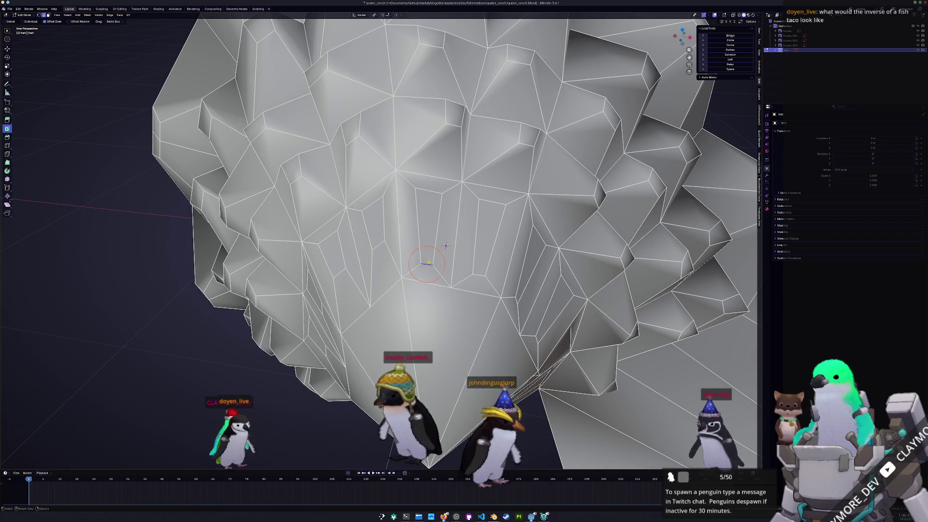
key(g)
key(g)
click(430, 244)
key(g)
key(g)
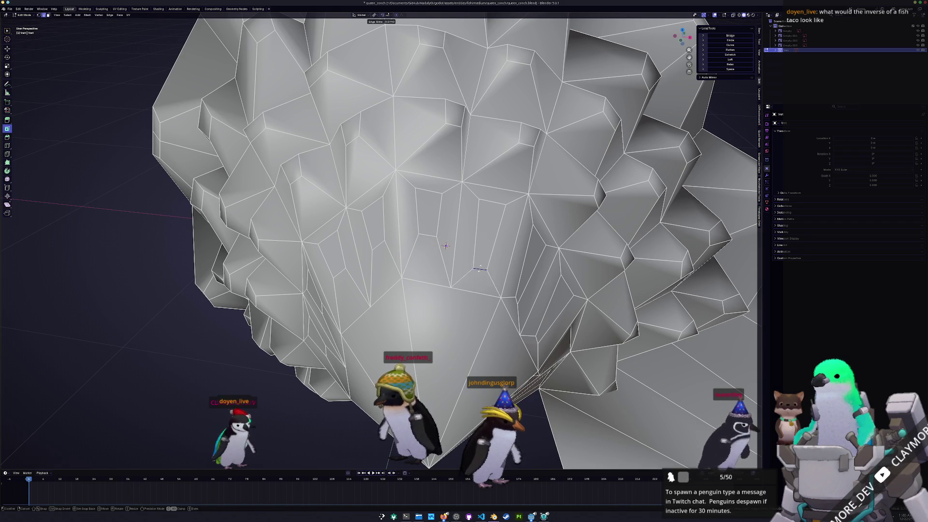
click(483, 254)
- Slide the last few edges near the central bulge and pick out one small facet inside the opening
middle_drag(484, 255, 363, 129)
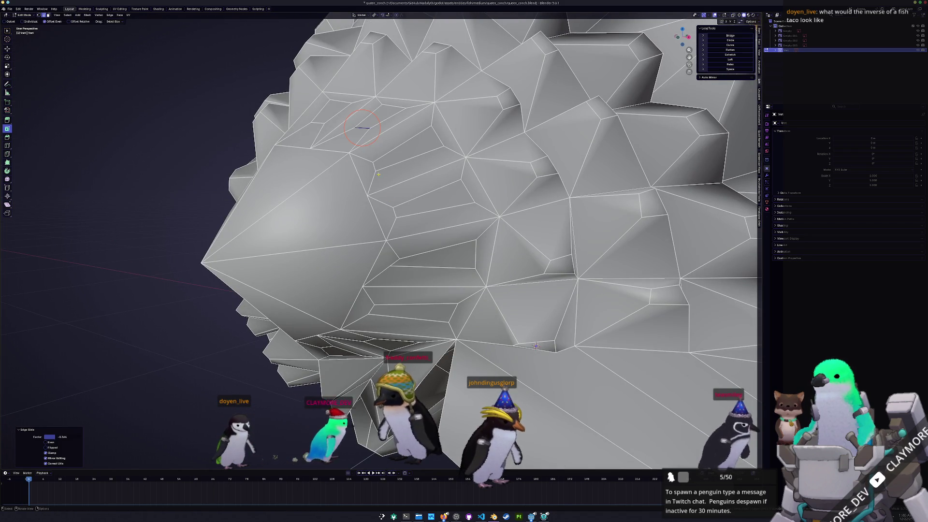
click(410, 157)
key(g)
key(g)
click(396, 155)
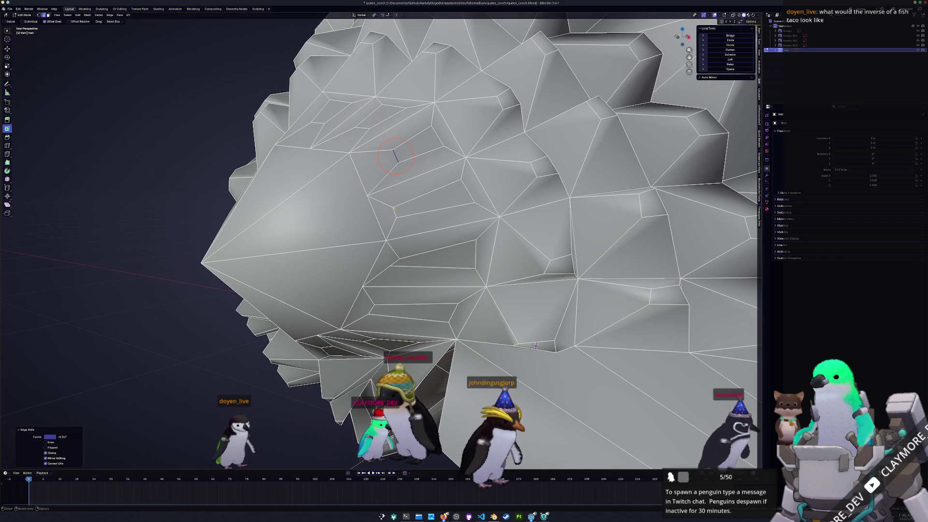
click(412, 207)
middle_drag(415, 203, 413, 127)
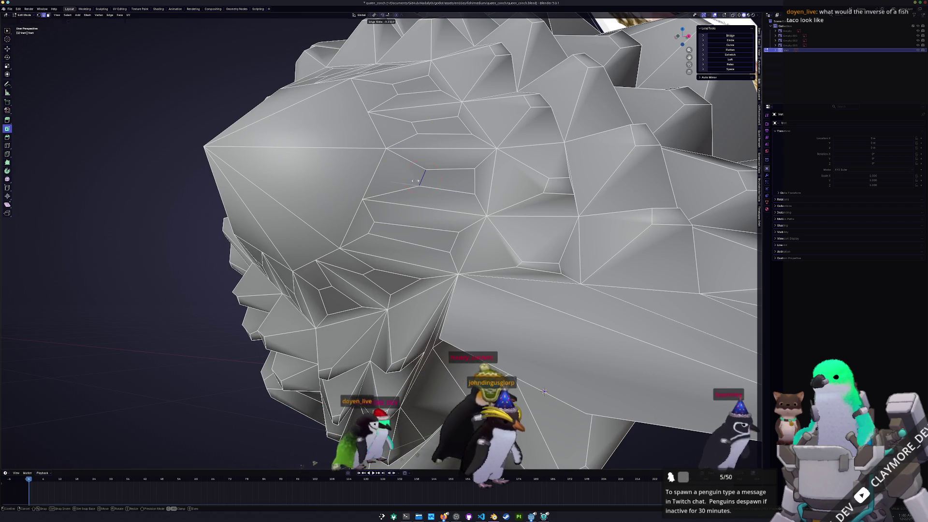
key(g)
key(g)
click(389, 232)
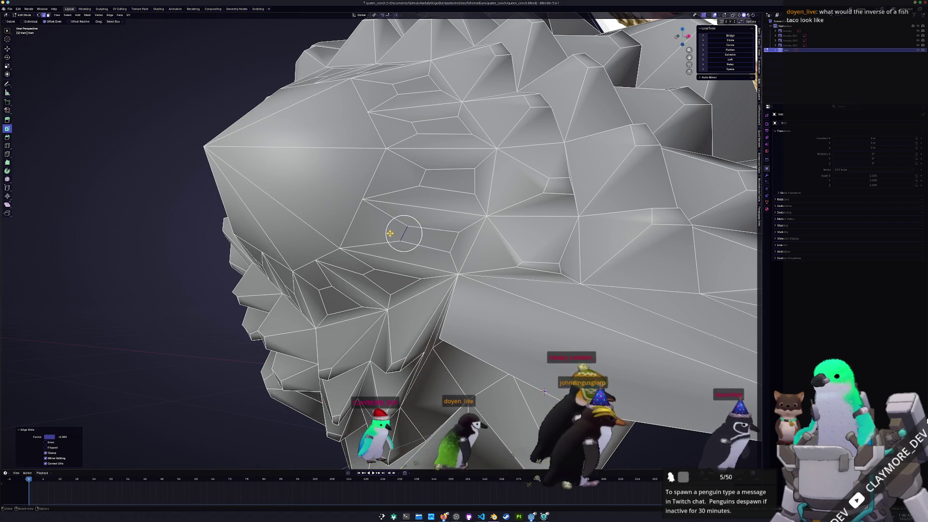
middle_drag(389, 232, 397, 232)
click(474, 227)
middle_drag(474, 227, 374, 275)
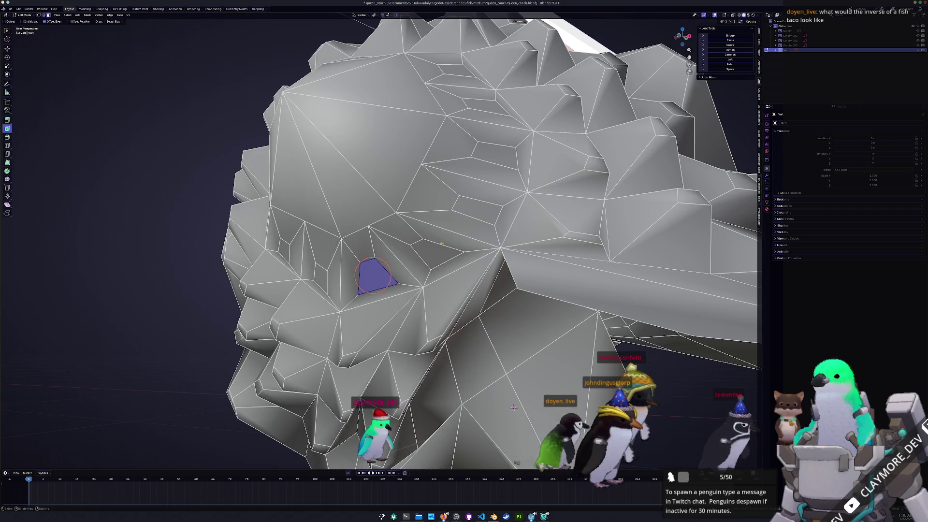
- Extrude the selected ring of inner-spiral faces inward, scale them down, and return to Object Mode
mouse_move(513, 408)
middle_down()
mouse_move(516, 332)
mouse_move(437, 285)
mouse_move(415, 349)
middle_up()
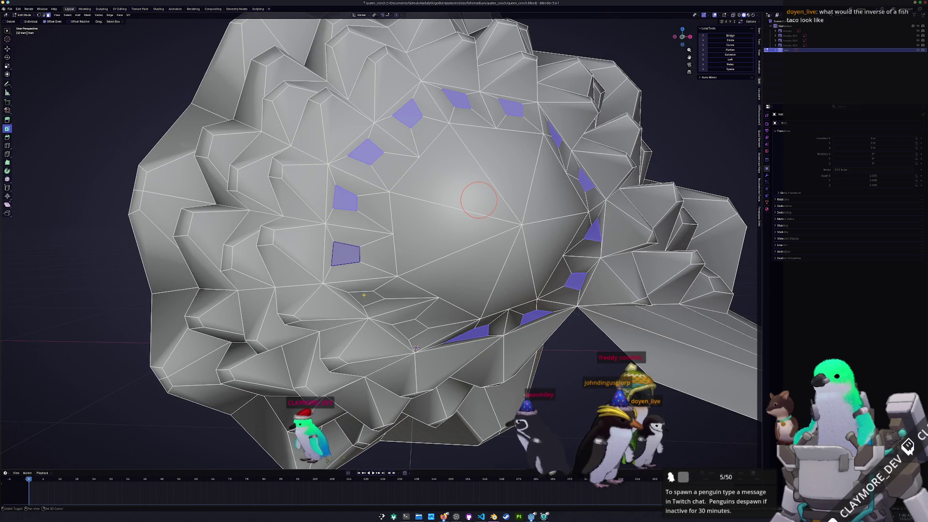
scroll(416, 319, down, 2)
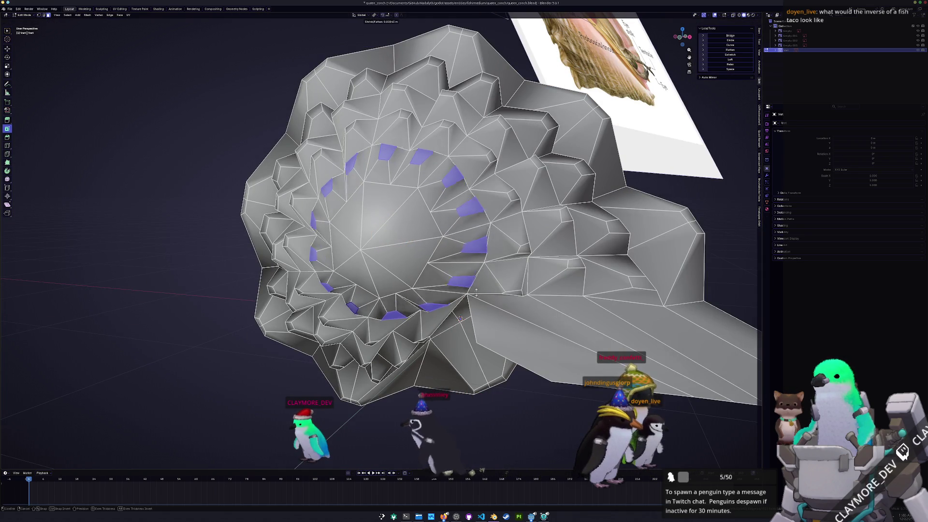
key(e)
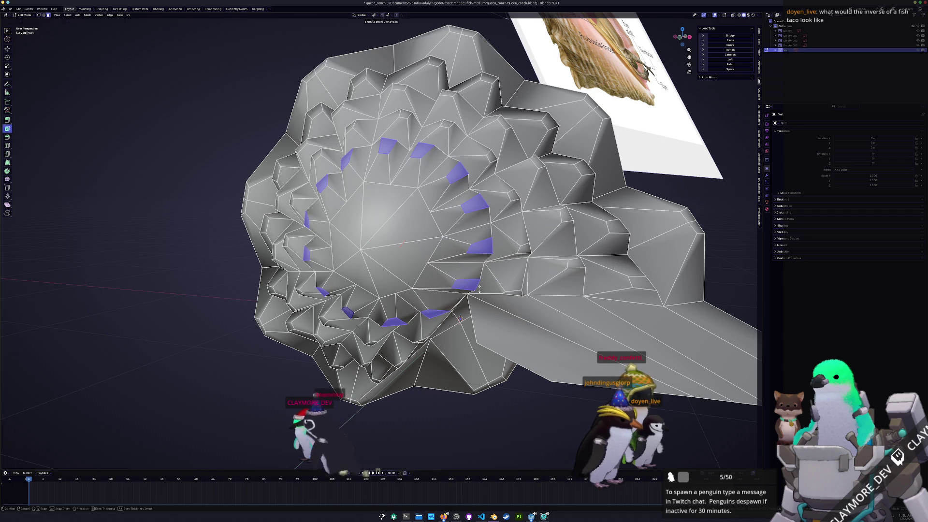
click(479, 288)
middle_drag(480, 288, 495, 266)
key(s)
click(382, 272)
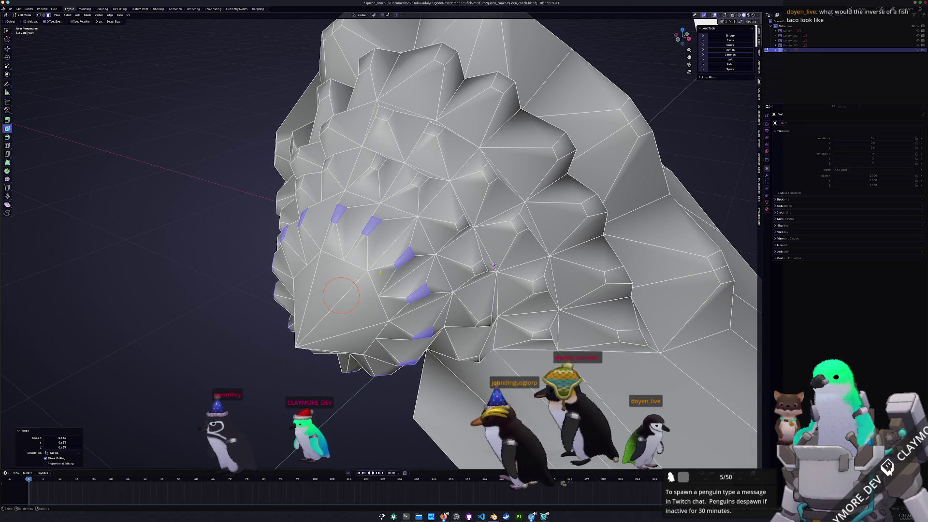
key(Tab)
middle_drag(494, 266, 541, 228)
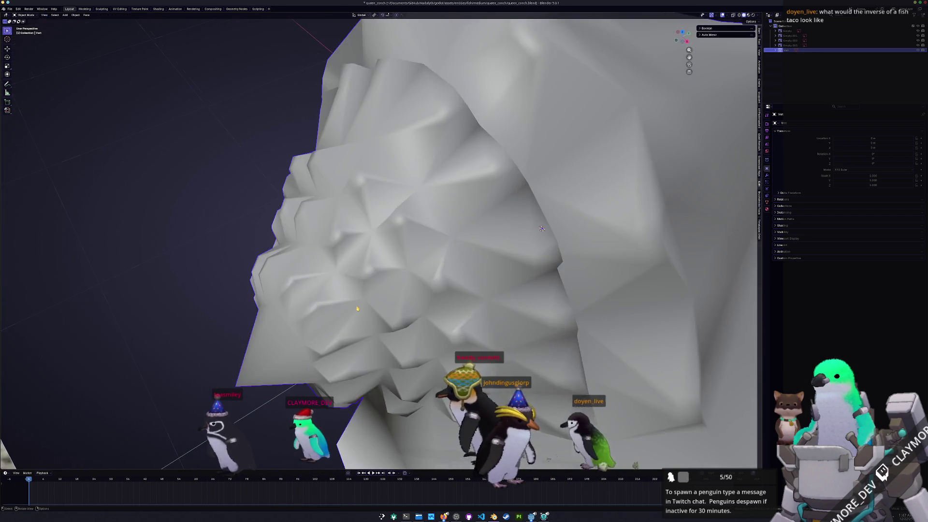
scroll(542, 228, down, 5)
- Back in Edit Mode, select a shortest edge path on the conch and slide it into place with G
key(Tab)
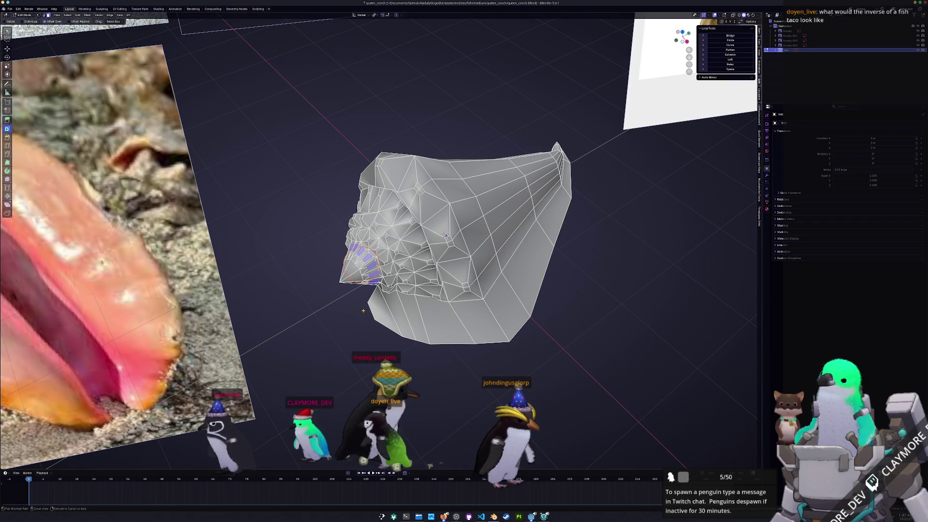
scroll(447, 236, up, 3)
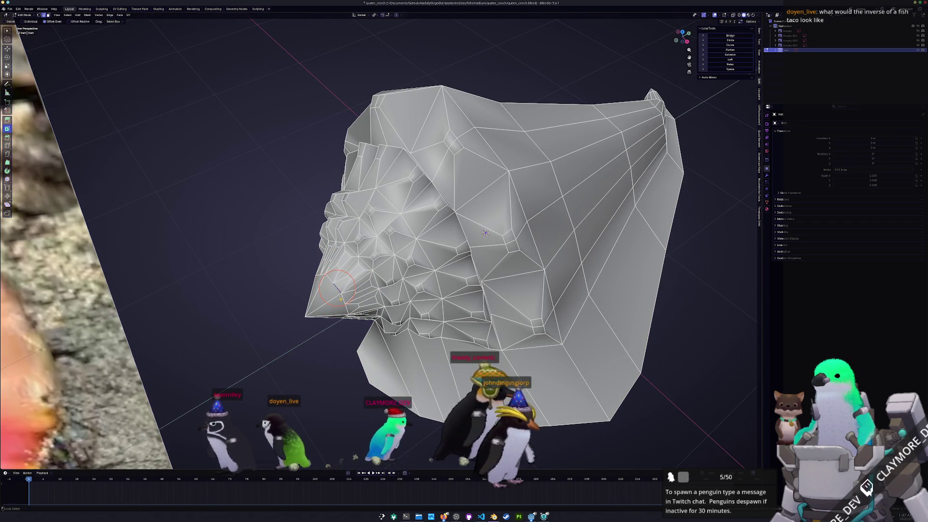
mouse_move(485, 233)
middle_down()
mouse_move(428, 347)
mouse_move(348, 299)
mouse_move(465, 272)
middle_up()
ctrl+click(428, 346)
key(g)
key(g)
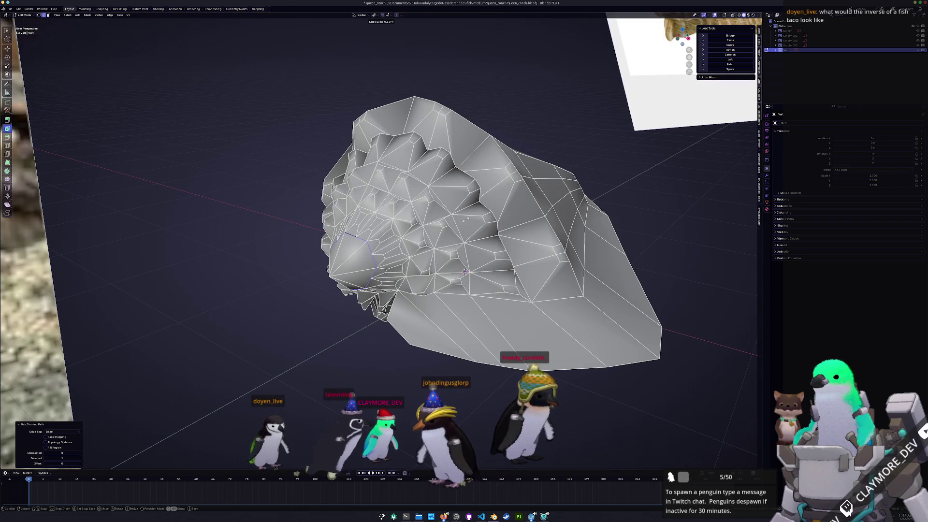
click(466, 272)
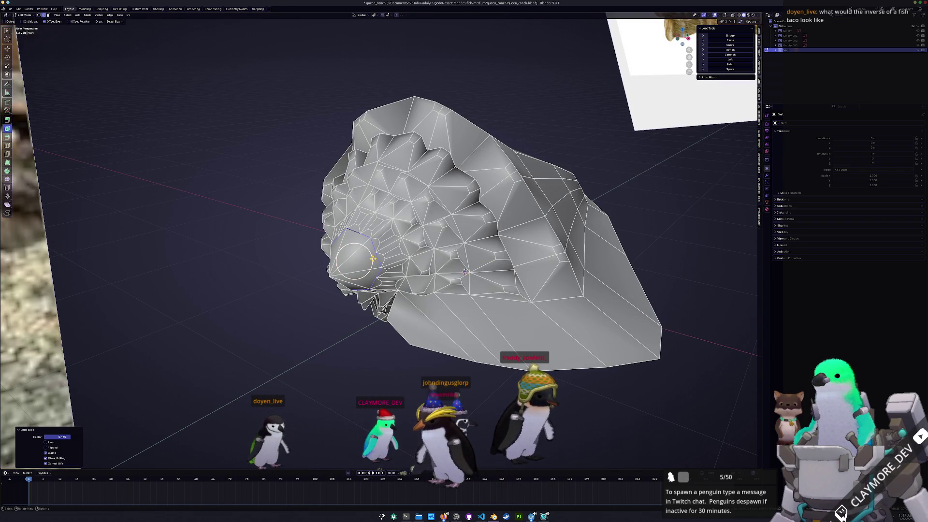
right_click(354, 259)
- Select the ring of inner faces around the conch's opening, checking it from several angles
middle_drag(464, 271, 459, 366)
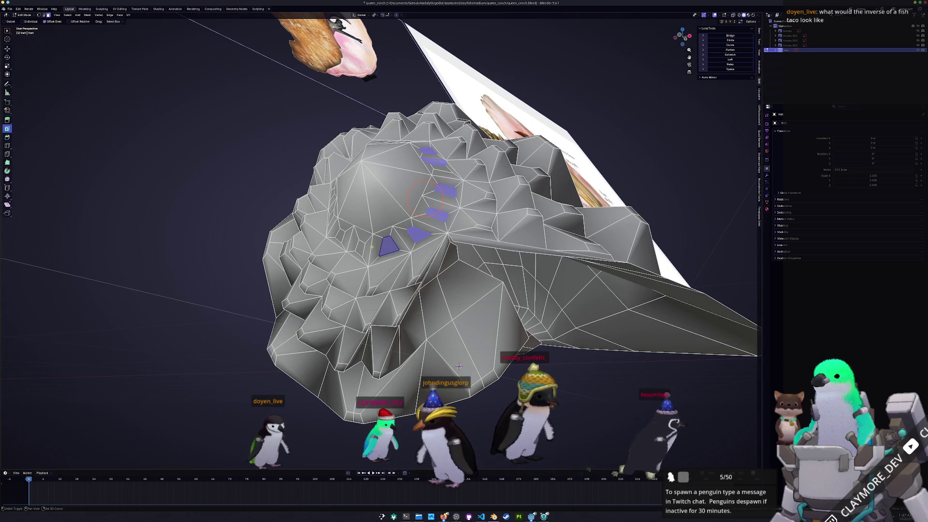
middle_drag(415, 206, 486, 229)
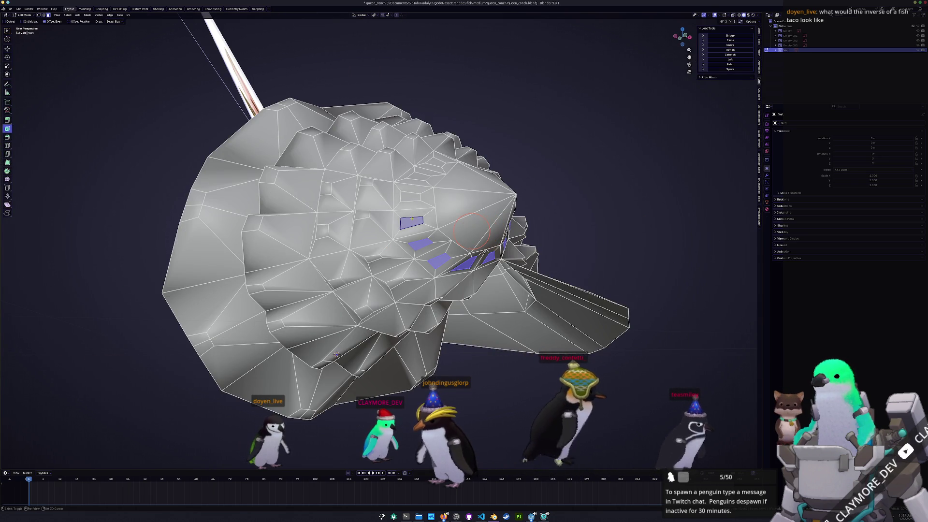
drag(487, 231, 466, 226)
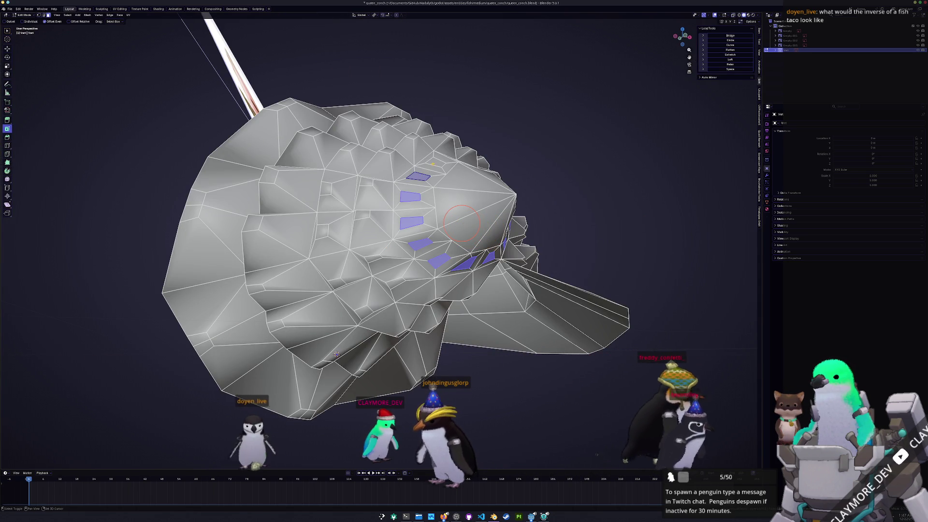
middle_drag(466, 227, 392, 247)
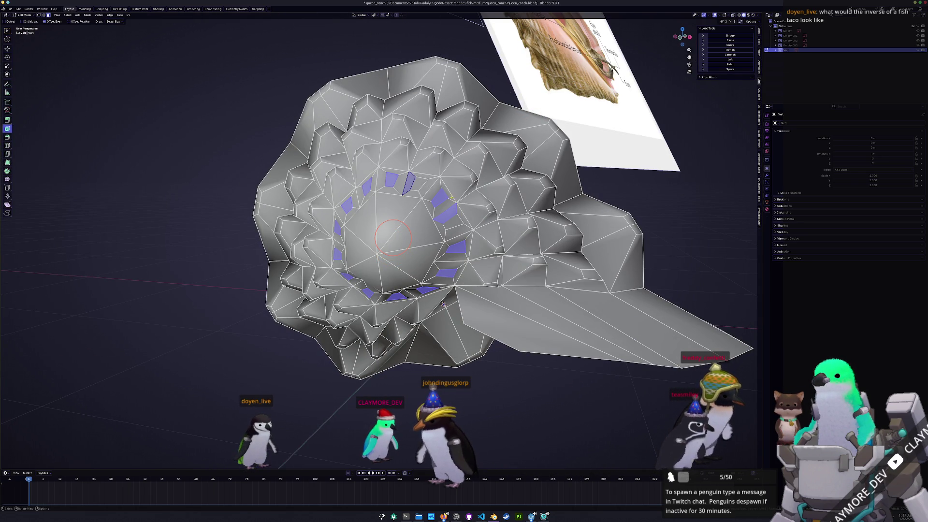
middle_drag(443, 305, 482, 317)
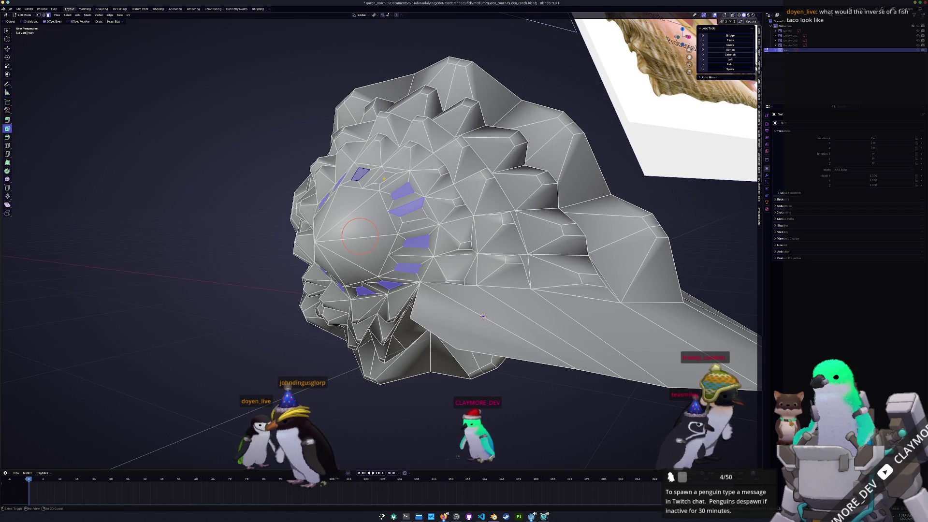
middle_drag(483, 317, 478, 218)
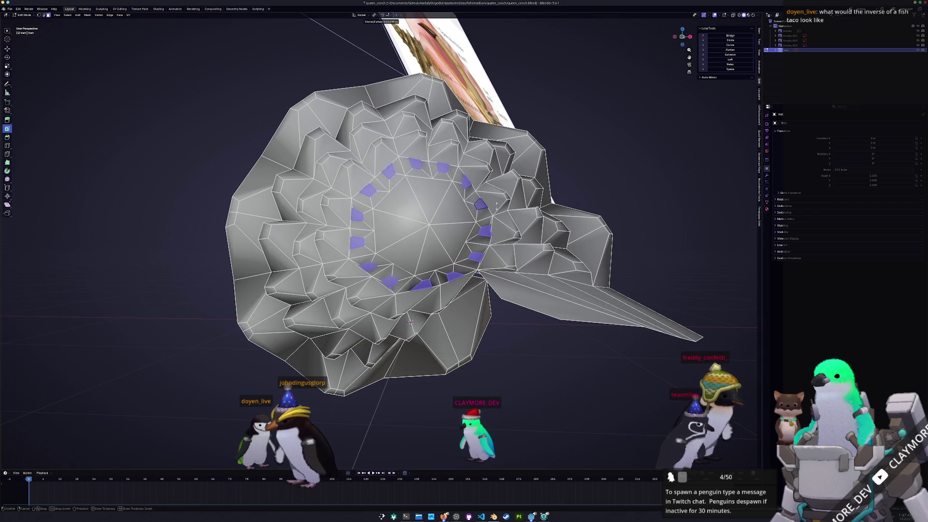
shift+click(487, 200)
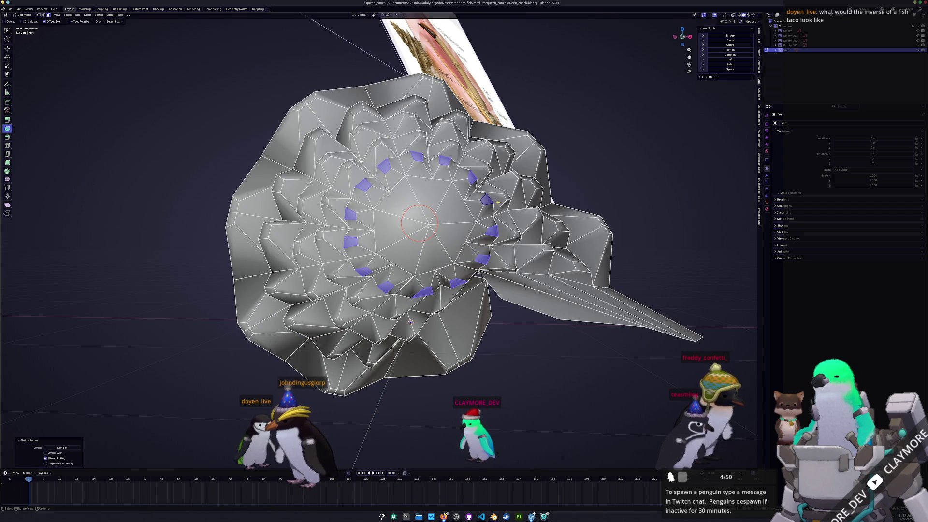
middle_drag(498, 201, 460, 219)
- Move the selected face ring along the Y axis into its new position and return to Object Mode
key(g)
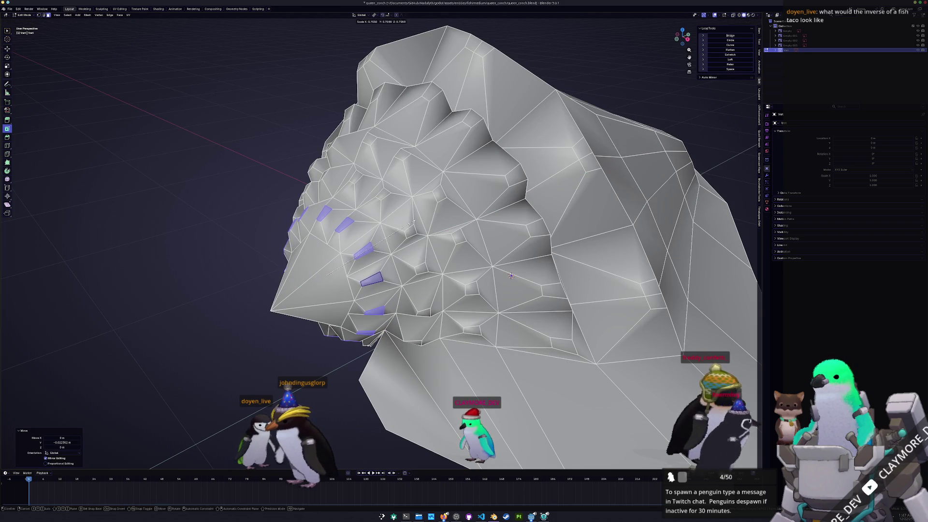
key(g)
key(y)
click(511, 275)
key(Tab)
scroll(464, 268, down, 5)
scroll(428, 261, down, 3)
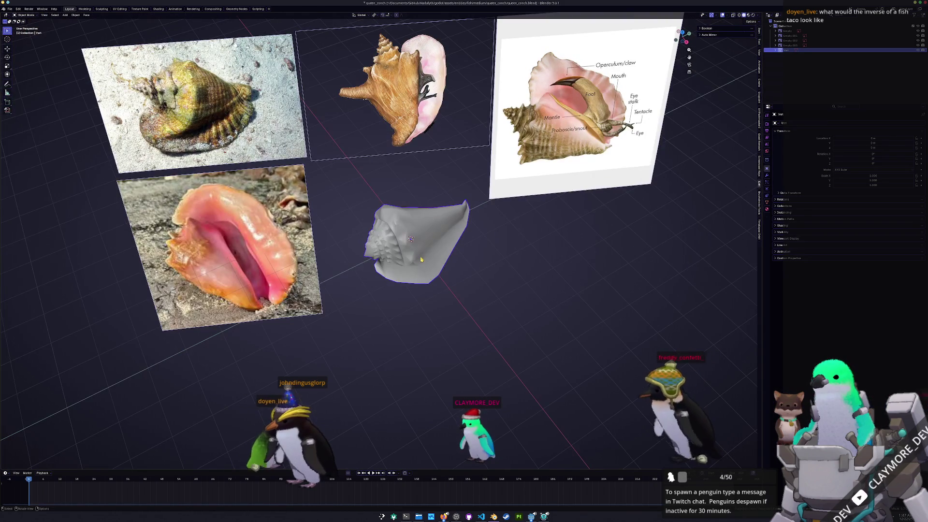
- Set the conch to Shade Flat, then switch it to Shade Smooth from the object context menu
right_click(420, 259)
click(414, 267)
middle_drag(454, 283, 413, 259)
right_click(414, 259)
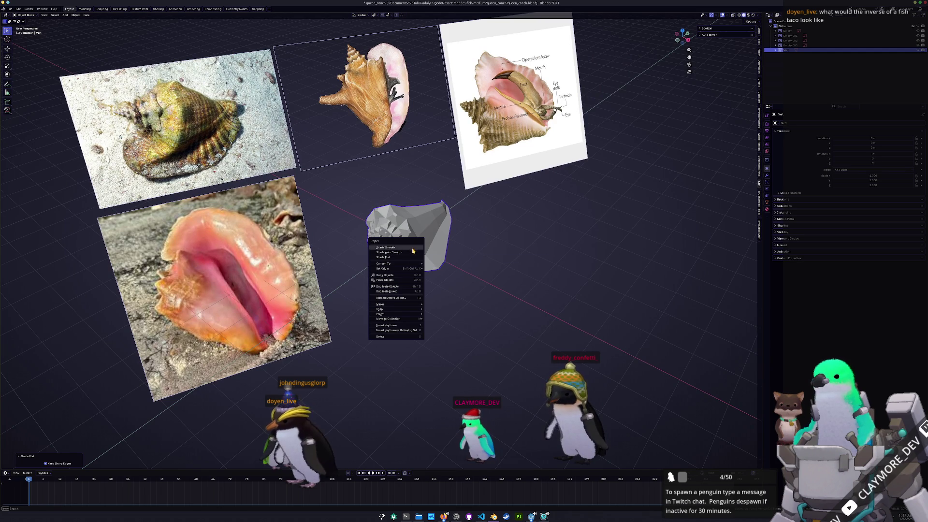
click(413, 252)
scroll(417, 258, up, 3)
scroll(426, 275, up, 3)
- Inspect the smooth-shaded conch in Edit Mode and from below beside the reference images
middle_drag(425, 275, 426, 236)
key(Tab)
scroll(435, 239, up, 3)
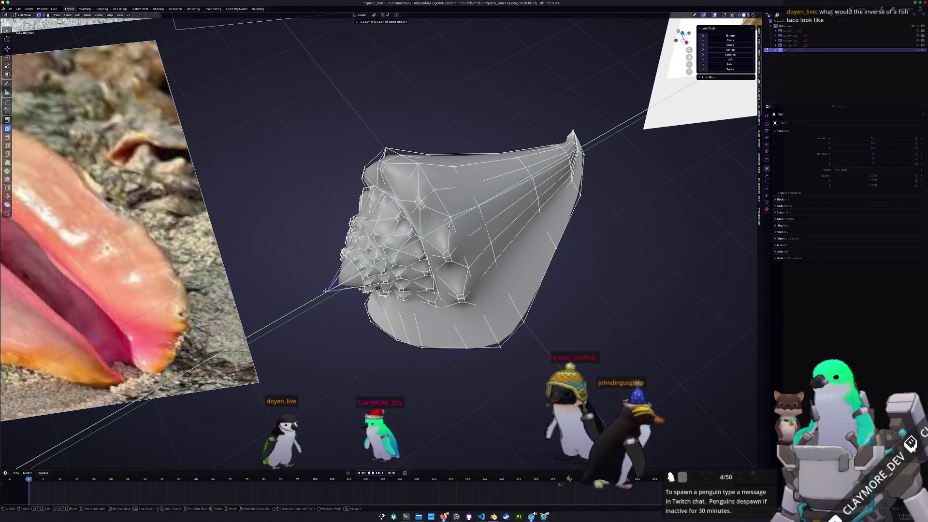
key(Tab)
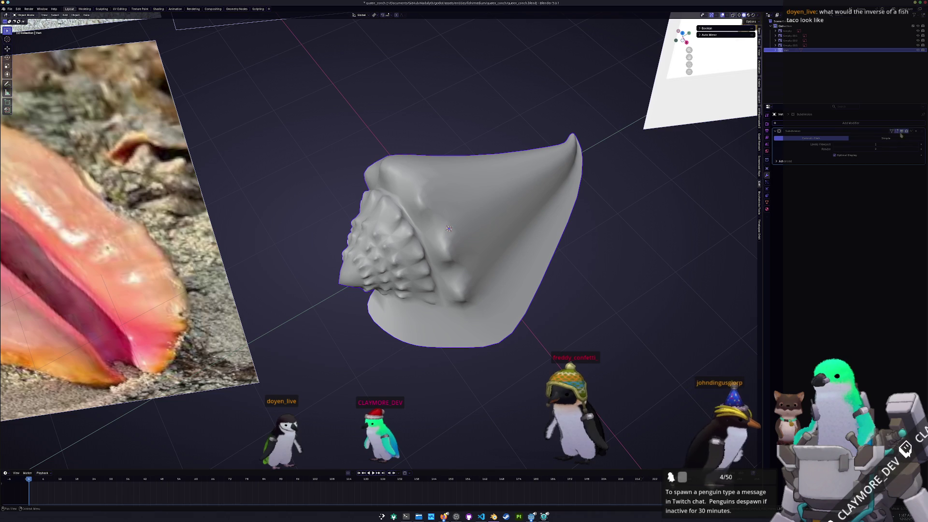
middle_drag(507, 261, 522, 269)
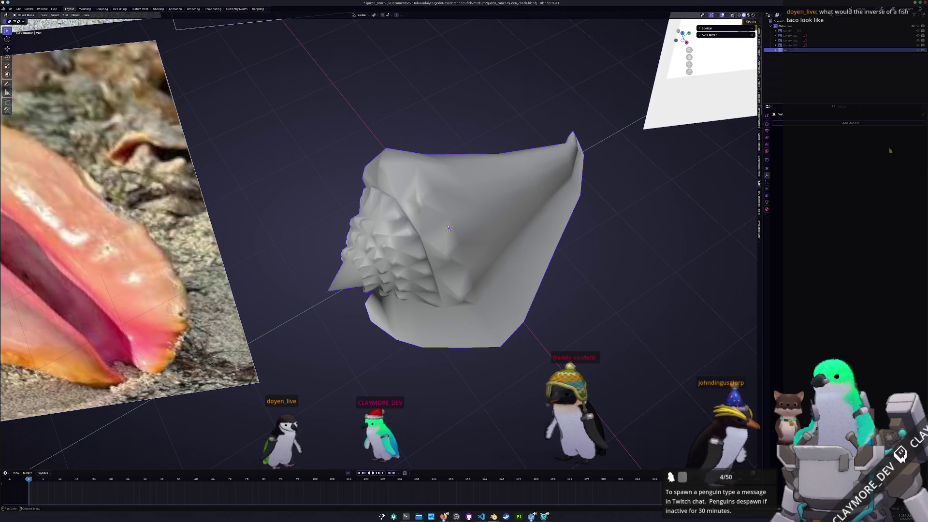
scroll(522, 269, down, 4)
scroll(512, 244, up, 2)
scroll(512, 244, down, 2)
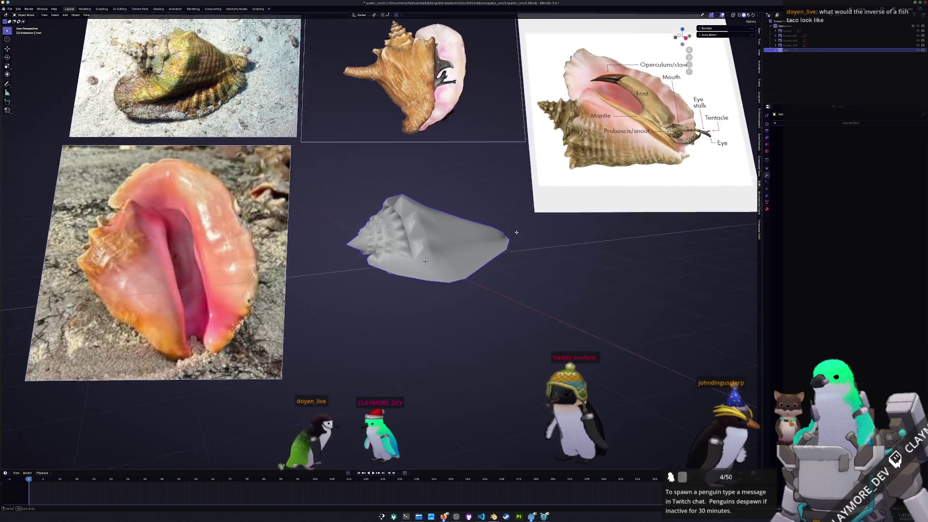
mouse_move(511, 244)
middle_down()
mouse_move(401, 275)
mouse_move(428, 261)
middle_up()
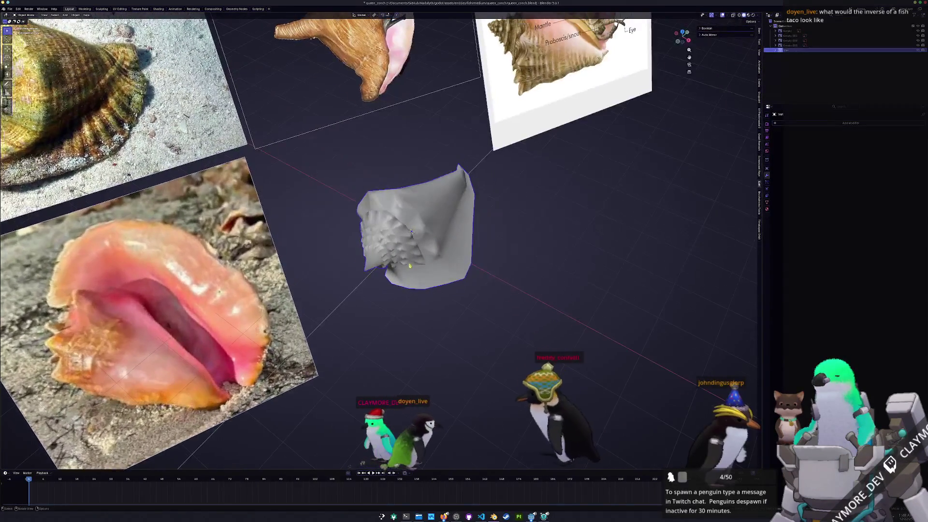
scroll(427, 262, down, 3)
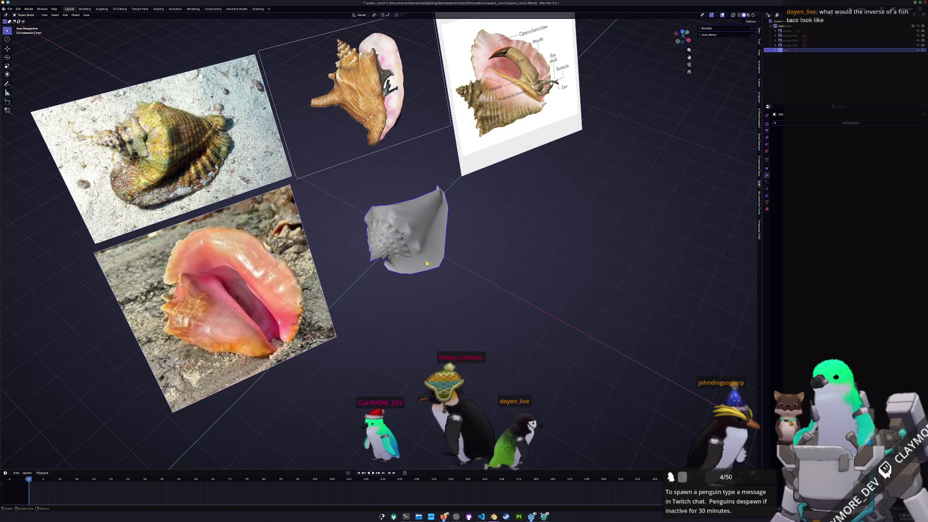
scroll(425, 262, up, 2)
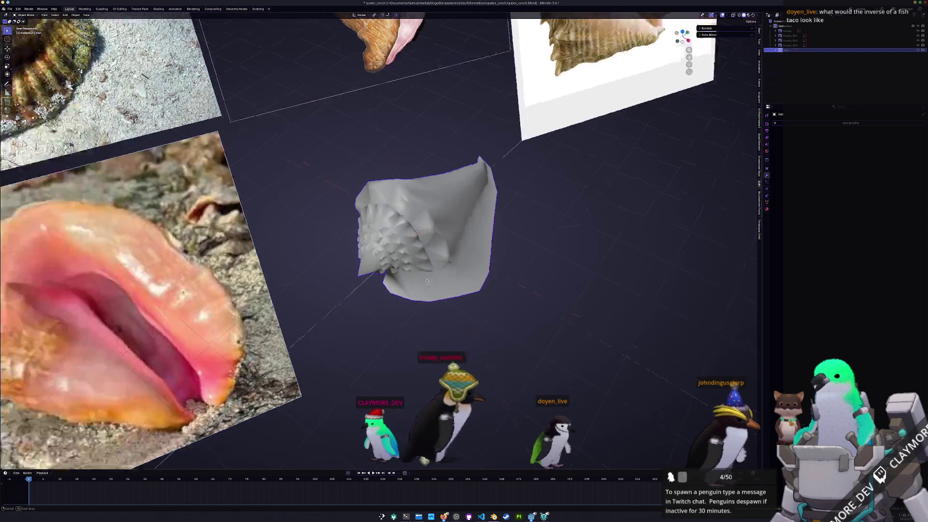
mouse_move(424, 261)
middle_down()
mouse_move(370, 201)
mouse_move(439, 280)
middle_up()
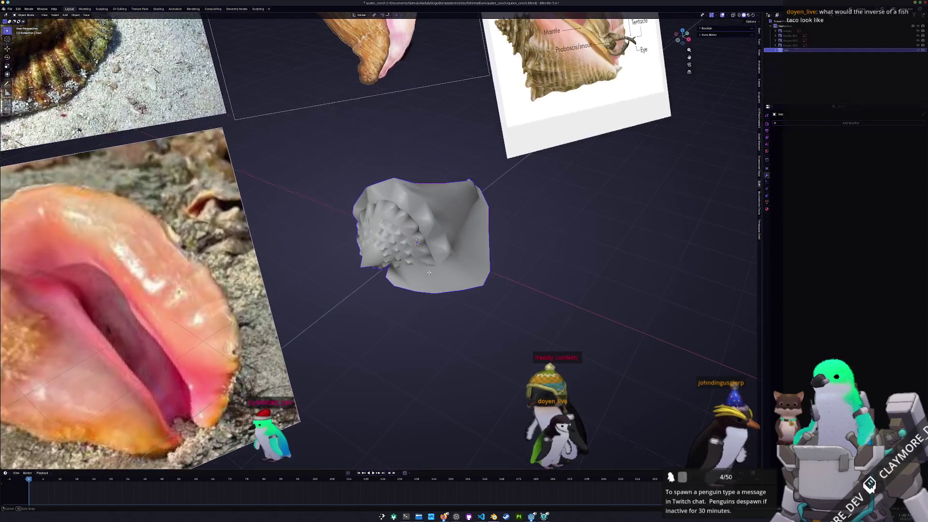
scroll(435, 279, up, 2)
right_click(429, 285)
- Apply Shade Auto Smooth to the conch and check the result
click(429, 284)
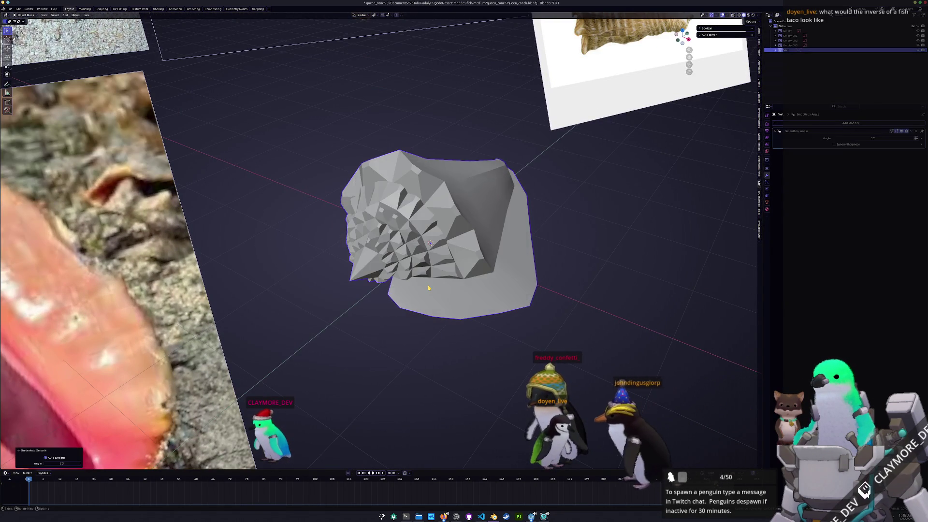
mouse_move(429, 284)
middle_down()
mouse_move(417, 274)
mouse_move(423, 259)
mouse_move(421, 267)
middle_up()
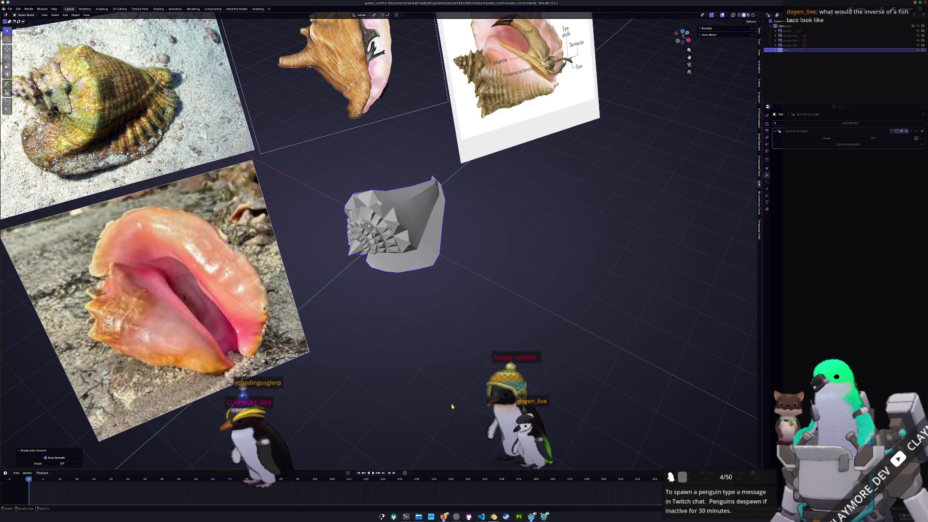
key(alt+Tab)
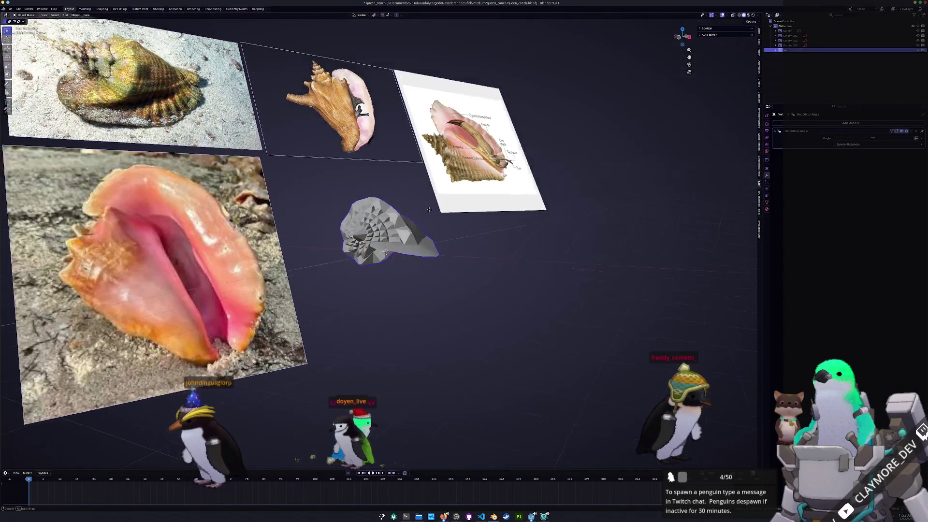
- Give the shell smooth shading from its context menu and enter Edit Mode on its mesh
middle_drag(392, 225, 435, 218)
scroll(392, 218, up, 4)
right_click(394, 200)
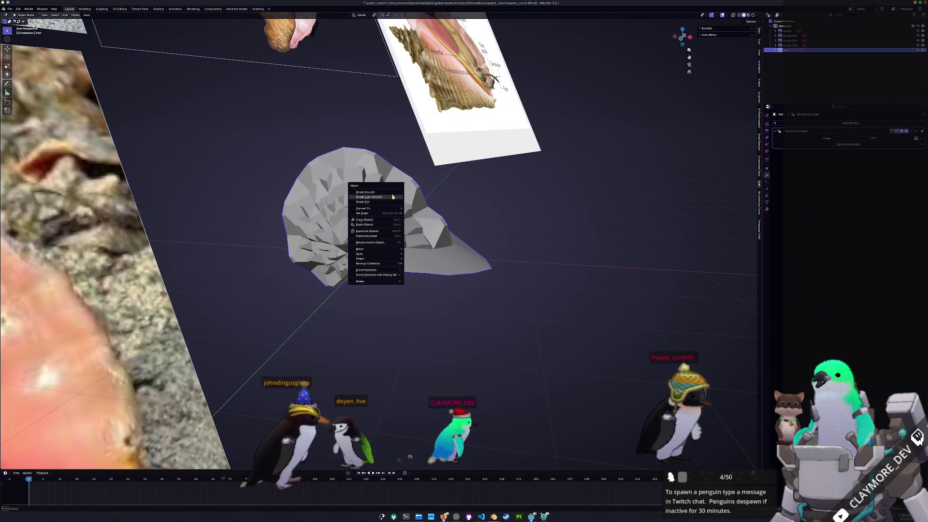
click(377, 195)
mouse_move(497, 210)
middle_down()
mouse_move(434, 218)
mouse_move(446, 211)
middle_up()
scroll(463, 210, down, 3)
scroll(445, 211, down, 2)
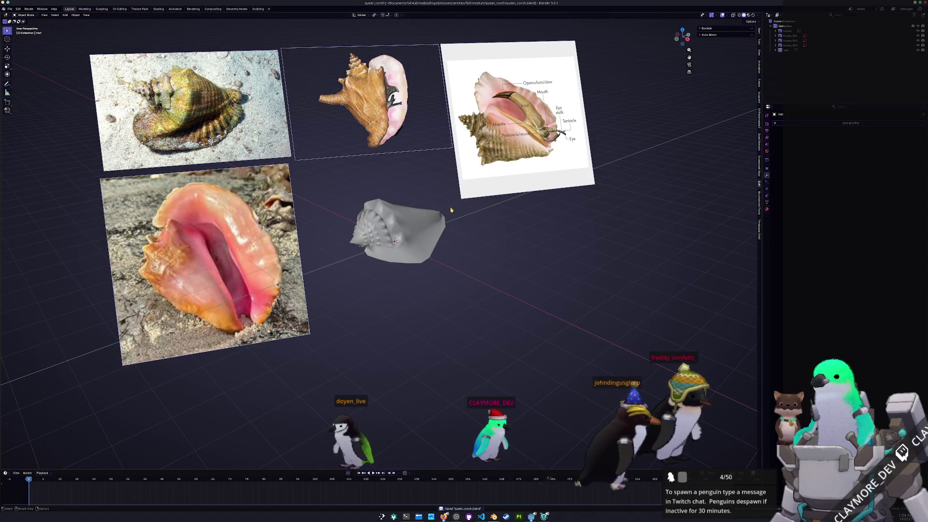
key(Tab)
scroll(450, 201, up, 3)
scroll(450, 201, up, 2)
scroll(443, 239, up, 2)
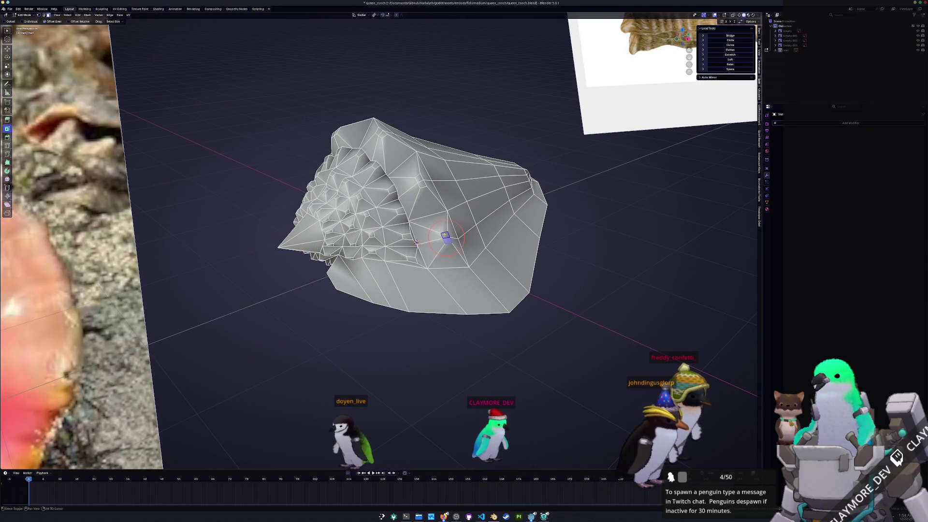
- Switch to vertex select and merge the first selected cluster at center, checking it in Object Mode
right_click(479, 204)
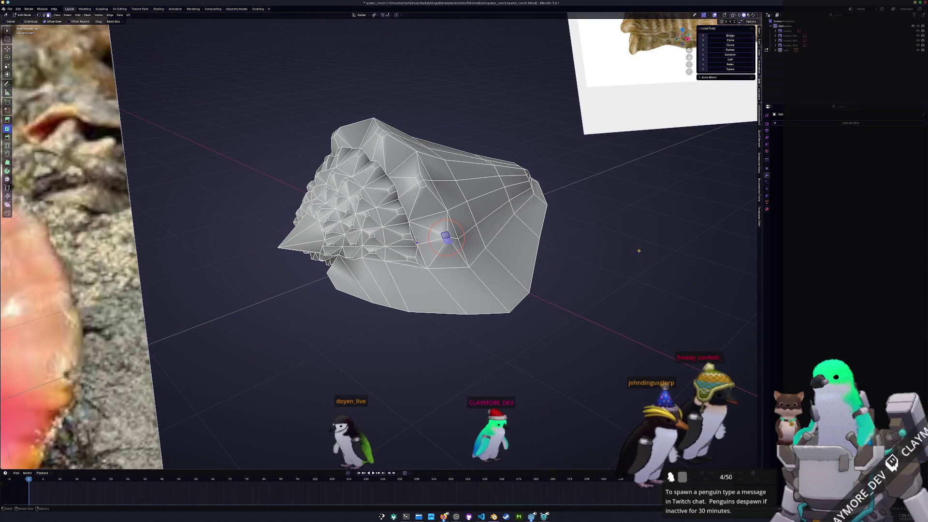
key(1)
right_click(620, 248)
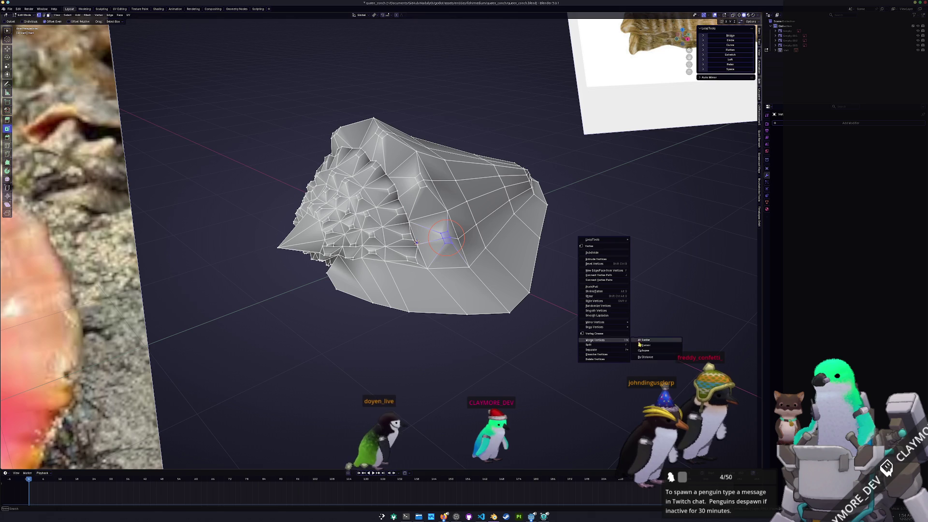
click(645, 339)
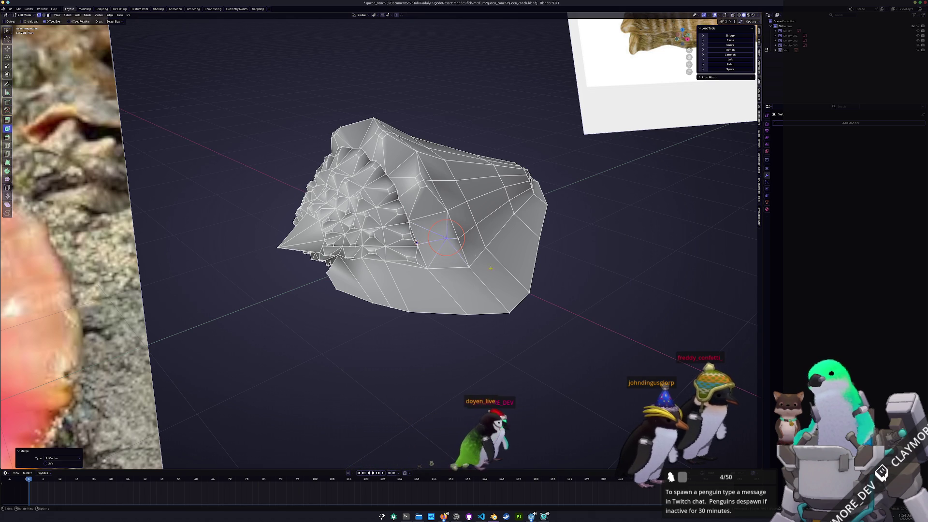
key(Tab)
scroll(559, 262, down, 3)
middle_drag(559, 260, 449, 270)
key(Tab)
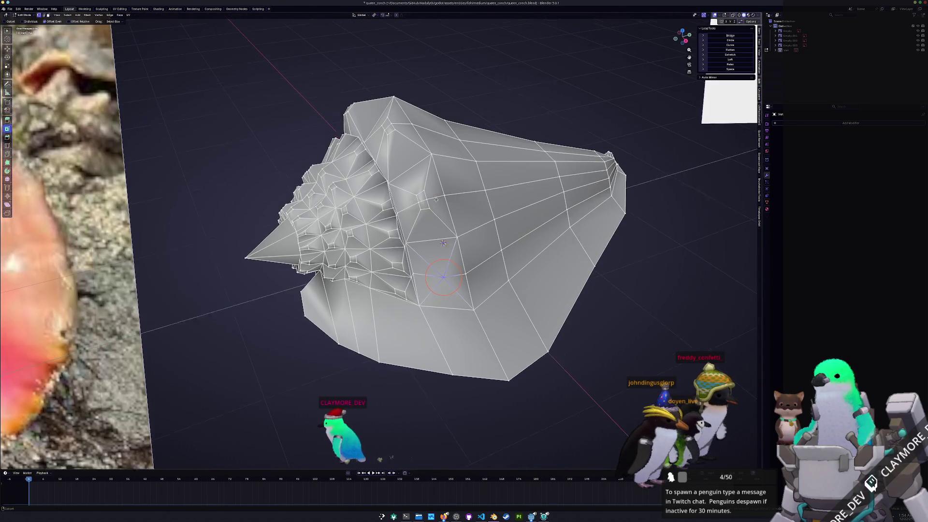
- Merge three more small vertex clusters on the shell at their centers
click(404, 187)
right_click(406, 192)
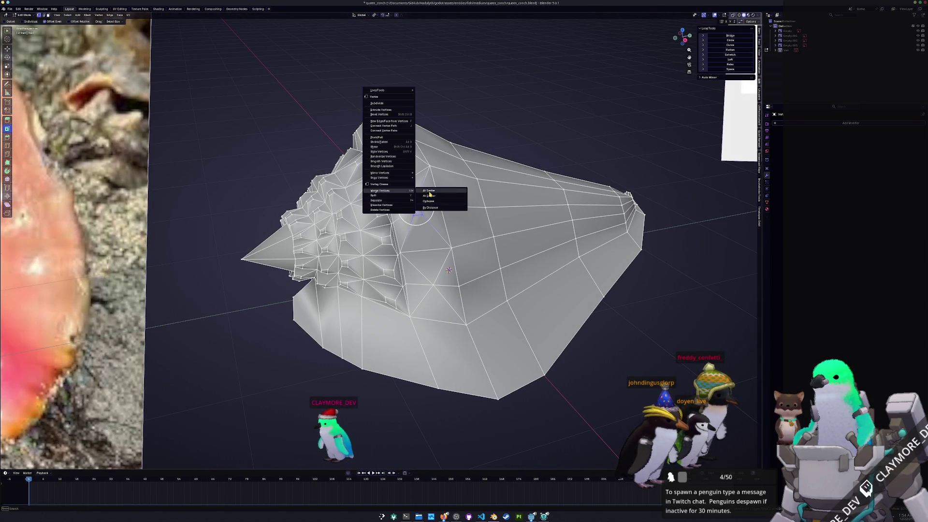
click(434, 192)
mouse_move(433, 193)
middle_down()
mouse_move(447, 258)
mouse_move(443, 241)
middle_up()
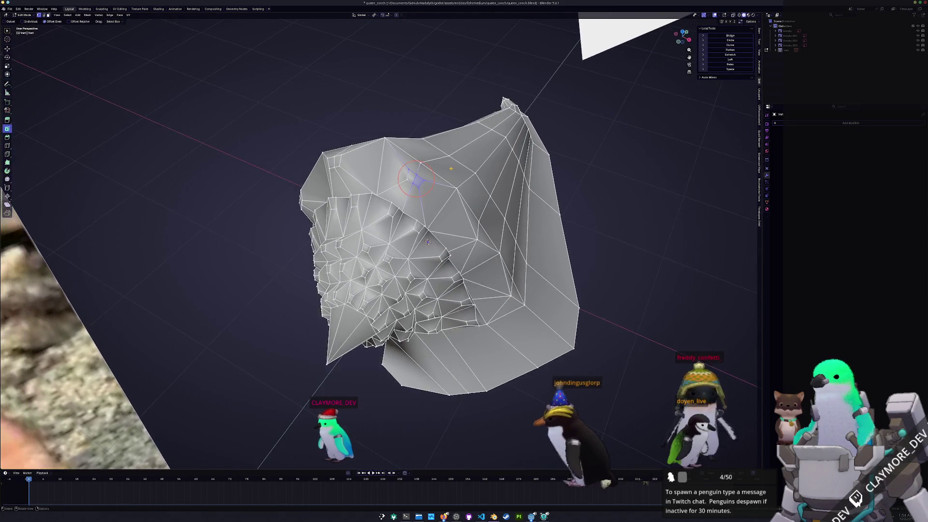
right_click(409, 134)
mouse_move(384, 132)
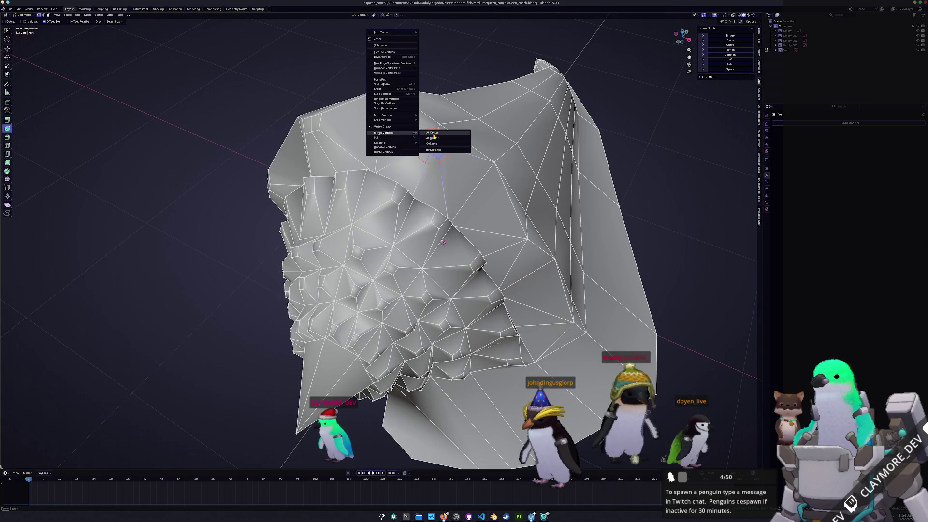
click(432, 134)
middle_drag(431, 134, 454, 166)
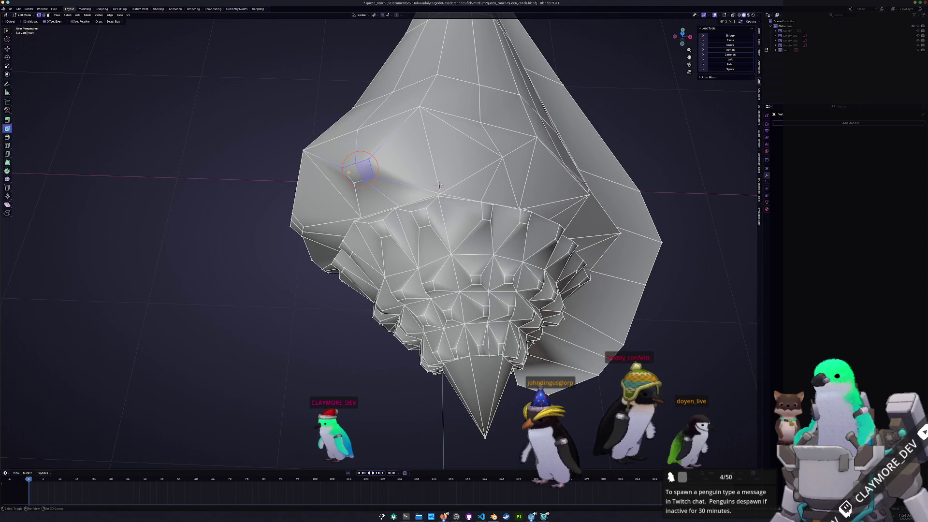
right_click(341, 167)
click(370, 174)
- Collapse four further clusters and a small face into single center vertices around the shell
mouse_move(371, 174)
middle_down()
mouse_move(355, 178)
mouse_move(361, 303)
middle_up()
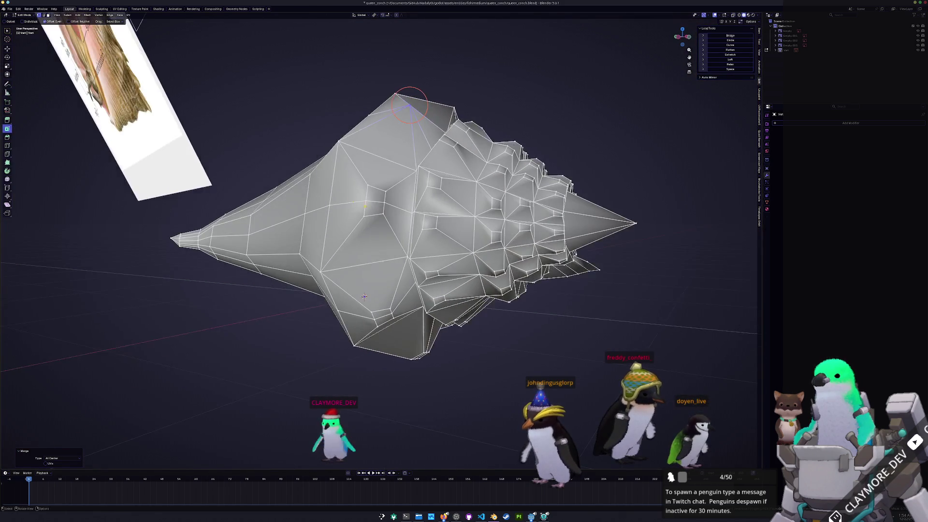
click(373, 193)
right_click(348, 161)
click(377, 160)
mouse_move(376, 160)
middle_down()
mouse_move(359, 268)
mouse_move(422, 256)
middle_up()
right_click(358, 269)
click(380, 266)
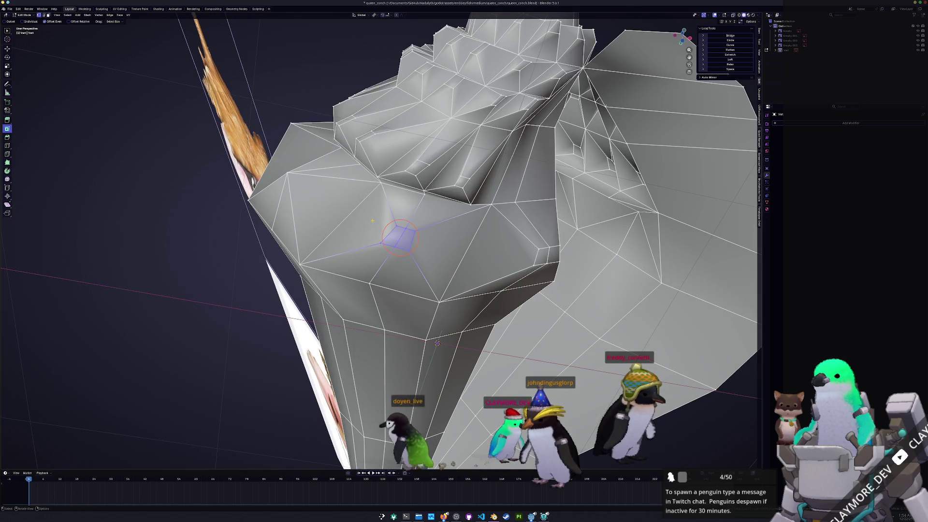
right_click(399, 221)
click(409, 222)
mouse_move(410, 222)
middle_down()
mouse_move(449, 270)
mouse_move(435, 167)
mouse_move(427, 273)
middle_up()
right_click(415, 160)
click(439, 161)
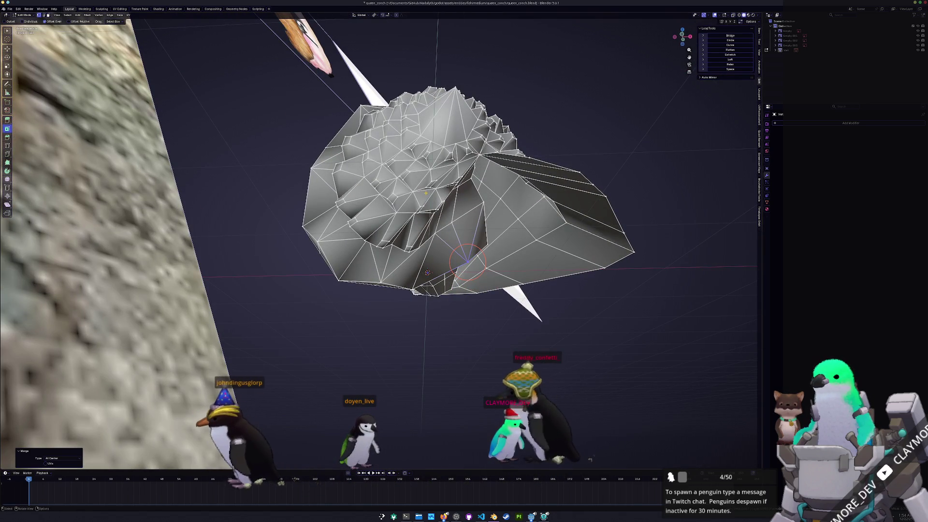
- Re-enter Edit Mode after a quick Object Mode check and merge two vertex clusters at center
key(Tab)
mouse_move(427, 273)
middle_down()
mouse_move(410, 381)
mouse_move(377, 326)
mouse_move(414, 283)
middle_up()
key(Tab)
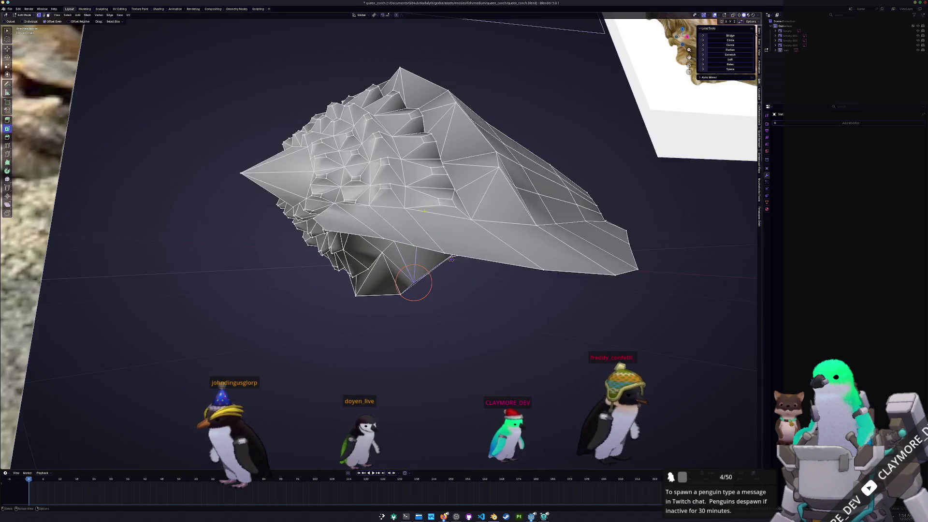
middle_drag(450, 258, 451, 260)
right_click(438, 239)
mouse_move(413, 238)
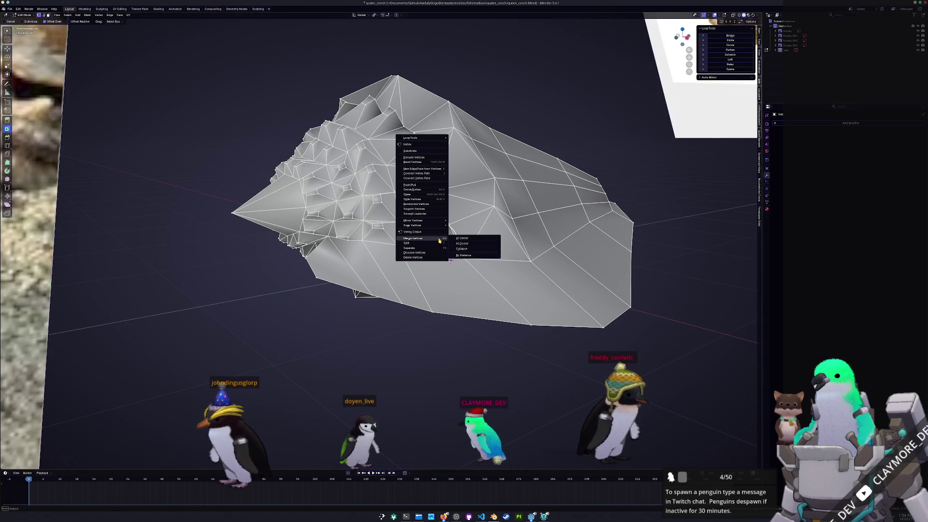
click(462, 237)
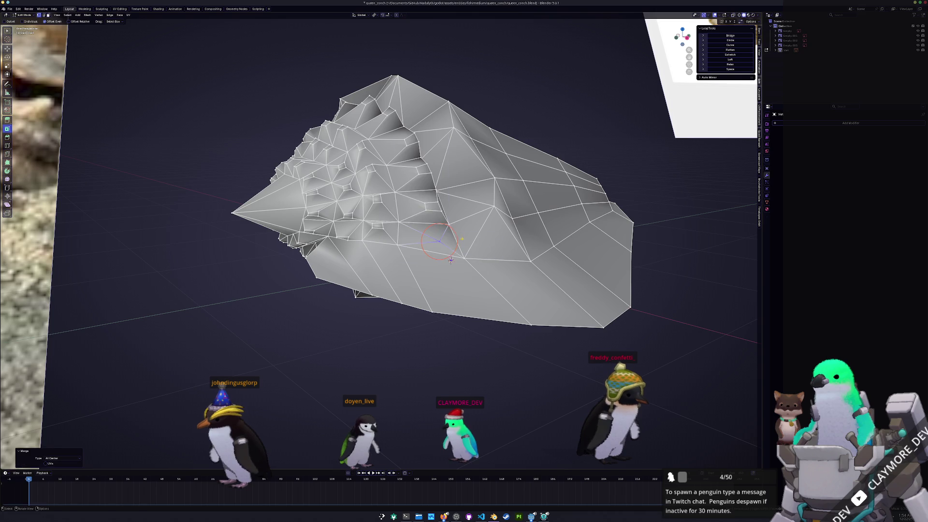
middle_drag(462, 237, 450, 262)
right_click(410, 208)
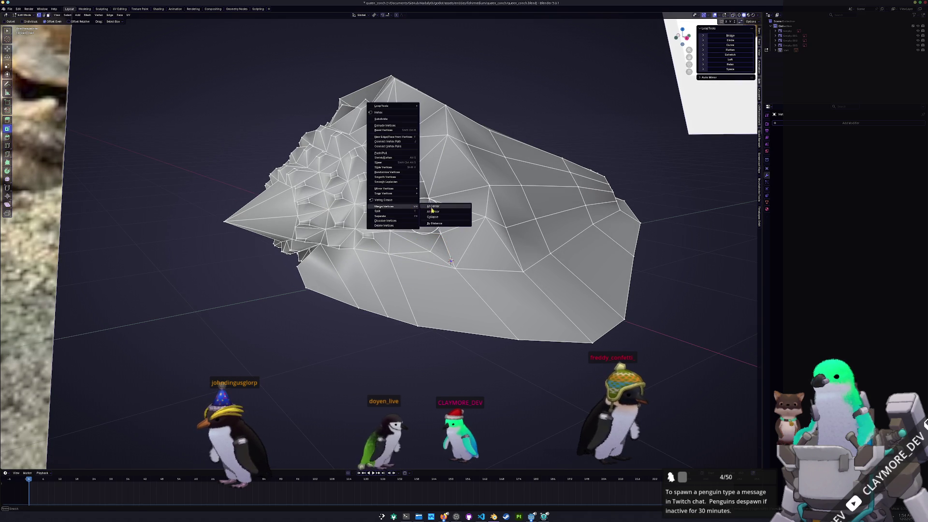
click(432, 209)
- Merge four more vertex clusters along the shell at their centers
middle_drag(431, 210, 403, 200)
right_click(385, 212)
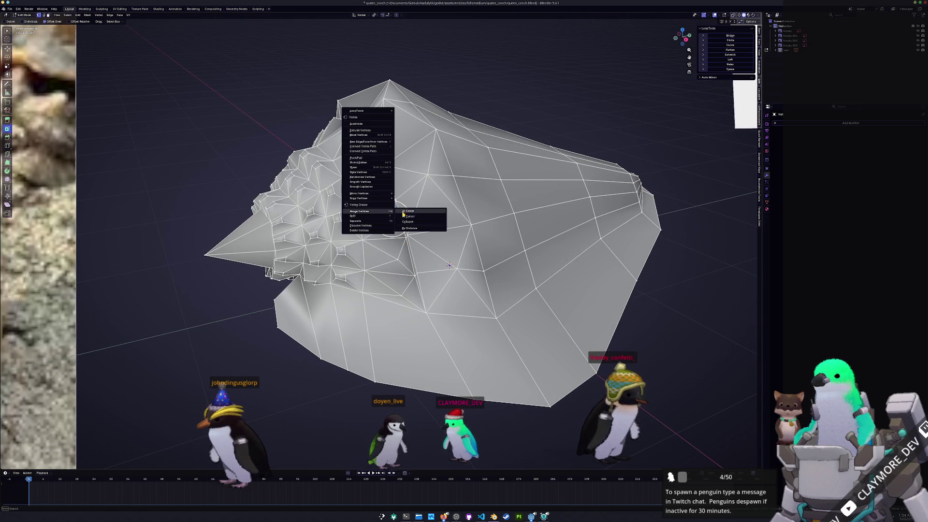
click(403, 211)
right_click(384, 177)
click(406, 182)
mouse_move(407, 182)
middle_down()
mouse_move(494, 303)
mouse_move(363, 248)
mouse_move(383, 230)
middle_up()
right_click(363, 248)
click(400, 248)
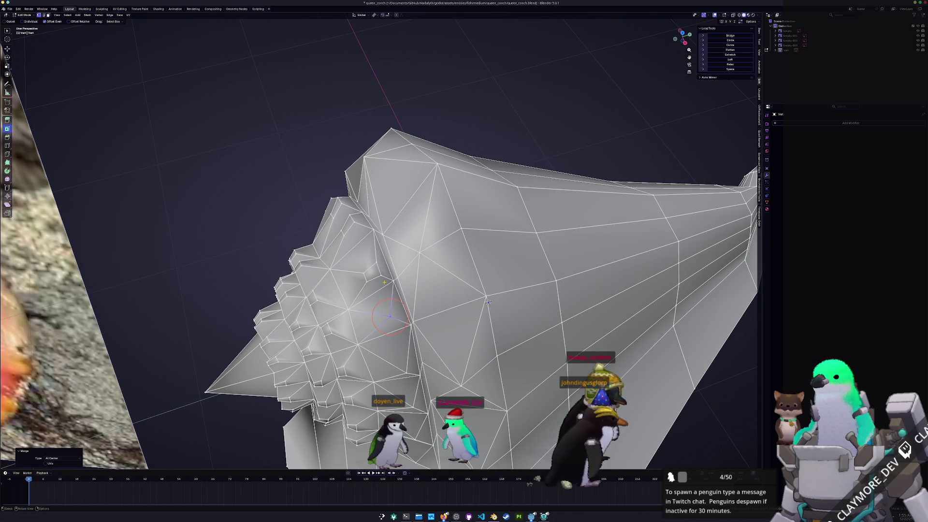
right_click(355, 259)
click(395, 265)
- Collapse three clusters and one small face on the spiral ridges into single points
middle_drag(395, 265, 478, 209)
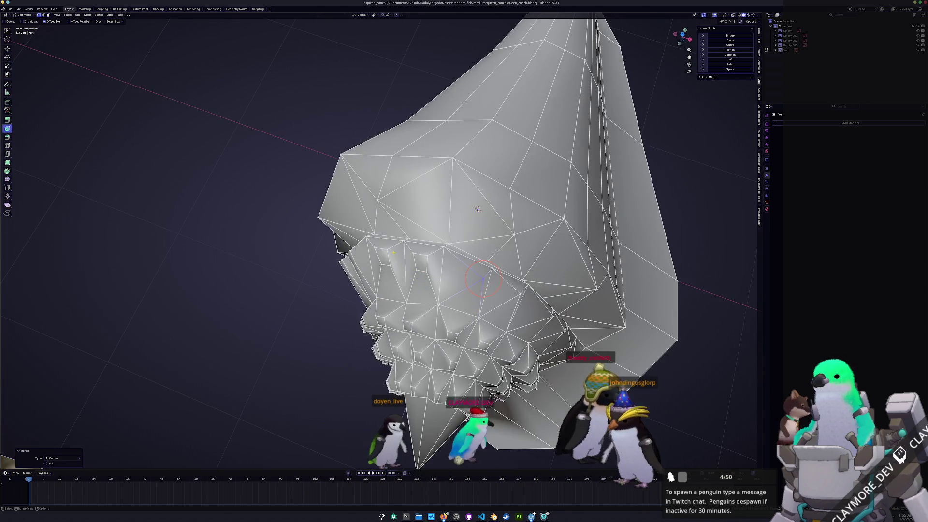
right_click(403, 250)
click(446, 254)
mouse_move(446, 253)
middle_down()
mouse_move(453, 193)
mouse_move(360, 236)
middle_up()
right_click(404, 209)
click(446, 218)
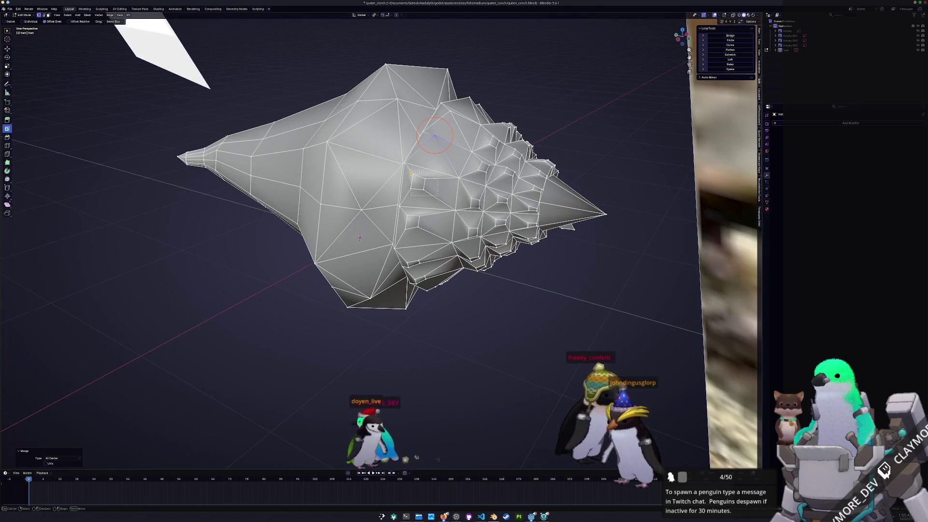
right_click(407, 172)
click(433, 178)
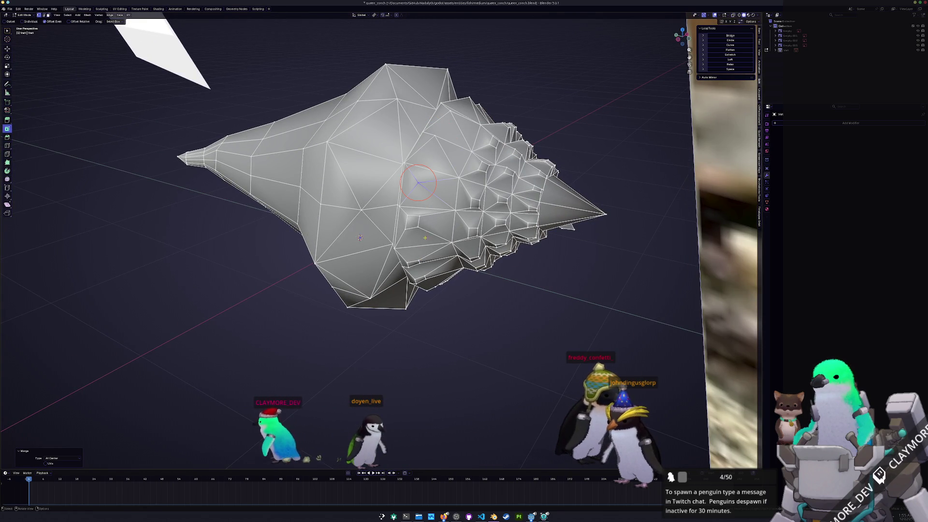
right_click(403, 209)
click(420, 209)
- Merge four further vertex clusters at center while working around the shell's body
middle_drag(420, 208, 435, 239)
right_click(397, 185)
click(402, 187)
middle_drag(402, 187, 417, 203)
right_click(421, 247)
click(471, 250)
mouse_move(471, 249)
middle_down()
mouse_move(475, 262)
mouse_move(453, 275)
middle_up()
right_click(435, 268)
click(471, 270)
middle_drag(353, 366, 357, 371)
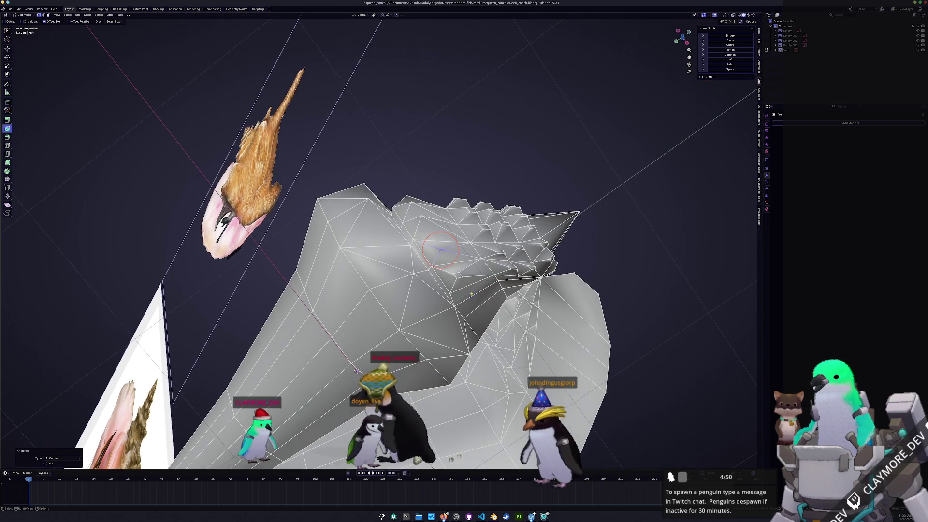
right_click(456, 271)
click(483, 272)
- From a closer view, collapse four more clusters on the spiky ridges to single vertices
middle_drag(482, 272, 420, 255)
middle_drag(484, 314, 509, 430)
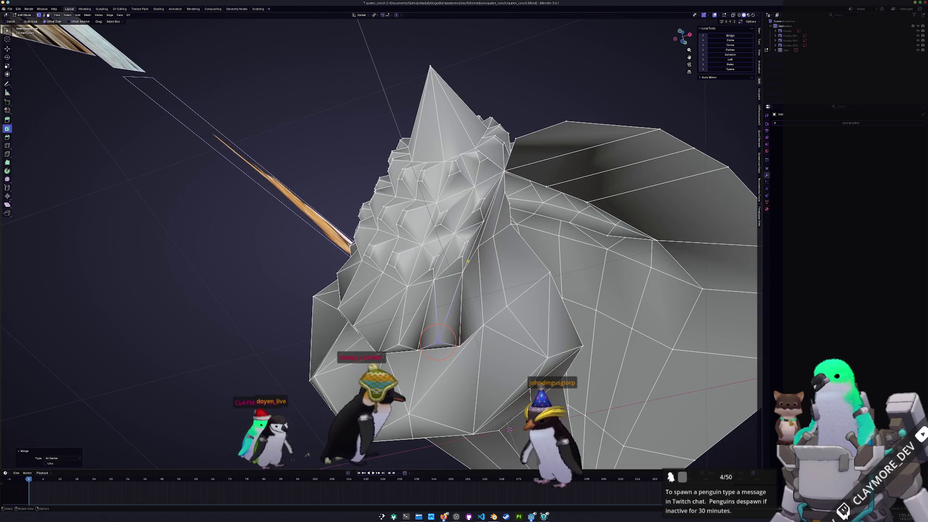
right_click(470, 247)
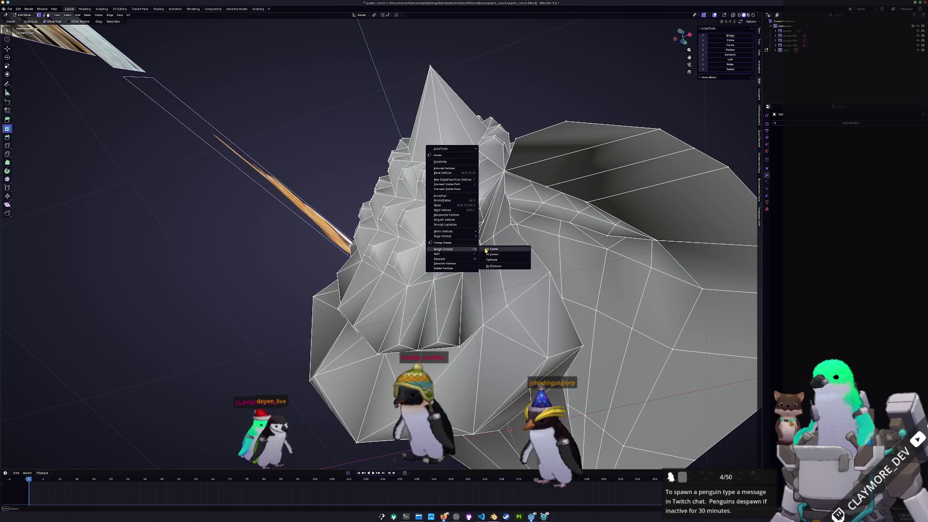
click(486, 250)
middle_drag(485, 250, 459, 258)
right_click(439, 243)
click(468, 246)
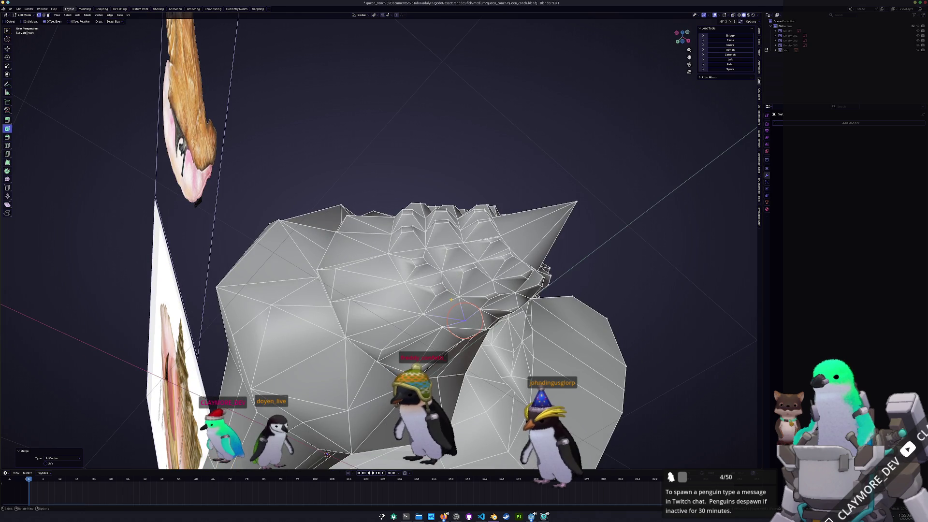
right_click(440, 289)
click(467, 282)
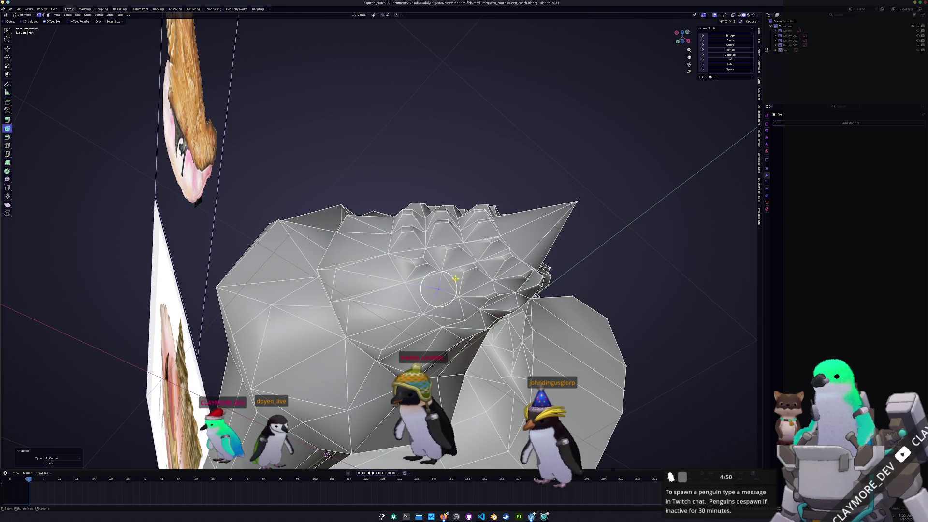
middle_drag(468, 283, 464, 291)
right_click(410, 271)
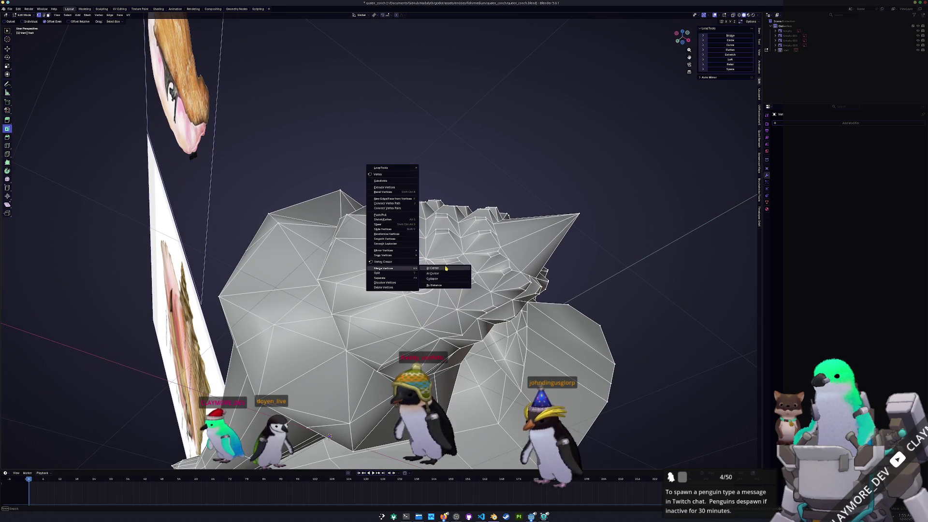
click(445, 269)
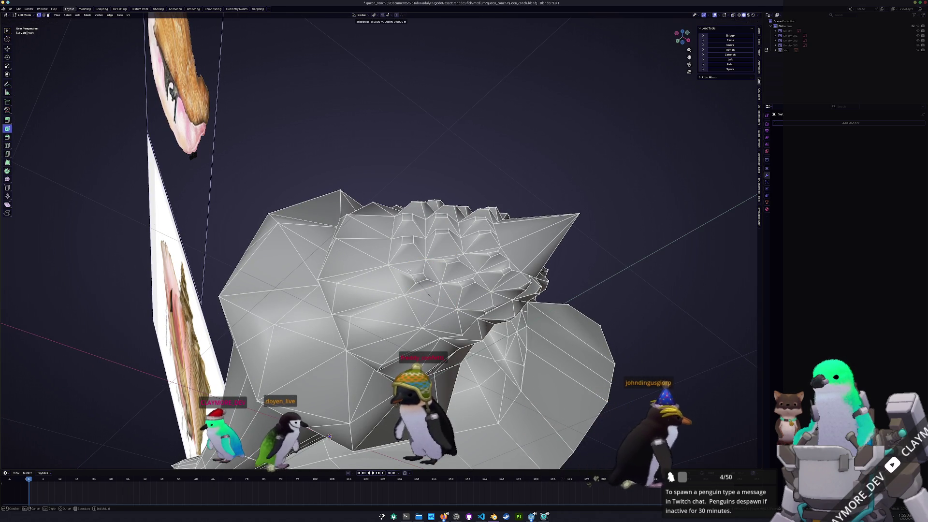
- Cancel an accidental inset, then merge three last vertex clusters at their centers
click(414, 276)
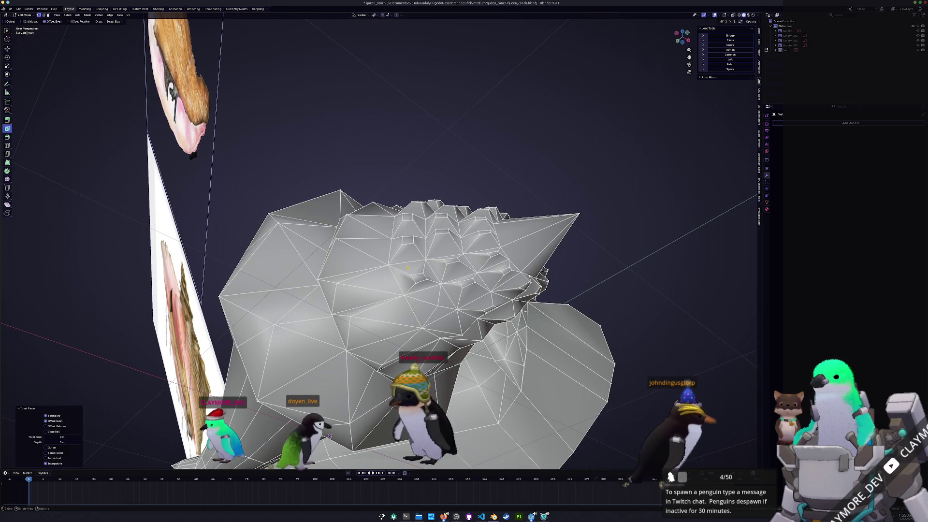
right_click(430, 286)
click(461, 287)
middle_drag(461, 288, 300, 430)
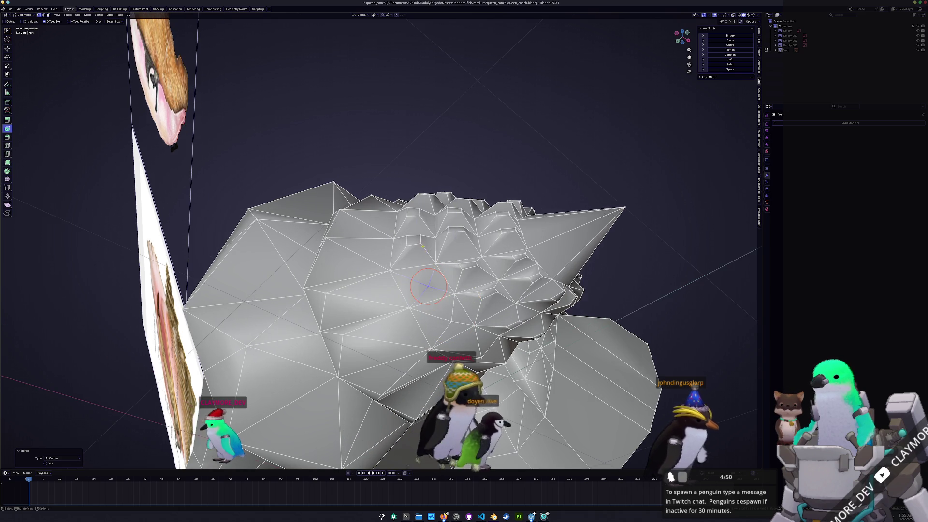
right_click(407, 254)
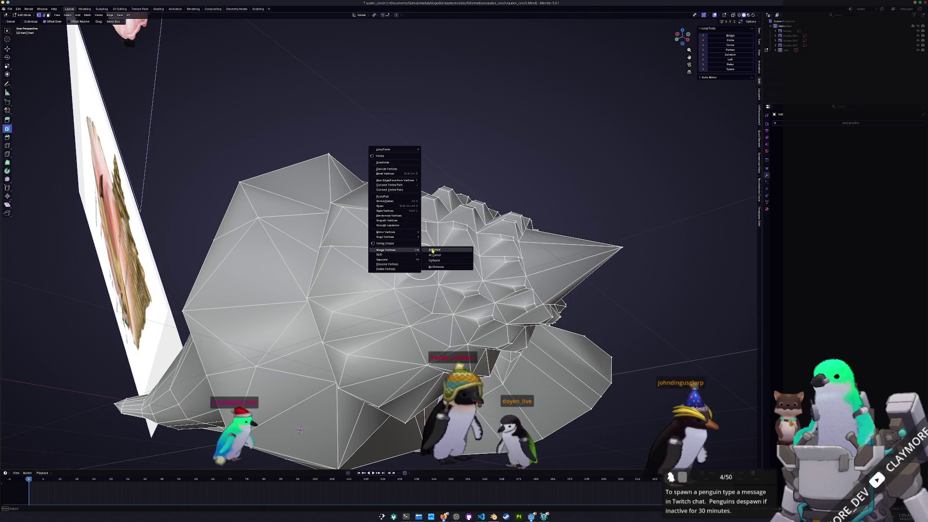
click(449, 255)
middle_drag(450, 255, 315, 360)
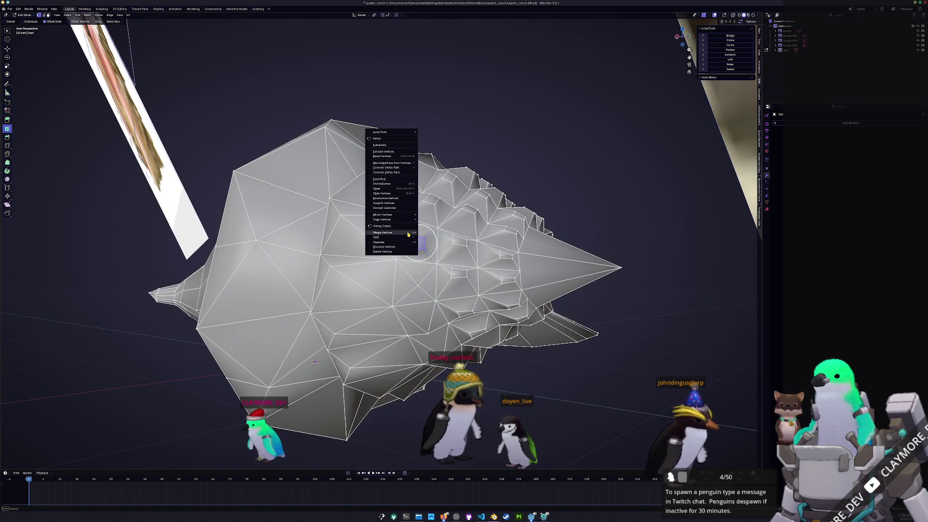
right_click(395, 232)
click(443, 232)
middle_drag(442, 233, 305, 274)
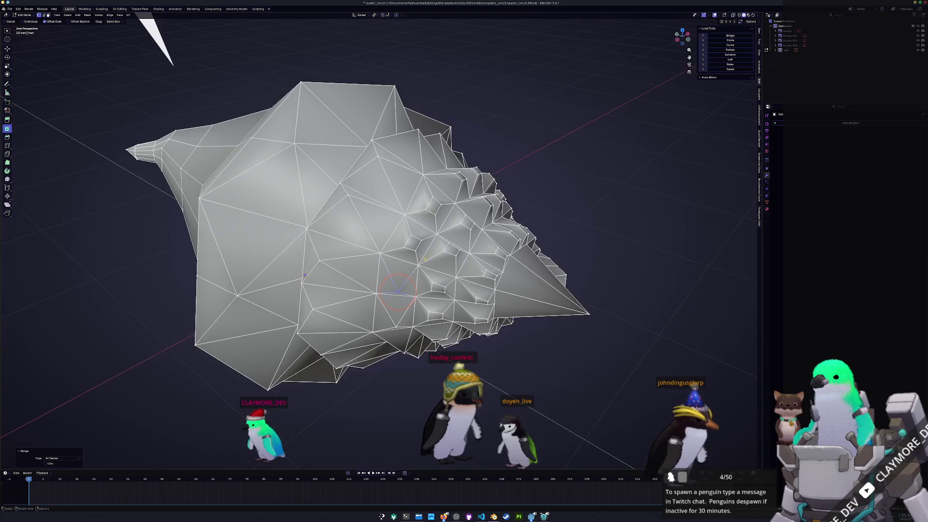
scroll(304, 274, up, 2)
- Merge the first few small vertex clusters on the shell at their centers
drag(408, 230, 408, 232)
right_click(407, 232)
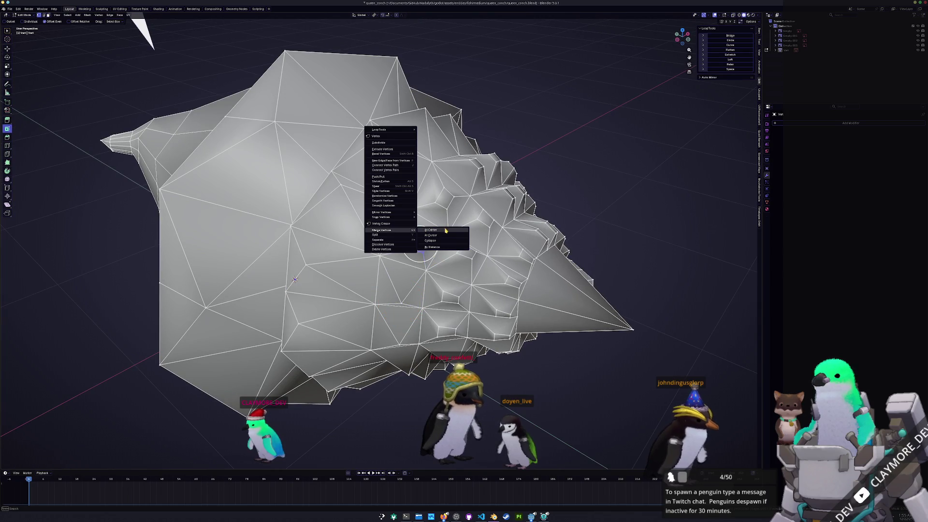
click(446, 230)
middle_drag(446, 230, 455, 232)
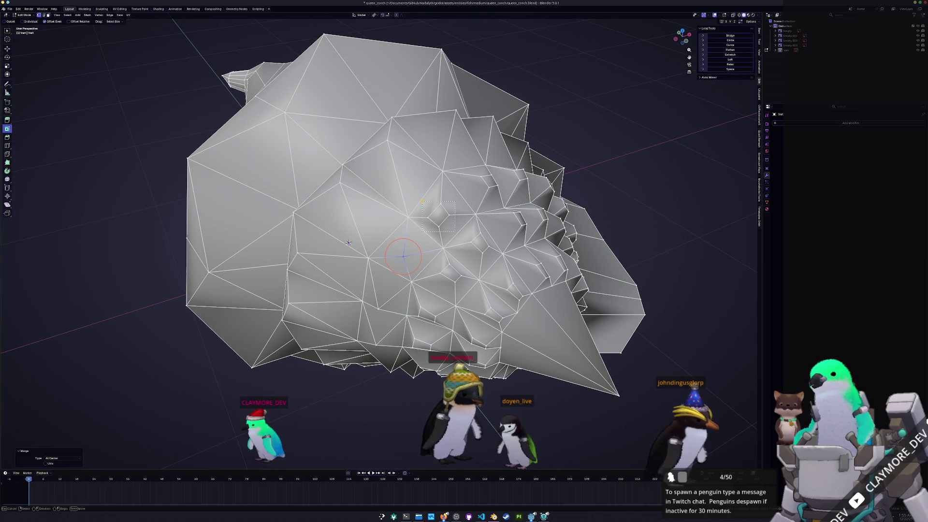
drag(422, 201, 428, 201)
right_click(428, 201)
click(457, 202)
middle_drag(457, 202, 494, 233)
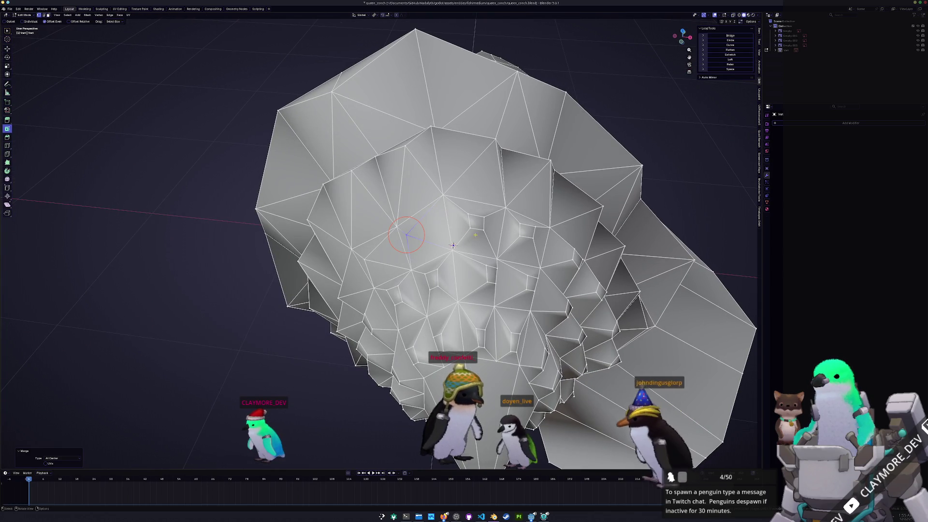
right_click(451, 210)
click(500, 211)
mouse_move(457, 233)
middle_down()
mouse_move(448, 242)
mouse_move(427, 237)
middle_up()
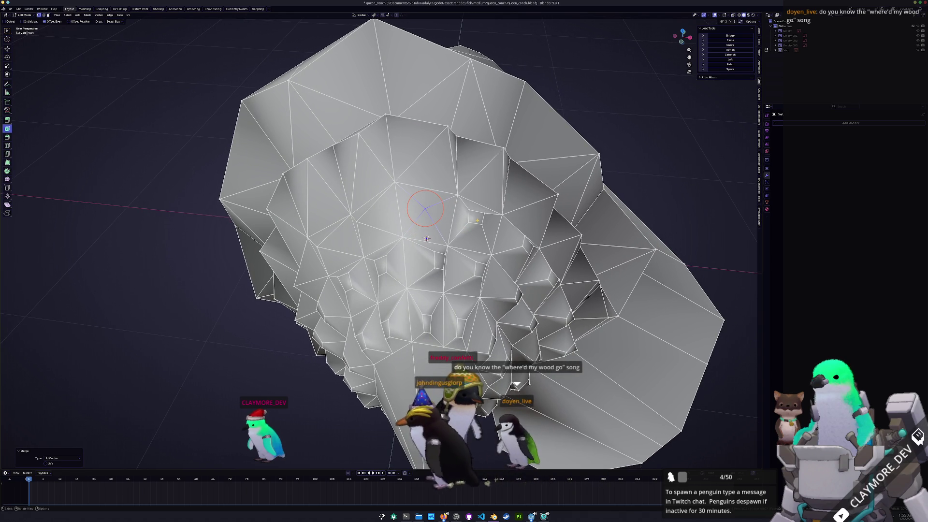
right_click(476, 215)
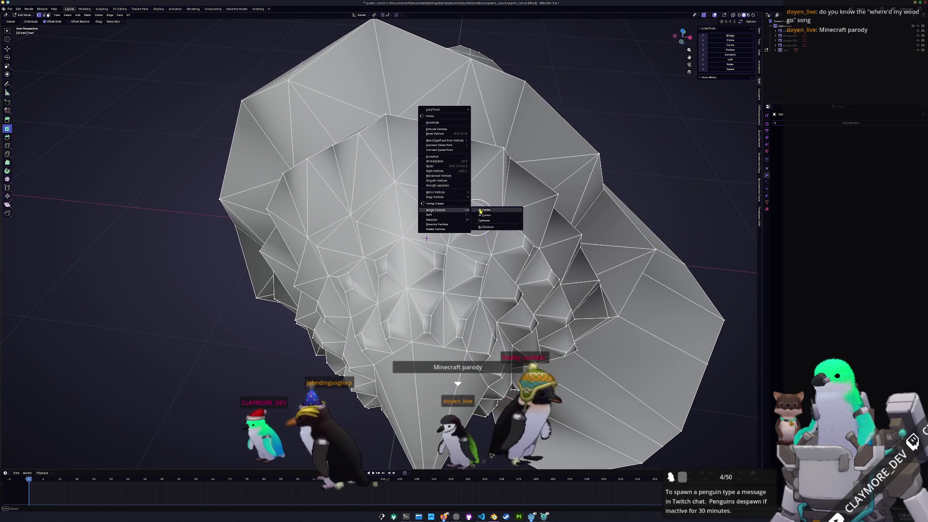
click(482, 210)
- Collapse several small quad faces on the other side of the shell into single vertices
middle_drag(476, 211, 505, 295)
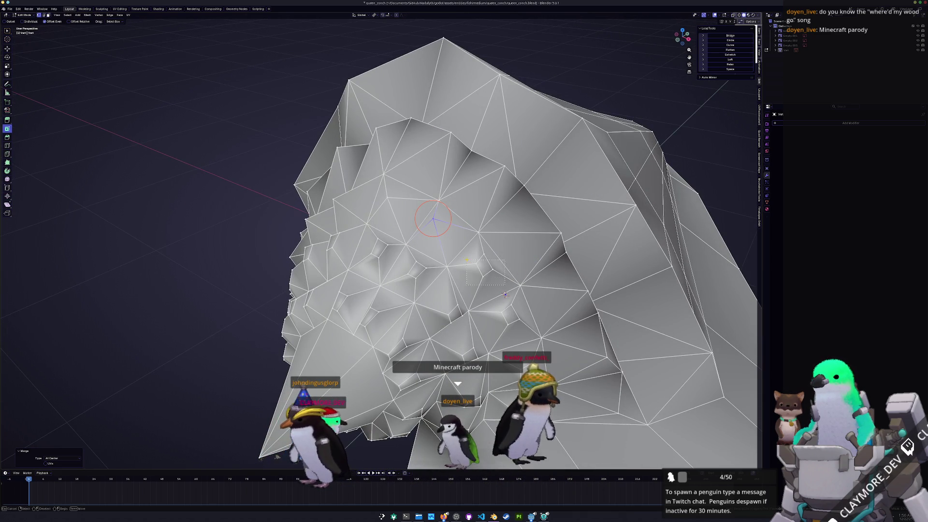
right_click(476, 259)
click(500, 262)
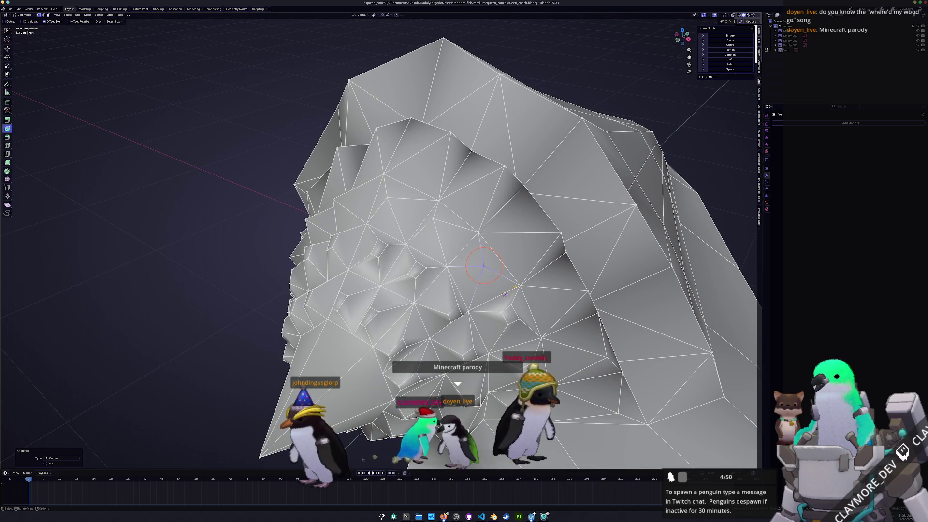
middle_drag(501, 261, 533, 332)
right_click(533, 332)
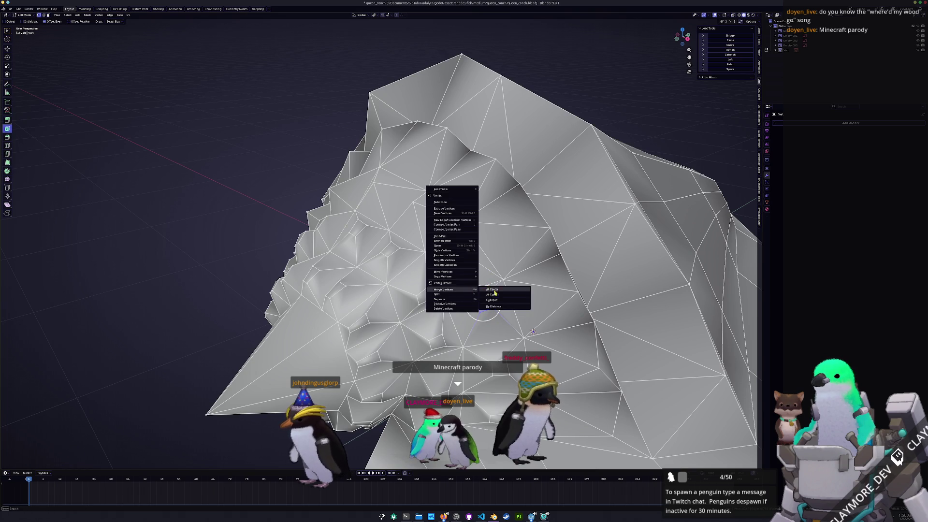
click(532, 331)
right_click(469, 312)
click(493, 312)
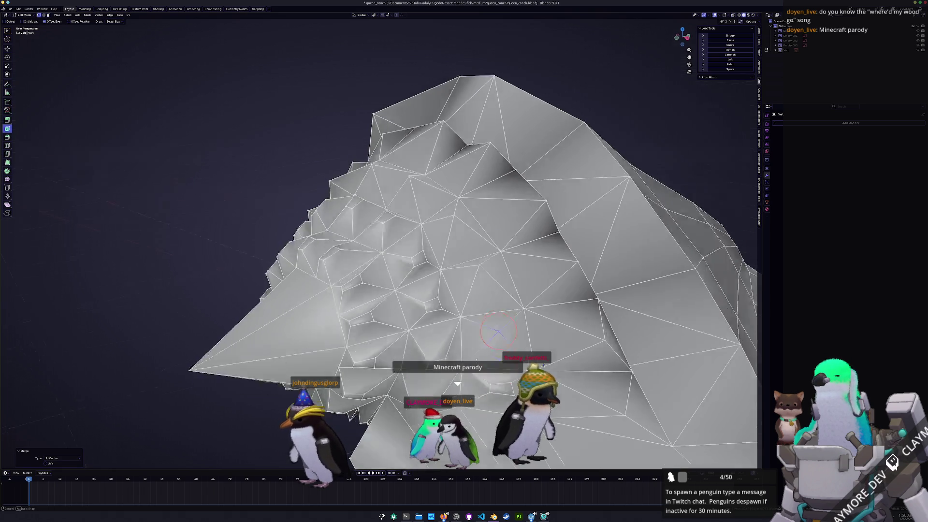
middle_drag(493, 312, 478, 265)
right_click(482, 308)
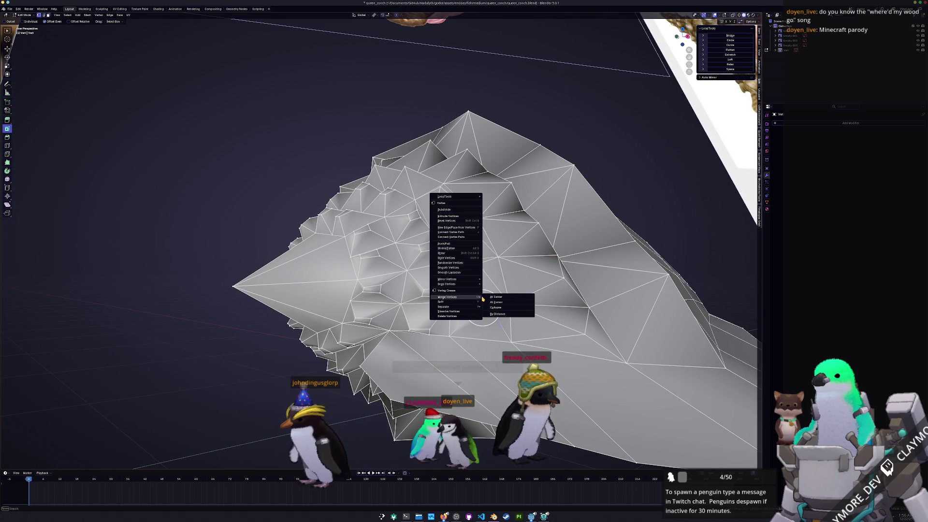
click(493, 309)
- After backing out of the menu twice, merge one more cluster near the reference image
middle_drag(437, 337, 433, 308)
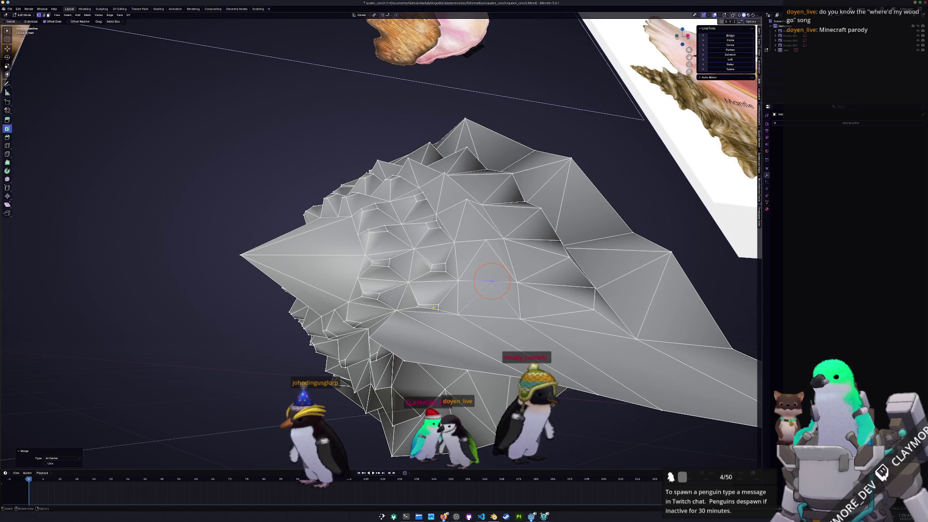
right_click(428, 304)
mouse_move(392, 299)
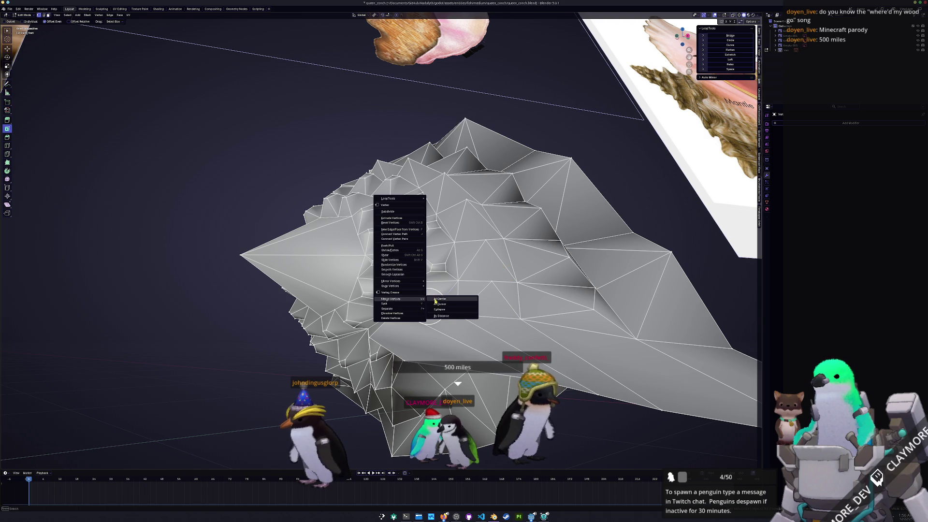
key(Escape)
mouse_move(425, 307)
middle_down()
mouse_move(434, 294)
mouse_move(409, 289)
middle_up()
right_click(433, 294)
key(Escape)
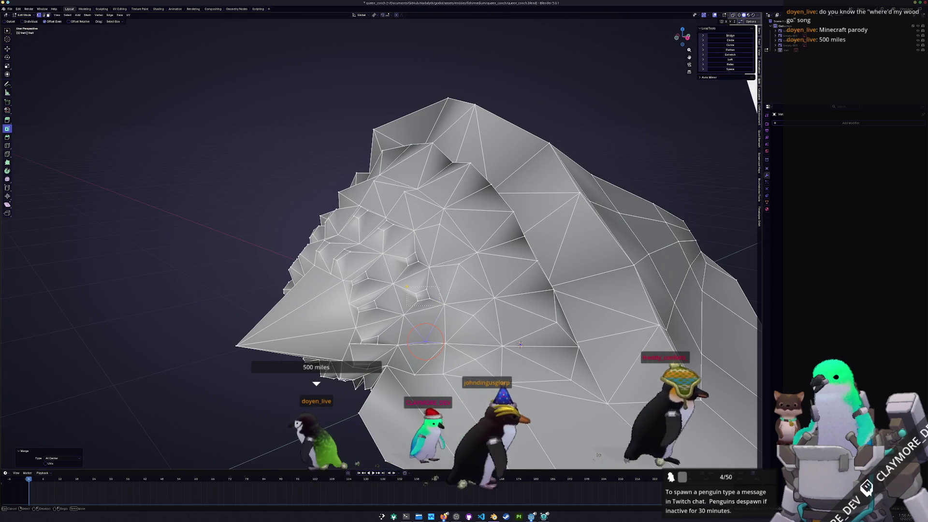
right_click(409, 288)
click(435, 288)
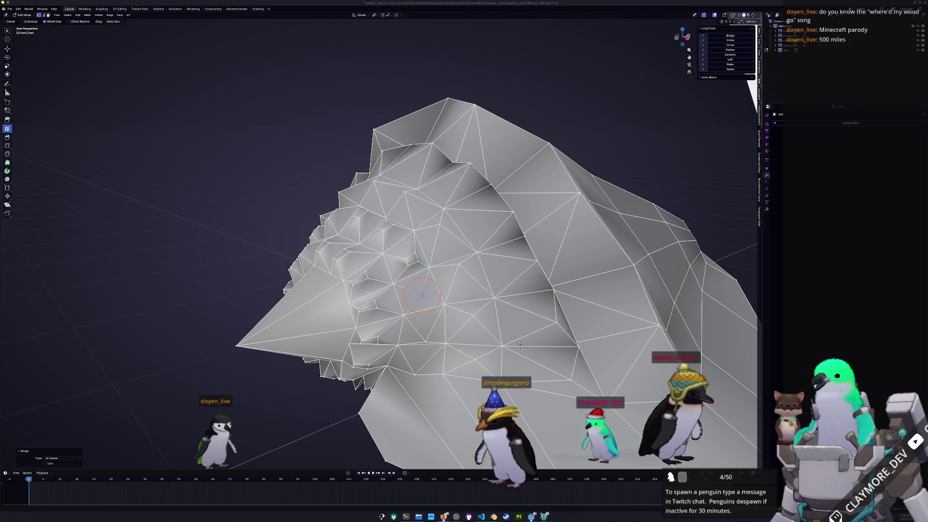
- Switch to the Firefox window showing YouTube results for "whered my wood go"
key(alt+Tab)
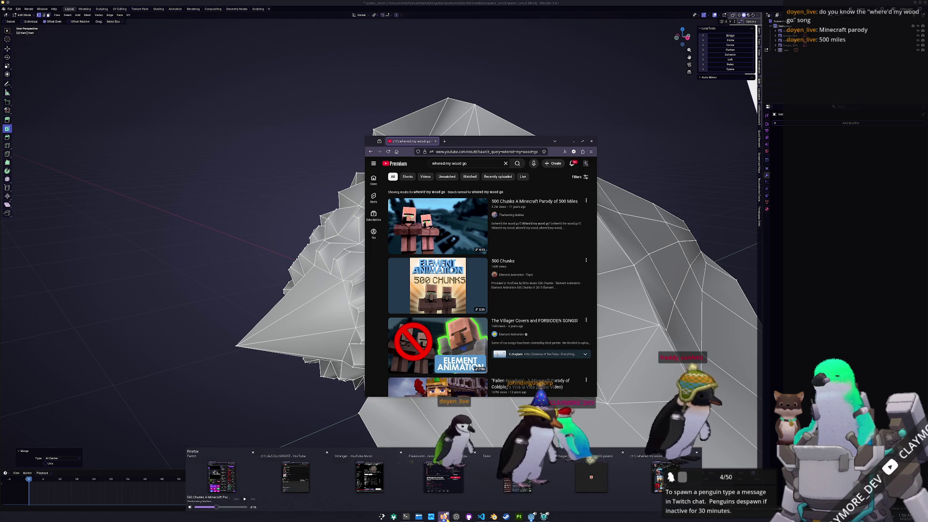
- Play the 500 Chunks Minecraft parody and shrink the browser toward the top-left corner
click(292, 482)
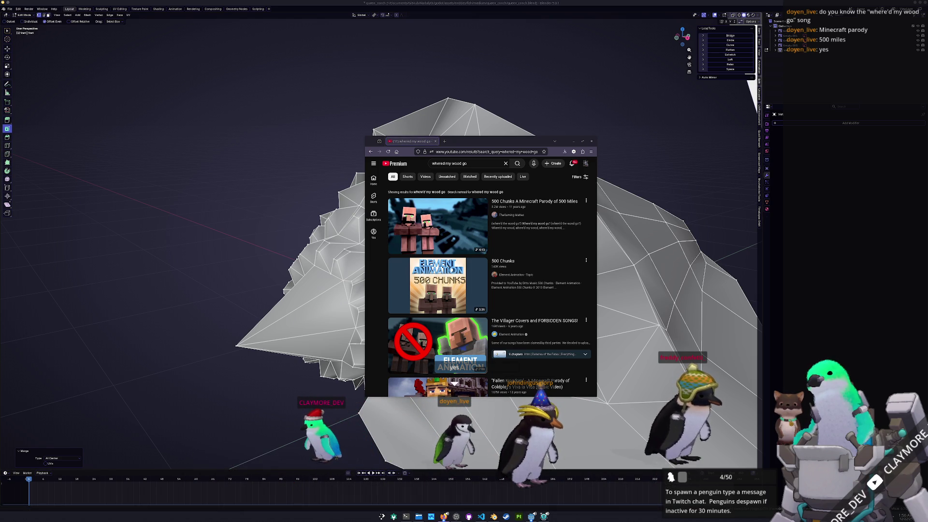
click(435, 226)
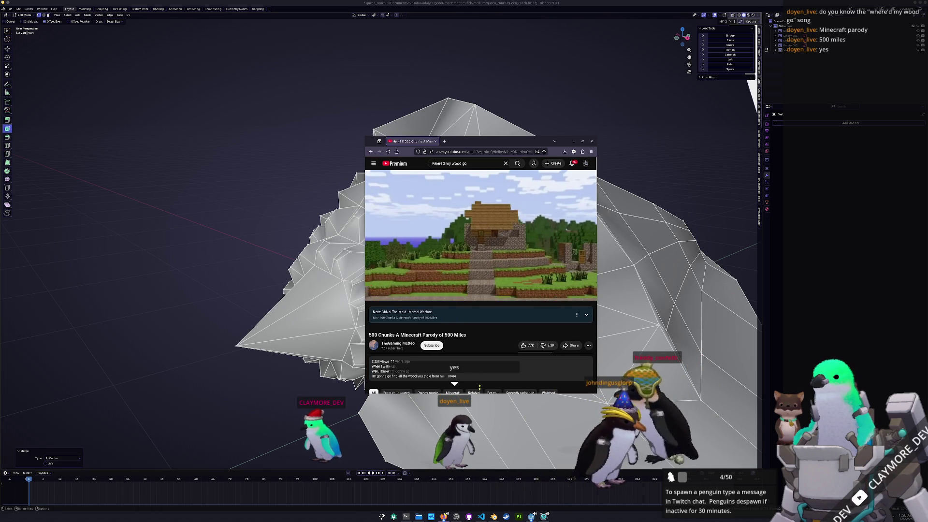
drag(476, 397, 476, 330)
drag(493, 143, 154, 45)
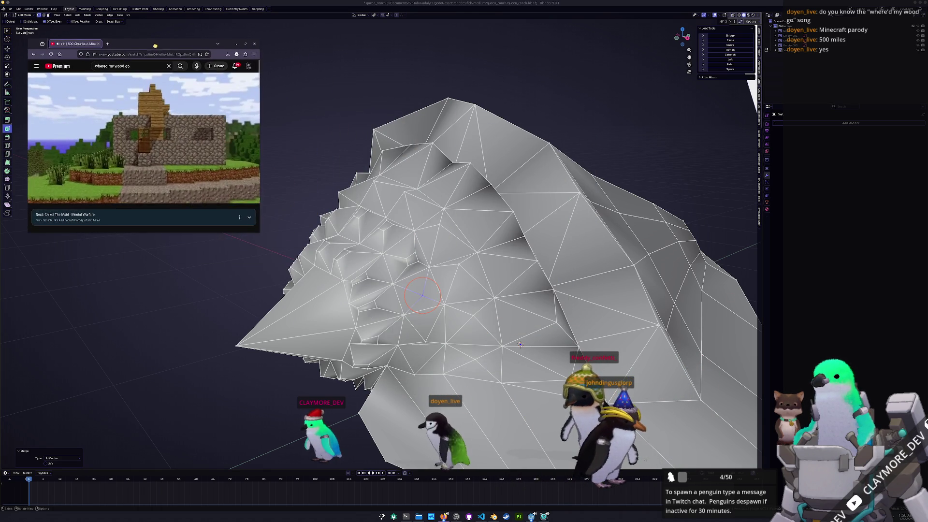
- Park the video window top-left and merge the first vertex cluster on the shell
middle_drag(450, 276, 396, 251)
scroll(484, 317, up, 2)
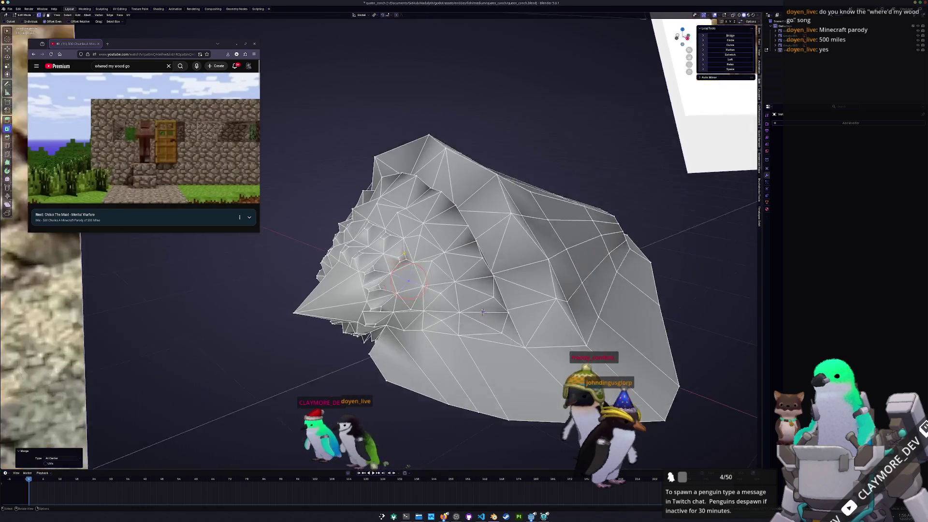
scroll(484, 318, up, 3)
scroll(484, 318, up, 2)
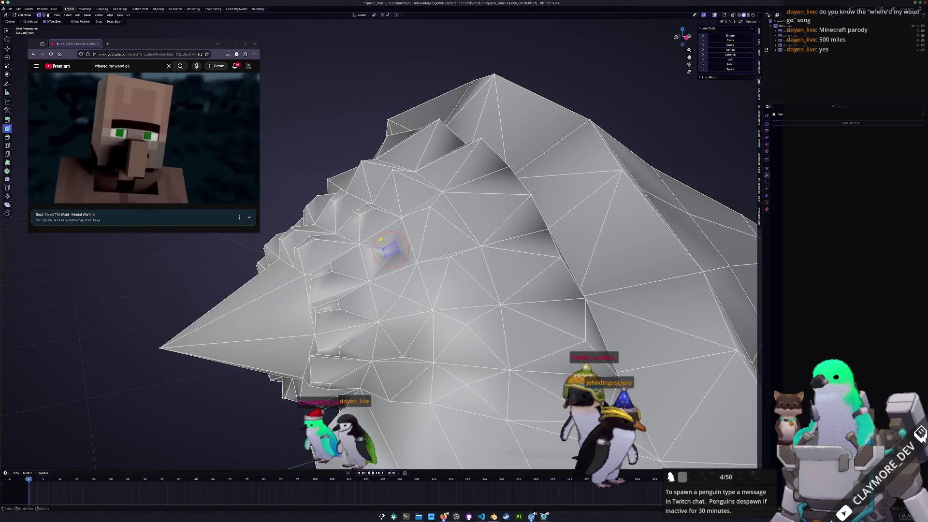
key(shift+space)
click(392, 247)
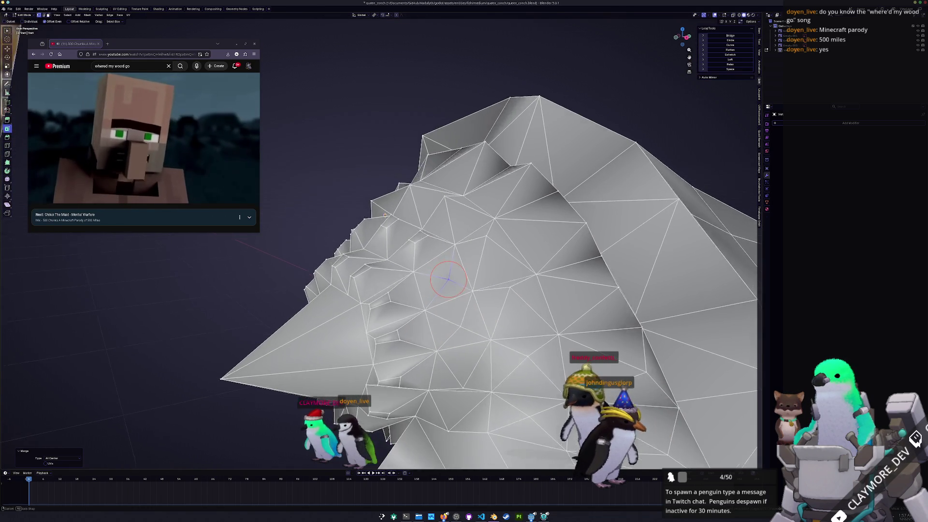
middle_drag(392, 249, 435, 304)
key(shift+space)
mouse_move(406, 294)
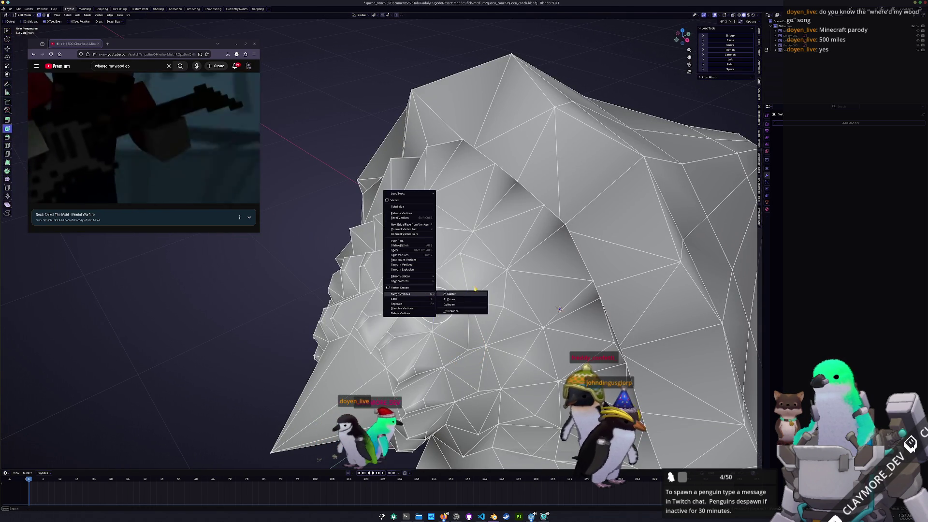
click(435, 300)
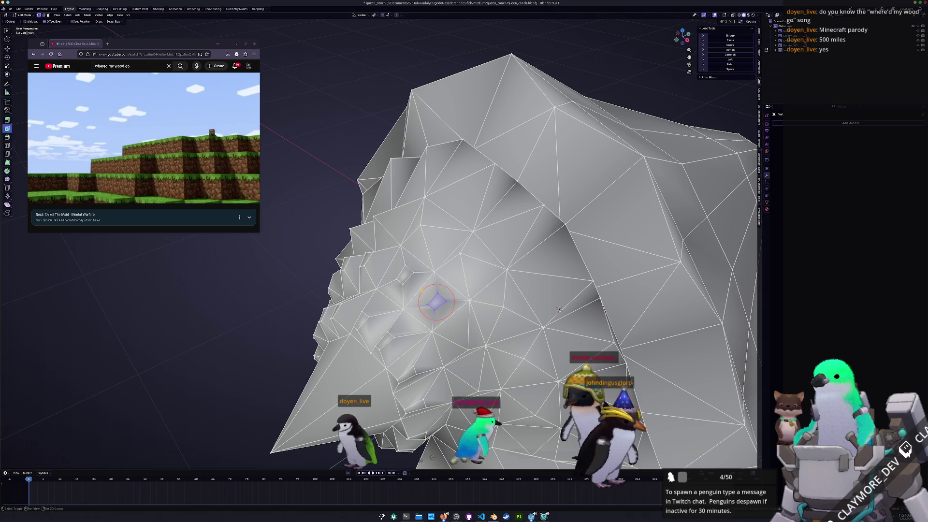
right_click(435, 303)
click(469, 291)
- Merge a series of spiky clusters around the shell body at their centers
mouse_move(435, 300)
middle_down()
mouse_move(507, 269)
mouse_move(405, 232)
middle_up()
right_click(450, 265)
click(482, 263)
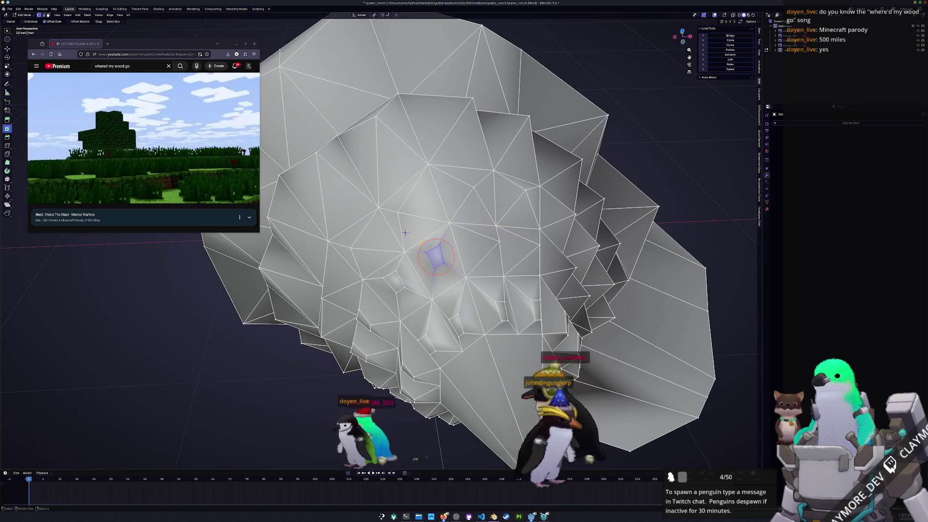
right_click(404, 232)
click(464, 249)
middle_drag(464, 250, 350, 237)
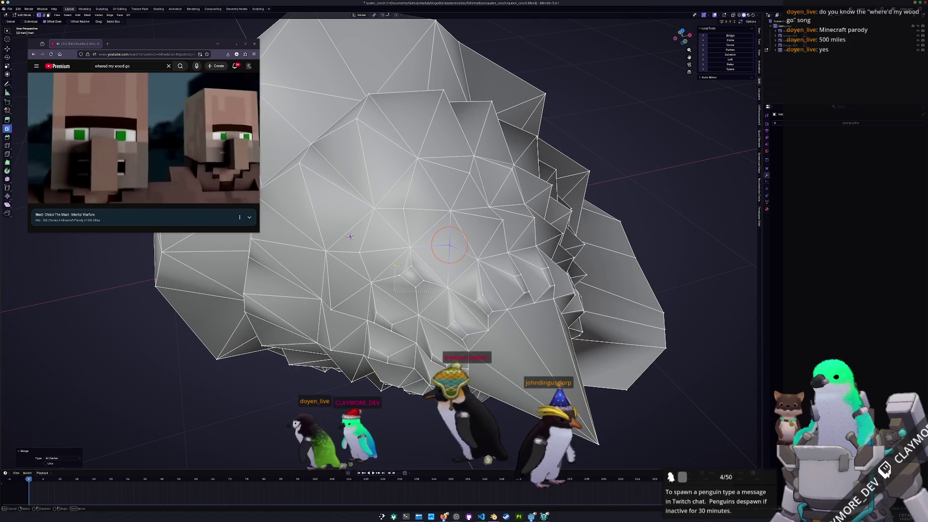
right_click(409, 269)
click(427, 265)
middle_drag(426, 265, 249, 377)
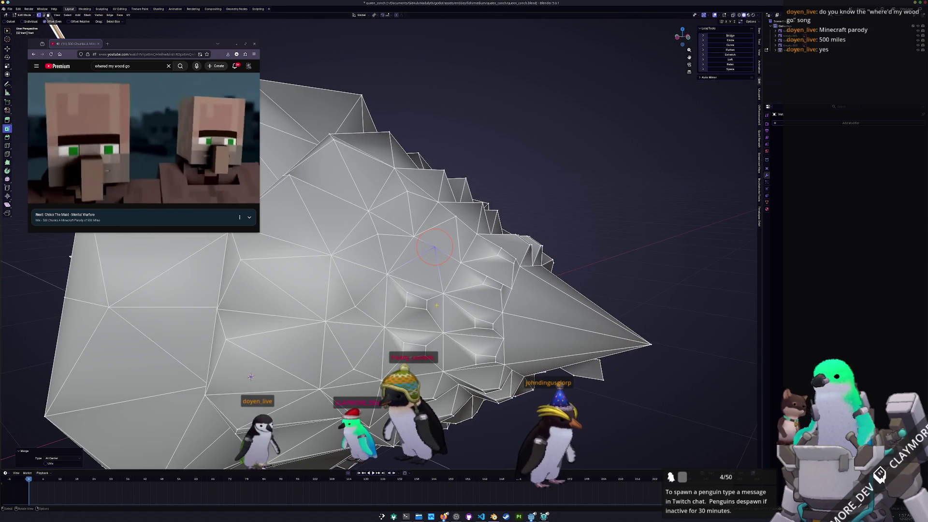
right_click(416, 303)
click(444, 305)
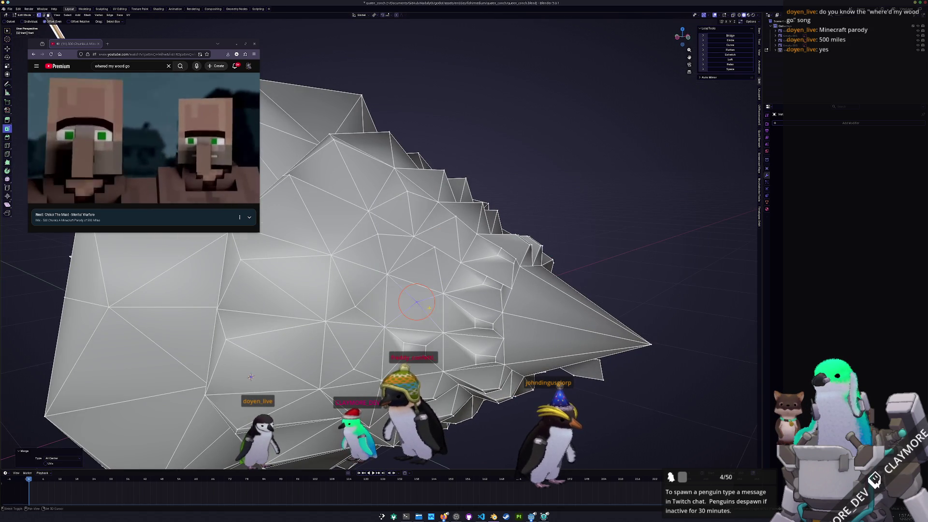
middle_drag(444, 306, 423, 239)
right_click(406, 274)
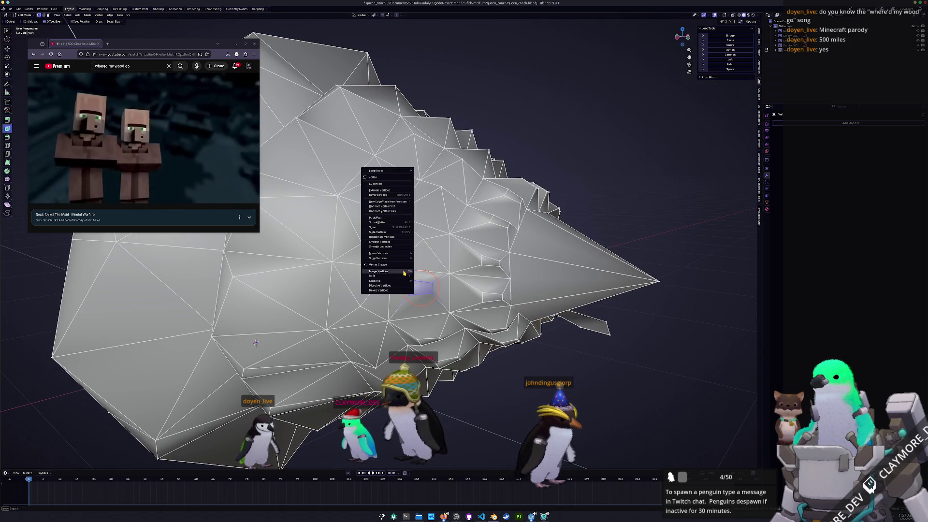
click(442, 279)
middle_drag(442, 279, 449, 313)
right_click(409, 294)
mouse_move(379, 271)
click(441, 307)
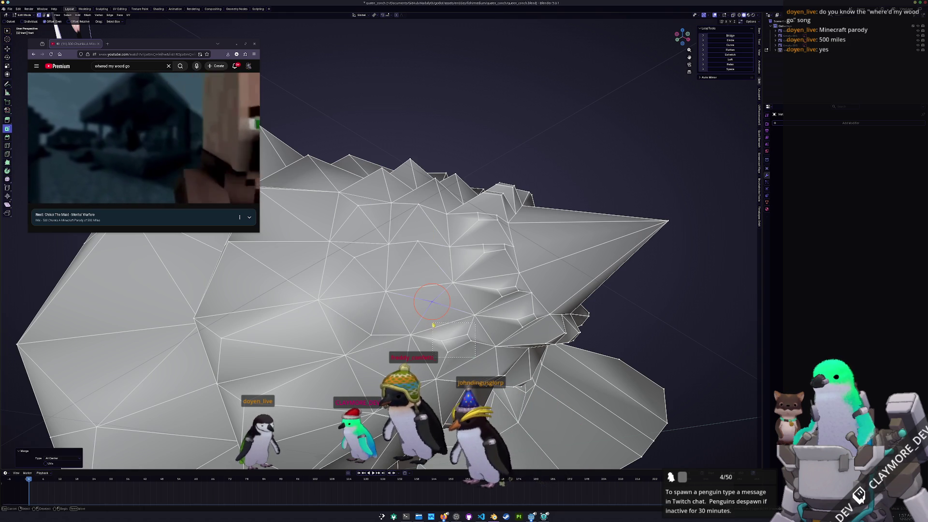
drag(434, 324, 433, 327)
right_click(433, 327)
click(454, 329)
- Collapse the spiky vertex clusters around the shell's peak into single points
middle_drag(452, 338, 398, 254)
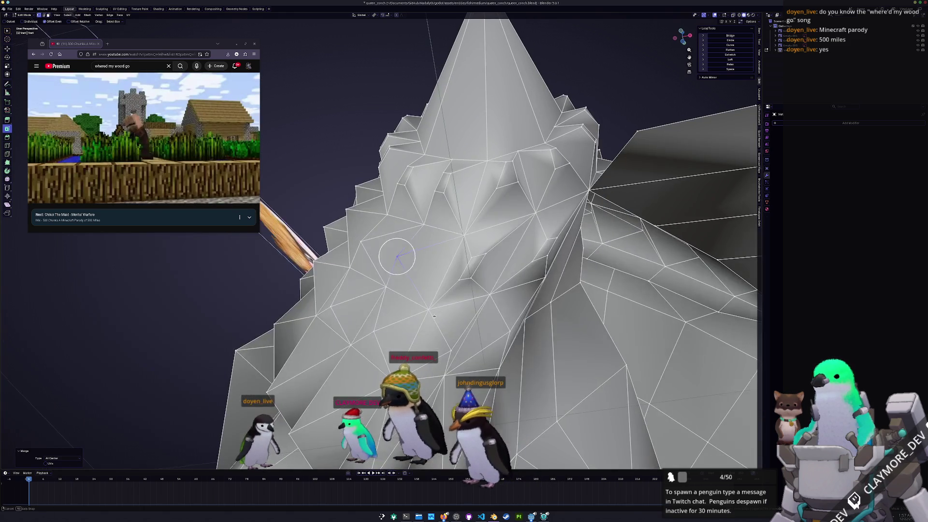
right_click(452, 249)
click(504, 255)
middle_drag(503, 256, 500, 245)
right_click(457, 207)
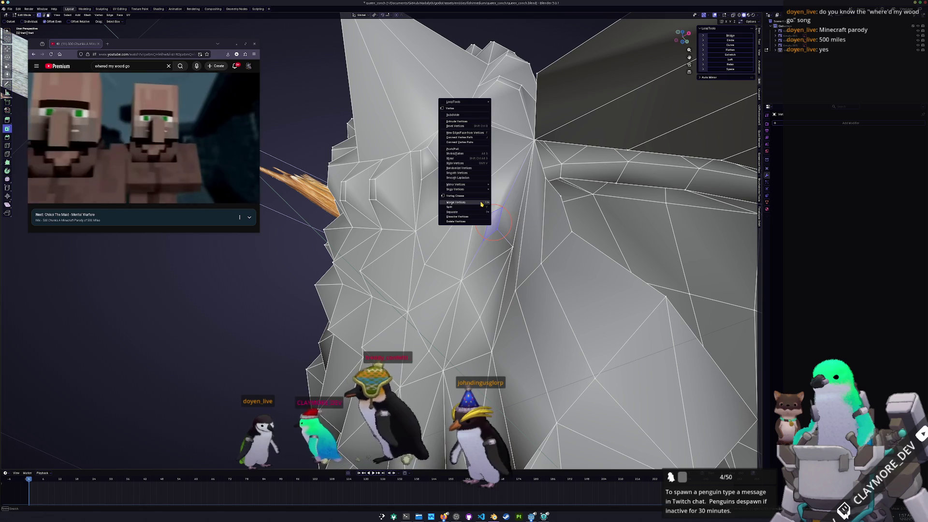
click(507, 207)
middle_drag(508, 207, 514, 332)
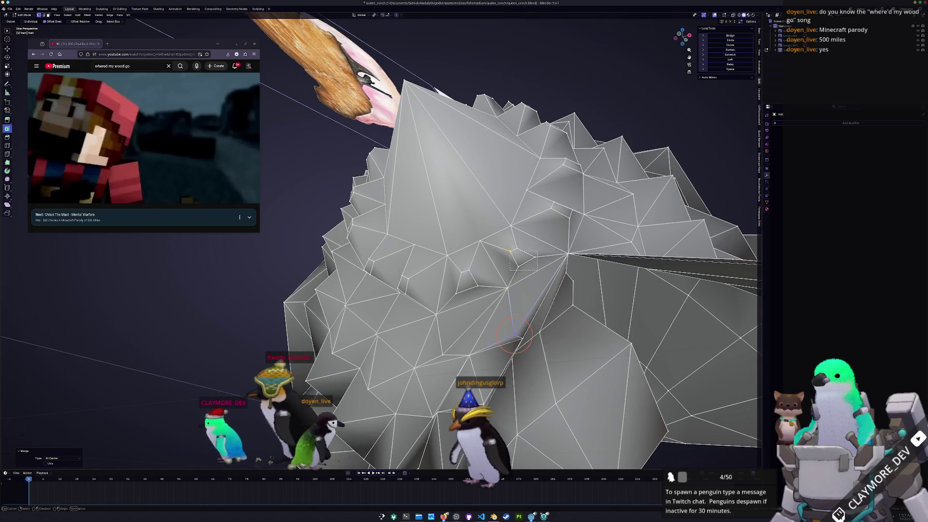
right_click(516, 250)
click(551, 245)
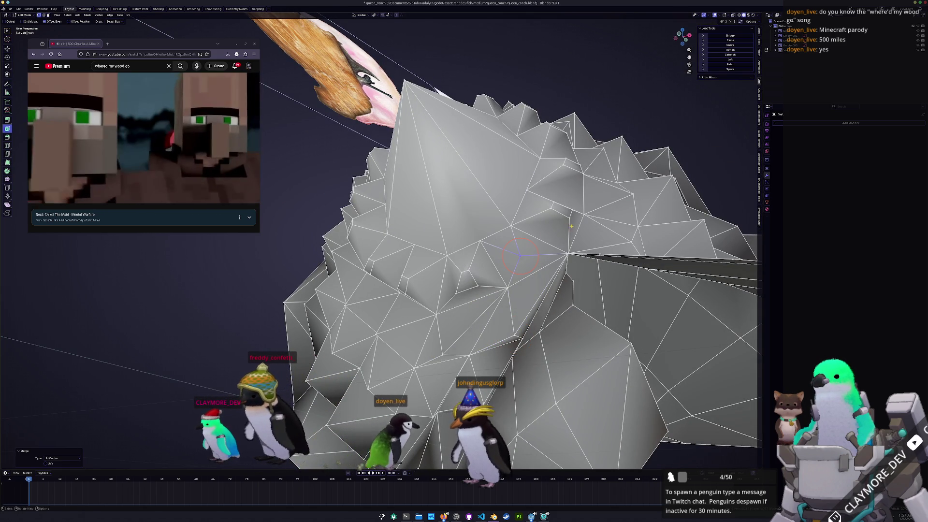
right_click(542, 195)
click(558, 196)
middle_drag(555, 207, 549, 204)
drag(528, 216, 493, 198)
right_click(493, 198)
click(511, 196)
middle_drag(512, 196, 449, 247)
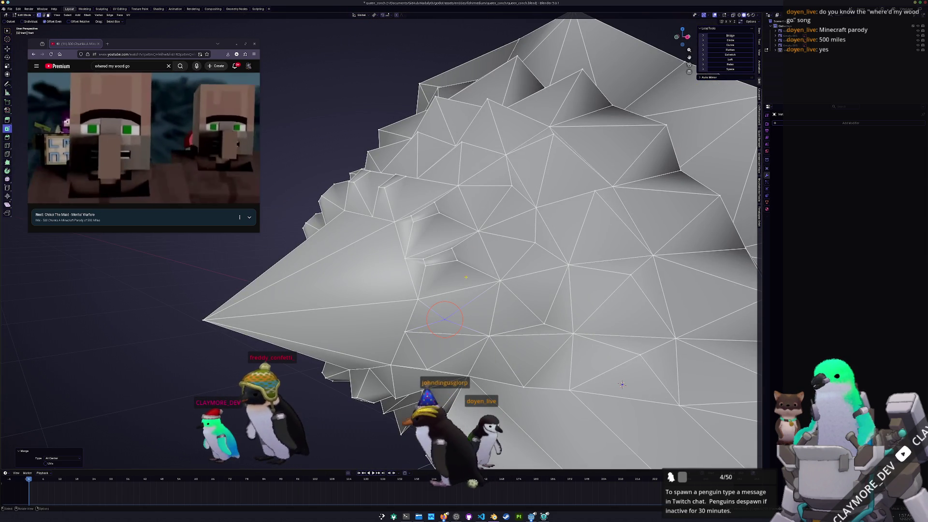
right_click(422, 243)
click(443, 242)
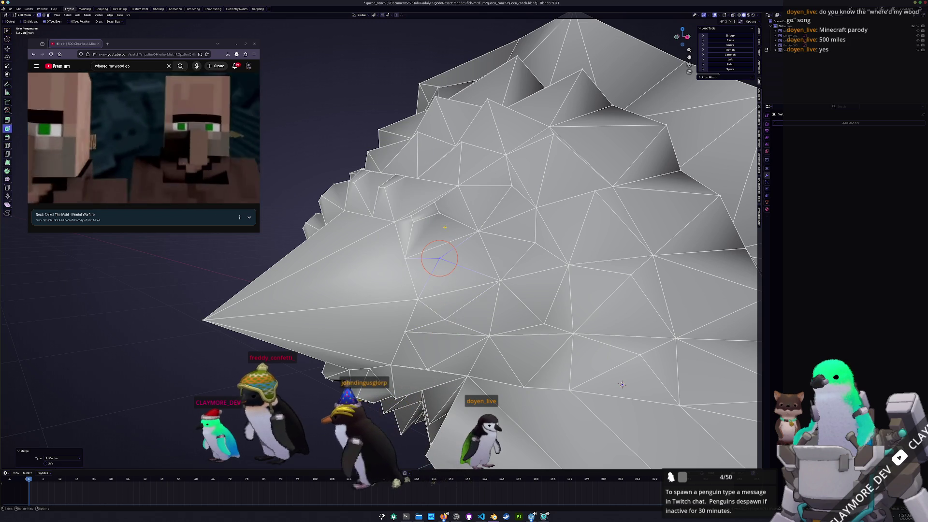
right_click(408, 198)
click(443, 201)
- Merge the remaining spiky clusters across the rest of the shell surface
middle_drag(442, 200, 462, 262)
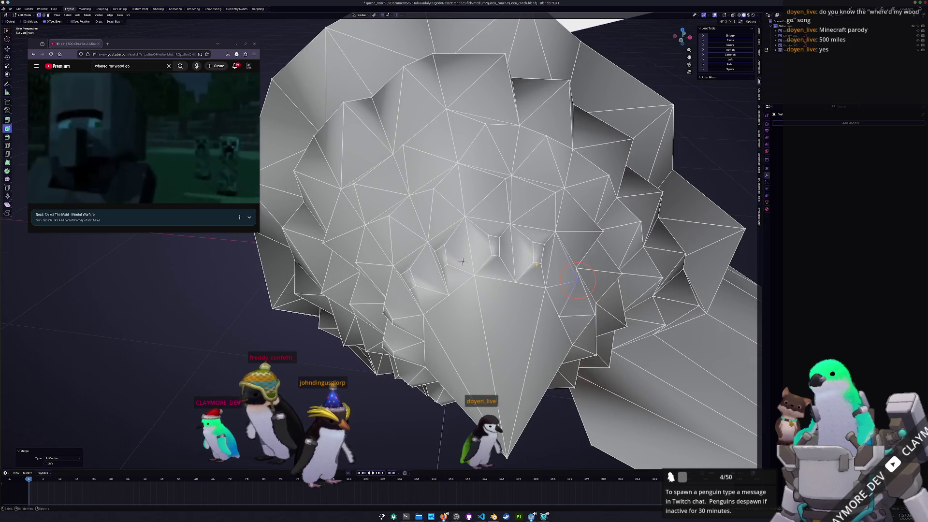
right_click(537, 254)
click(563, 257)
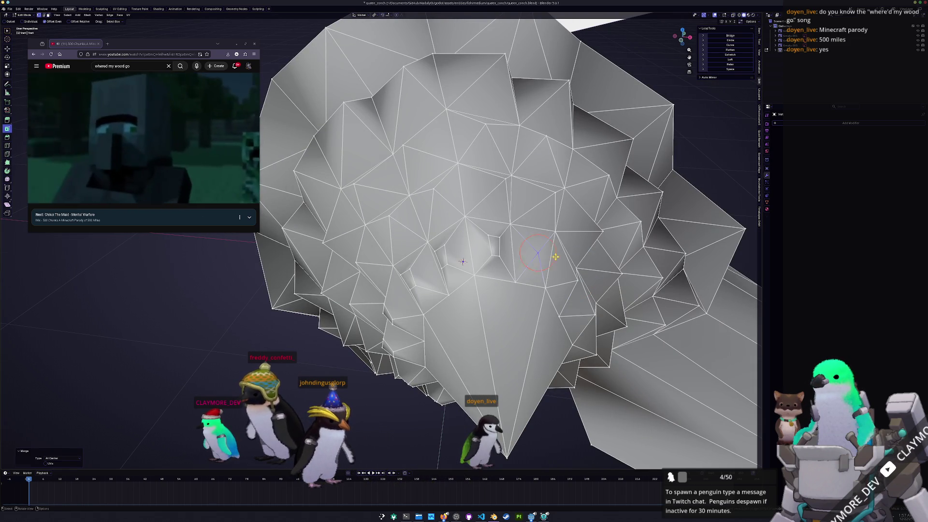
right_click(472, 232)
click(514, 234)
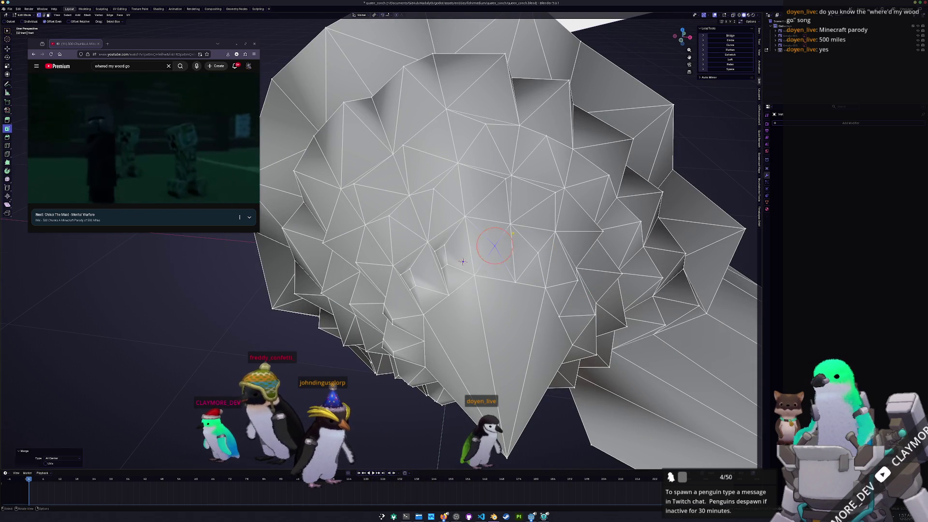
right_click(463, 260)
click(465, 244)
middle_drag(464, 244, 365, 314)
right_click(449, 262)
click(468, 232)
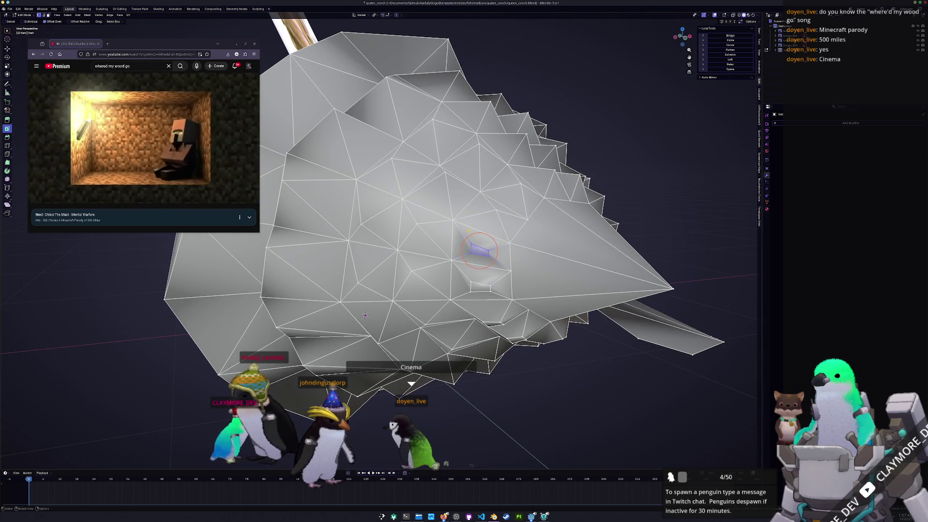
right_click(453, 229)
click(506, 229)
middle_drag(505, 229, 391, 384)
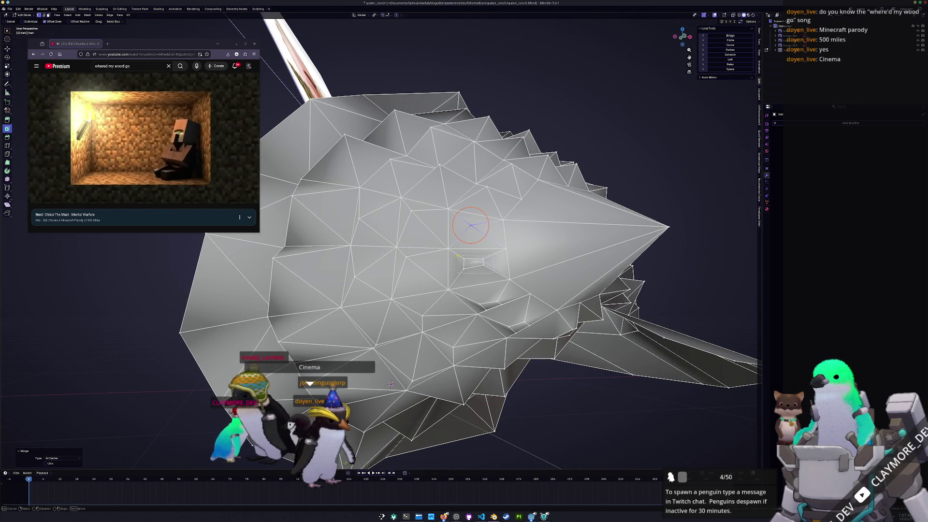
right_click(443, 156)
click(479, 258)
middle_drag(478, 257, 406, 347)
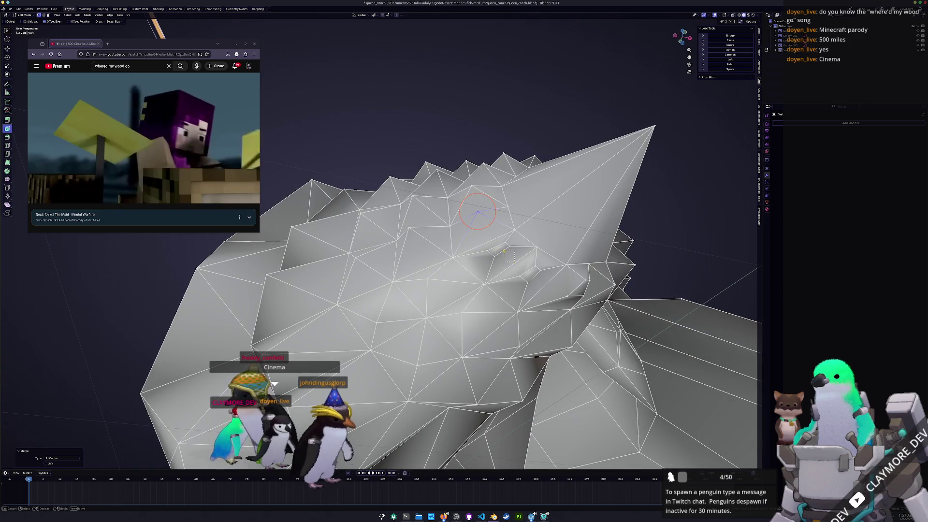
right_click(498, 246)
click(500, 247)
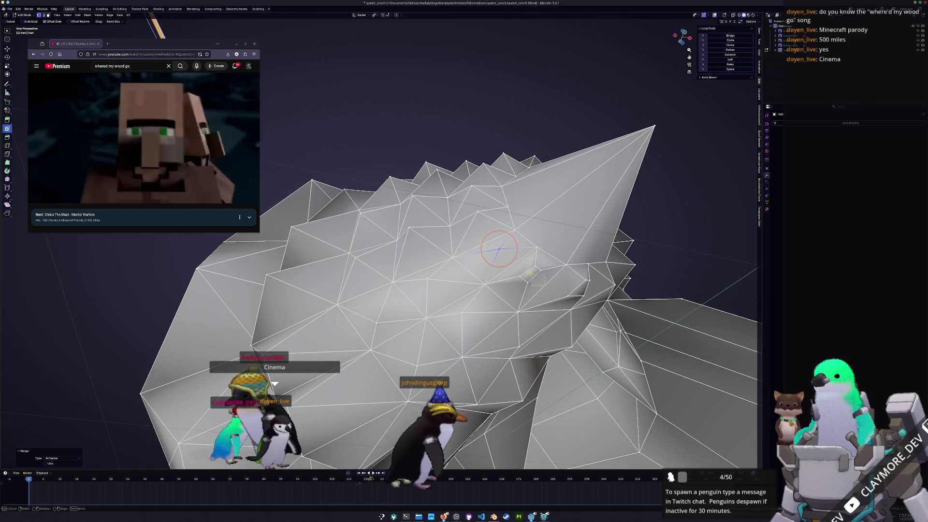
right_click(517, 259)
click(540, 267)
middle_drag(540, 266, 521, 288)
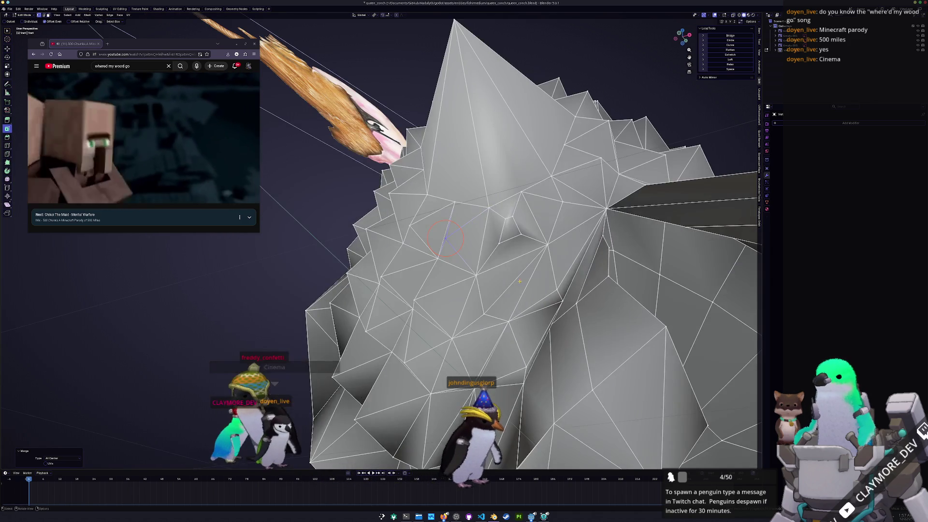
right_click(493, 215)
click(517, 219)
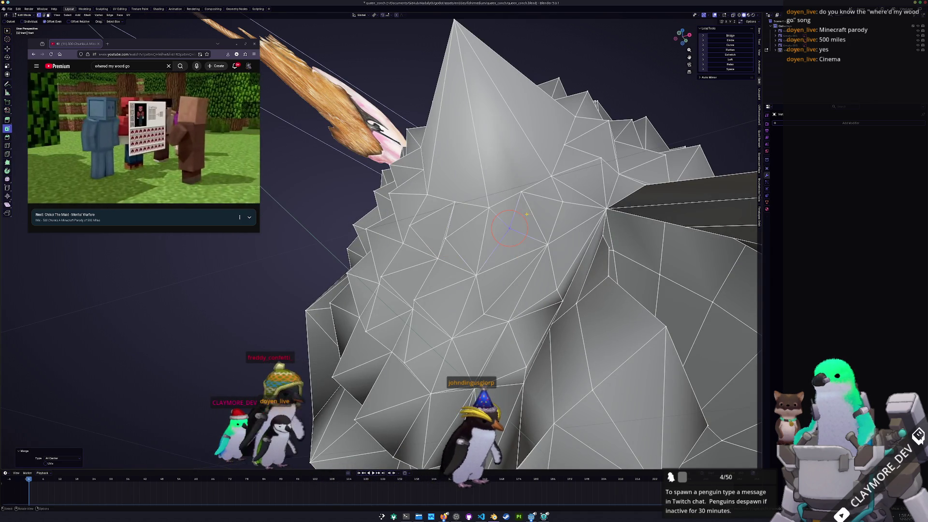
- Leave Edit Mode and orbit out to view the whole simplified shell
middle_drag(516, 219, 541, 231)
key(Tab)
mouse_move(459, 327)
middle_down()
mouse_move(427, 285)
mouse_move(463, 239)
mouse_move(415, 262)
mouse_move(492, 244)
middle_up()
scroll(415, 262, down, 3)
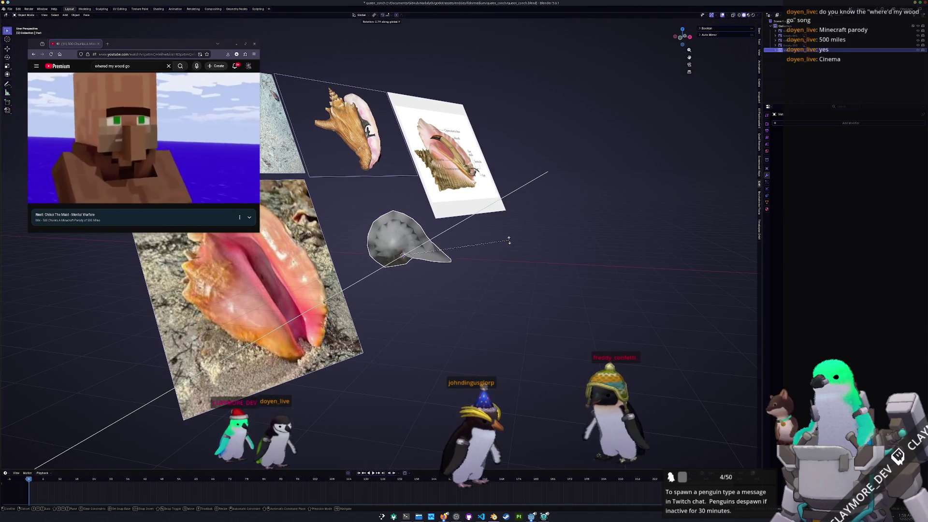
- Tilt the shell in Right Ortho view, skip the video to about 1:20 and hide its window
click(508, 251)
key(KP_3)
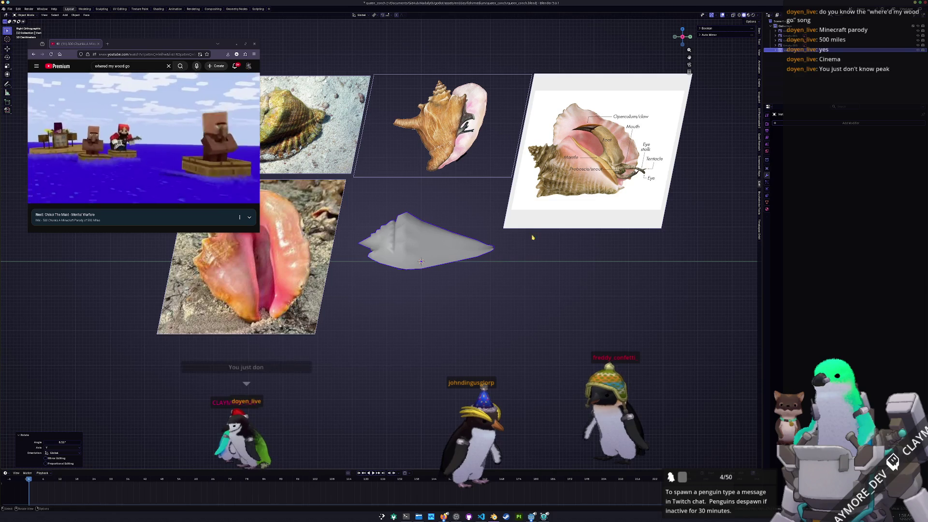
key(r)
key(r)
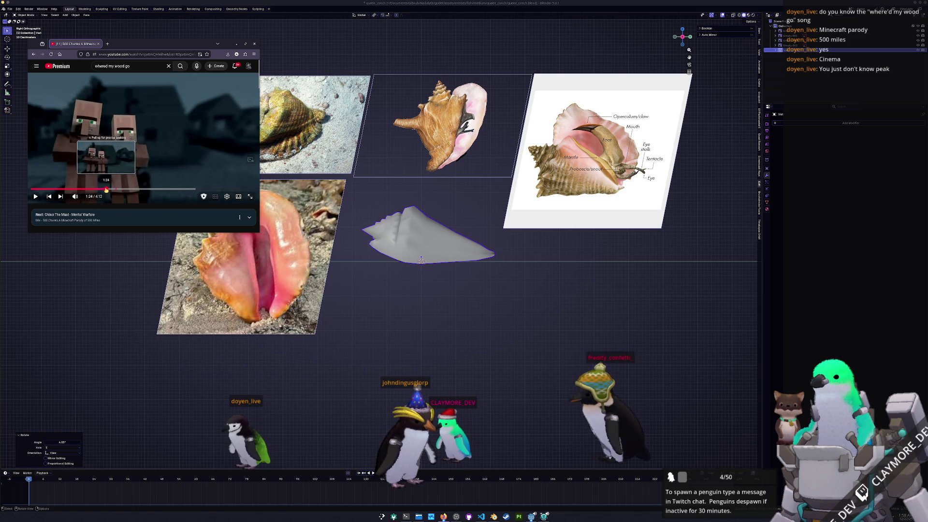
drag(103, 191, 103, 191)
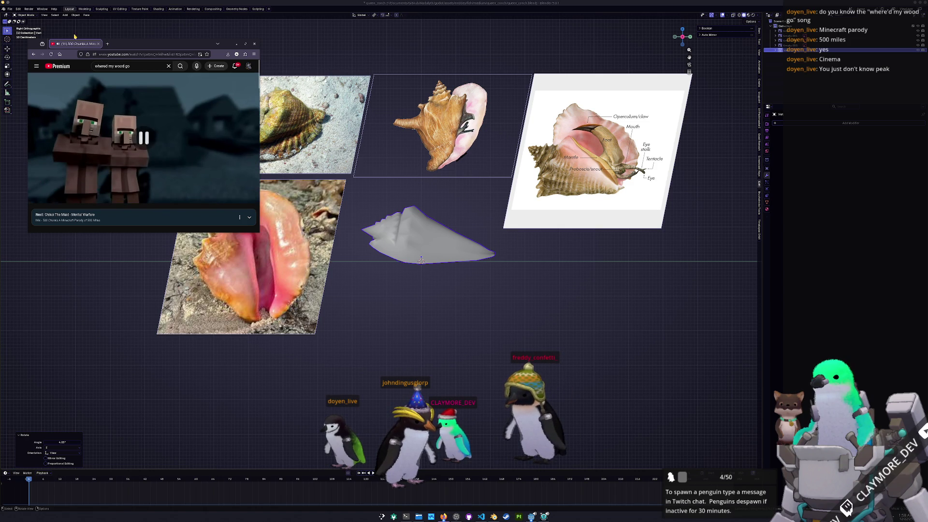
click(236, 43)
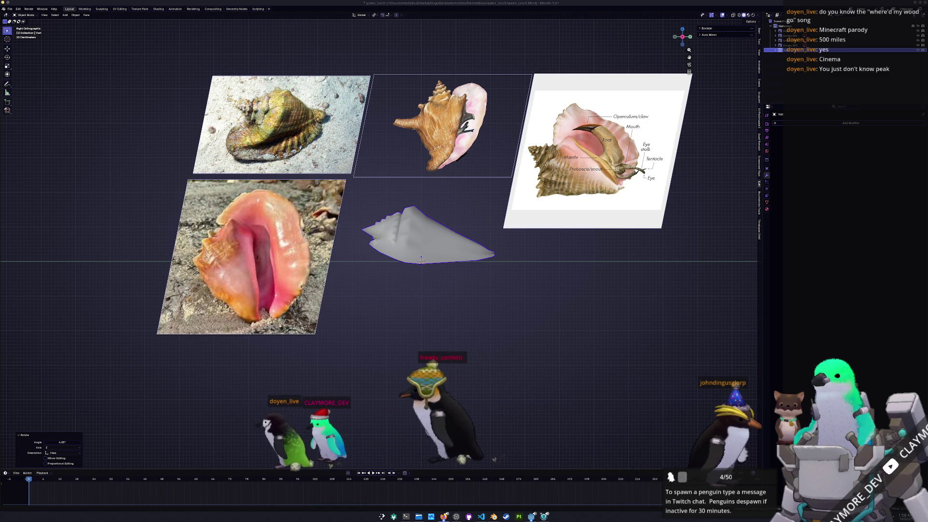
scroll(541, 271, up, 2)
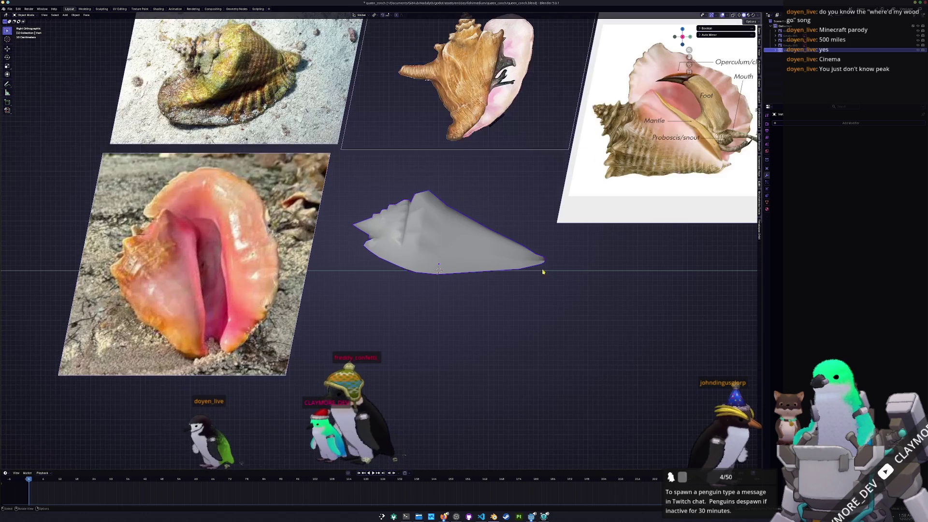
- Lower the shell's pointed tip among the reference planes, then cancel an X-axis rotation
key(g)
click(583, 263)
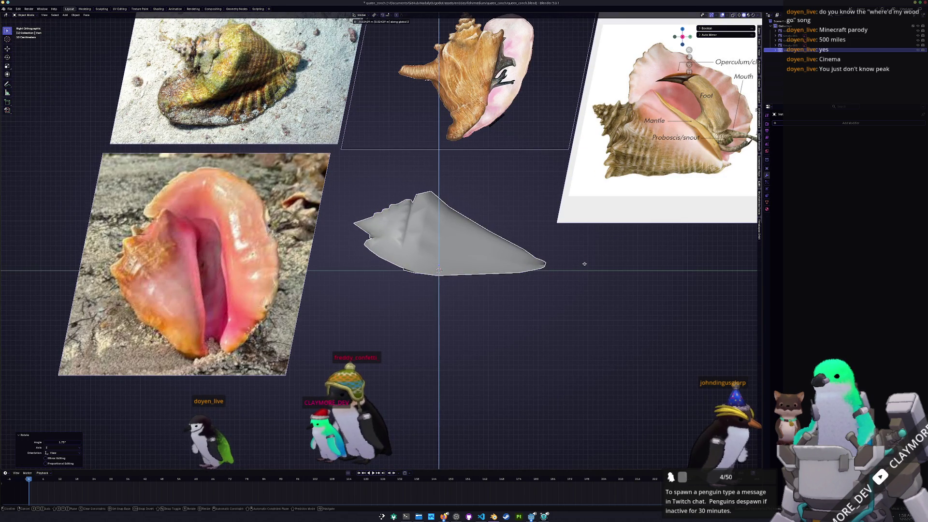
mouse_move(559, 276)
middle_down()
mouse_move(621, 290)
mouse_move(575, 283)
middle_up()
key(r)
key(x)
key(Escape)
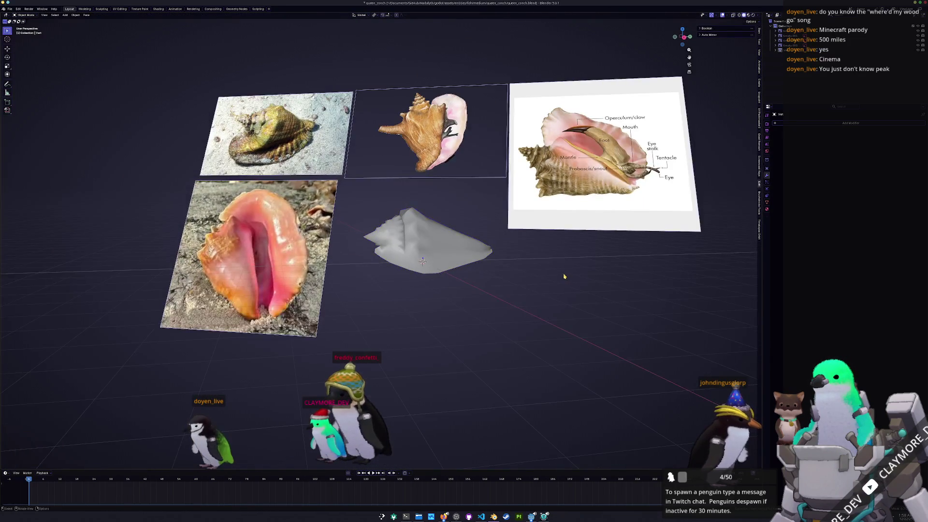
key(shift+a)
- Add a small cube, position it vertically at the shell's opening and start editing it with X-ray on
click(602, 286)
scroll(601, 286, up, 2)
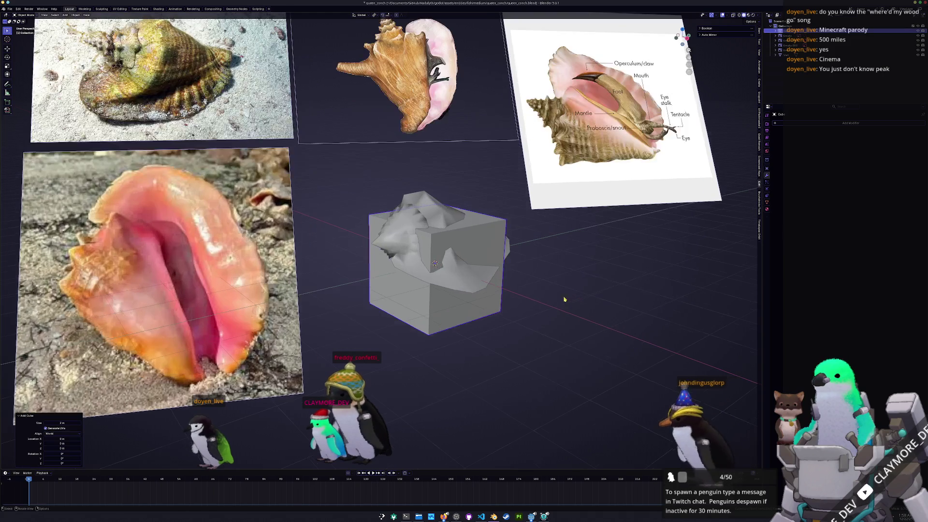
key(s)
click(510, 262)
mouse_move(510, 261)
middle_down()
mouse_move(462, 272)
mouse_move(479, 242)
middle_up()
key(g)
key(z)
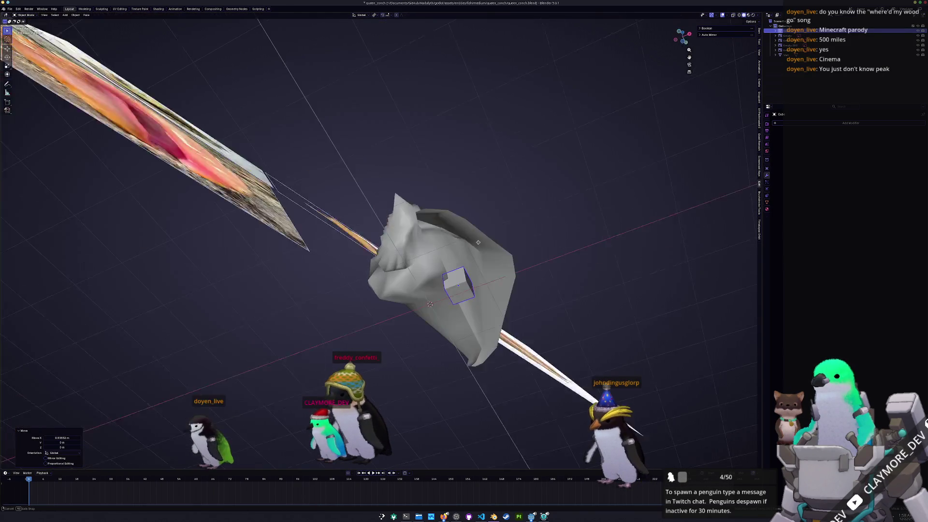
key(Tab)
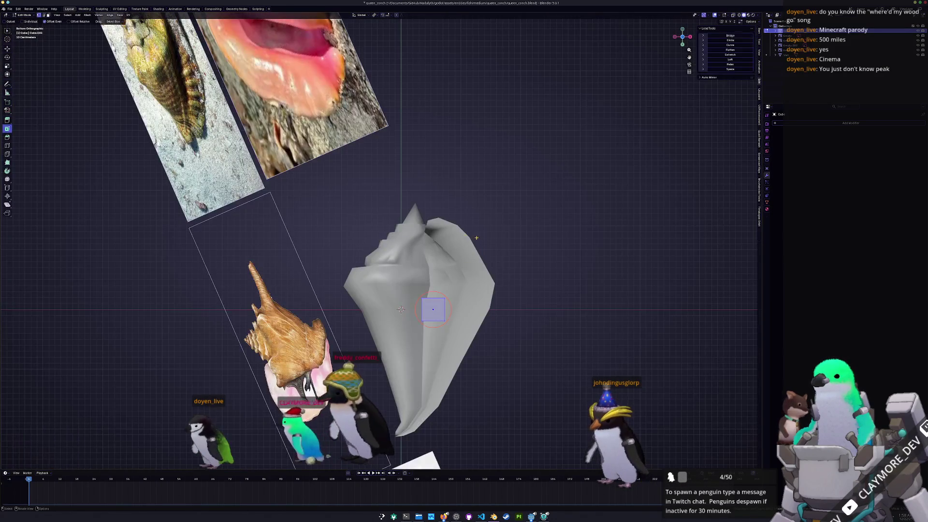
middle_drag(479, 241, 498, 307)
key(alt+z)
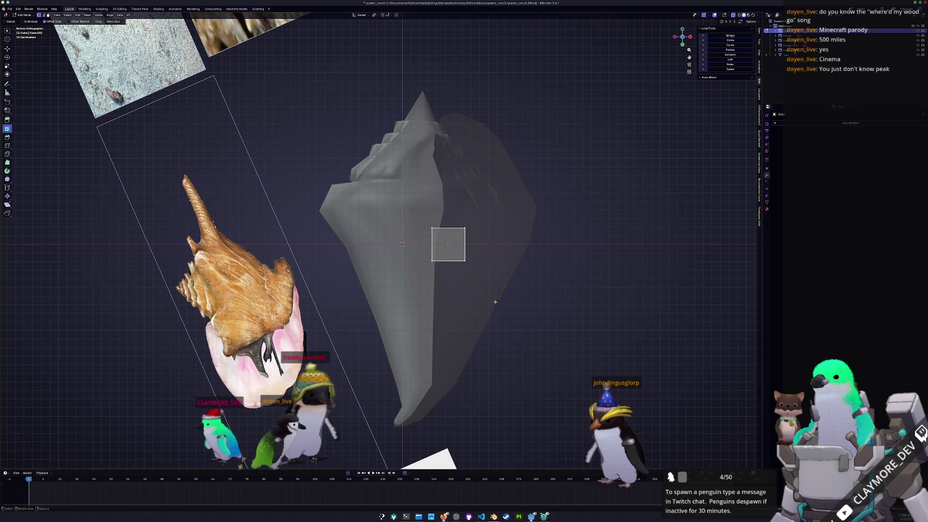
- Extrude the cube's face into a long column and shift its top face along X and sideways
key(e)
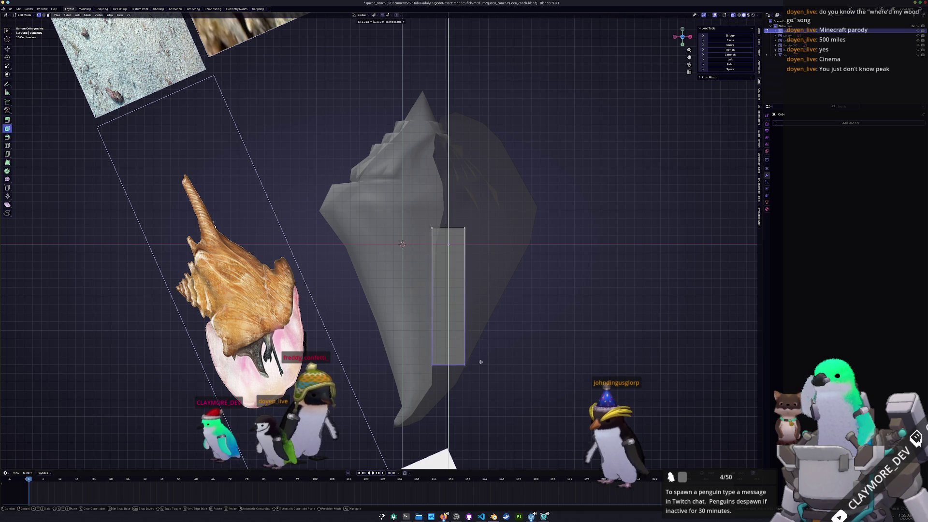
click(489, 358)
key(g)
key(x)
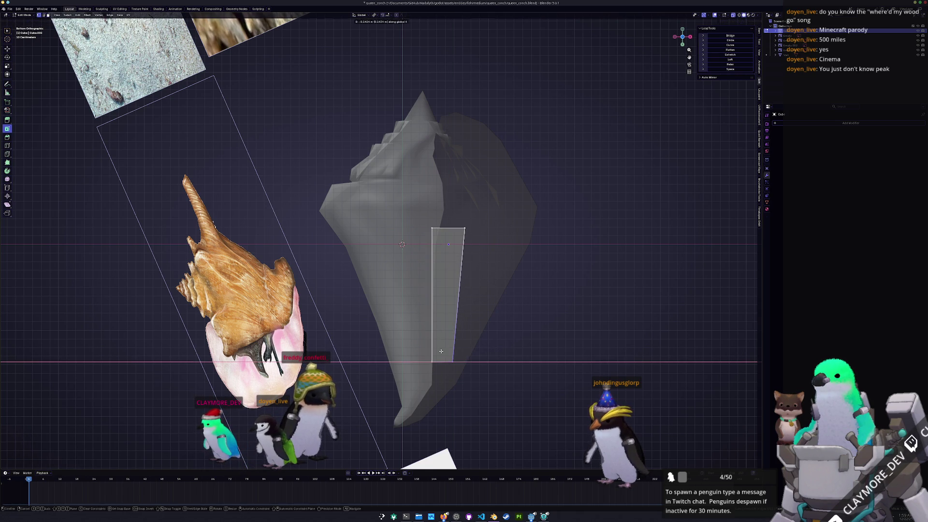
click(440, 355)
key(g)
click(453, 221)
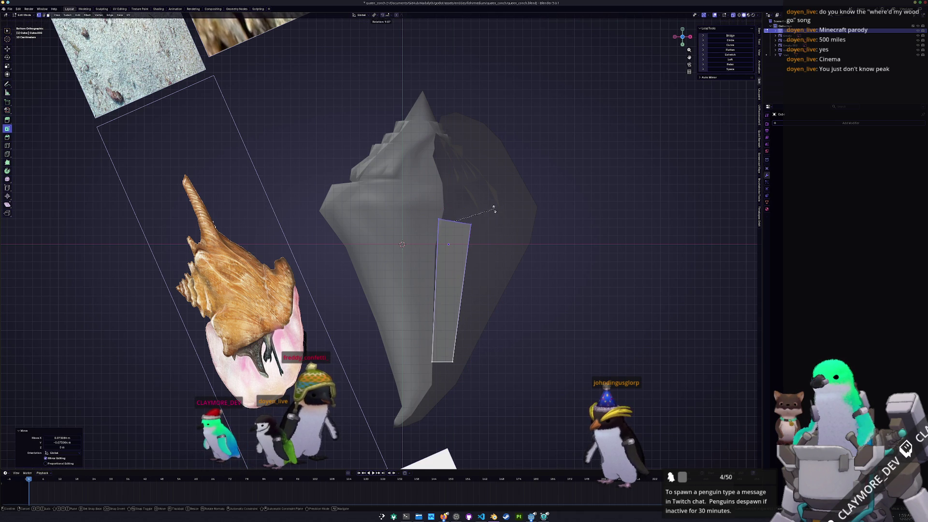
- Extrude the top face further, rotate and shrink it into a tapered end
click(505, 196)
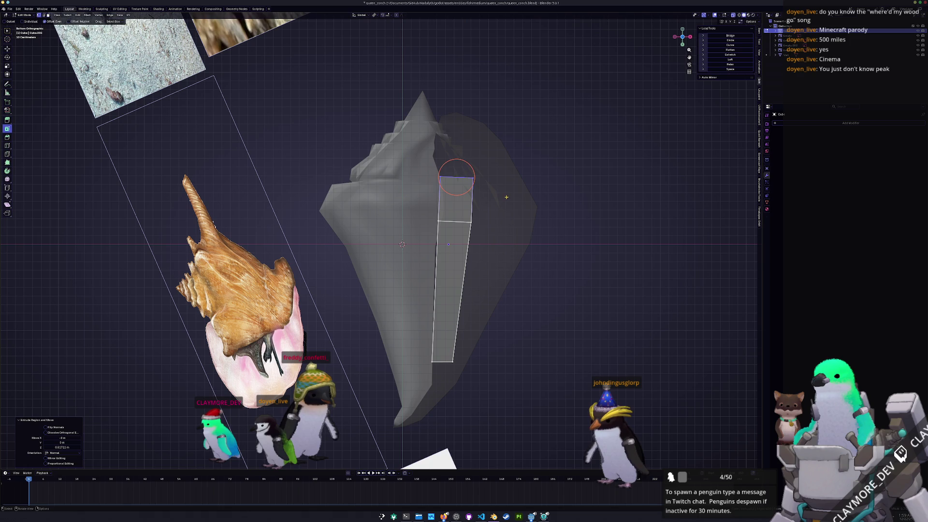
click(496, 181)
key(s)
click(494, 172)
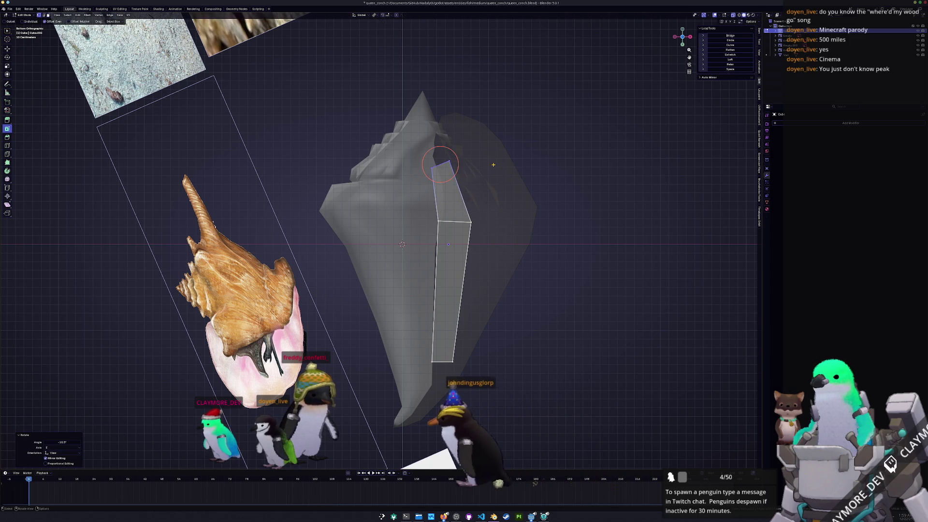
mouse_move(495, 168)
middle_down()
mouse_move(458, 287)
mouse_move(502, 272)
middle_up()
click(489, 312)
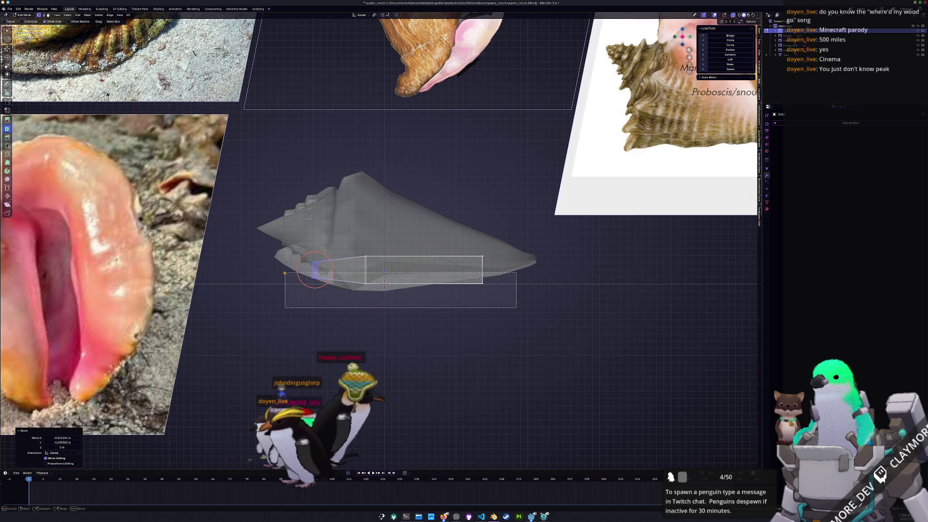
- Lower the end and a corner vertex along Z to point the block's tip
key(g)
key(z)
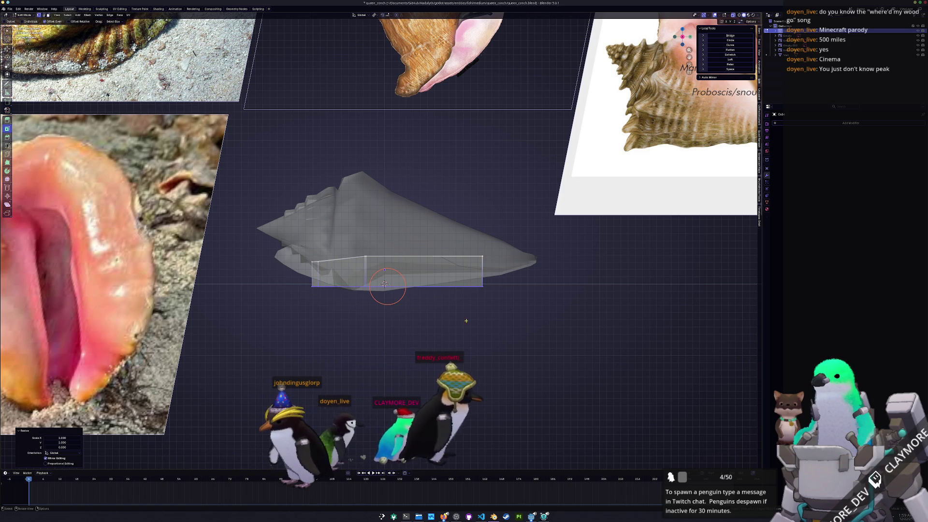
click(509, 271)
key(g)
key(z)
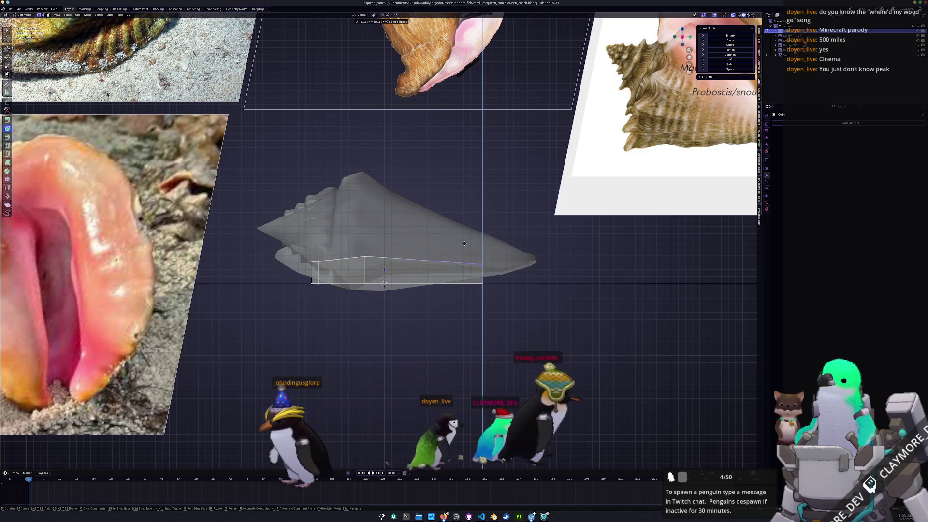
click(501, 303)
shift+right_click(482, 276)
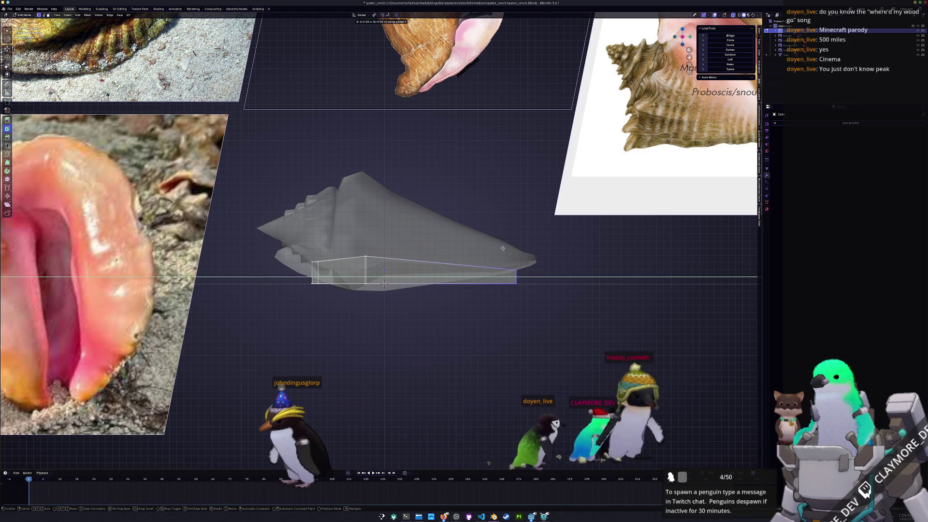
key(Tab)
middle_drag(573, 280, 408, 270)
- Add a loop cut around the block near its end and slide the new edge loop into place
key(Tab)
click(439, 276)
key(ctrl+r)
click(439, 275)
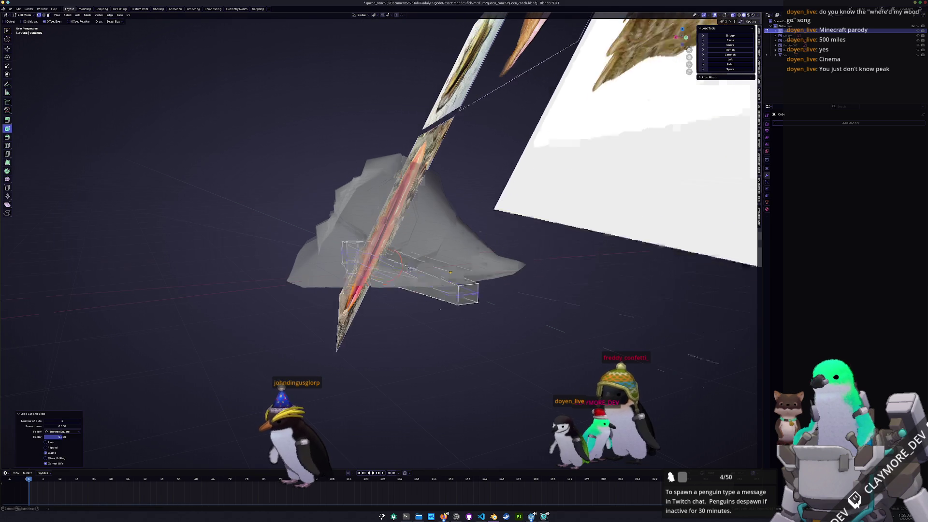
click(467, 304)
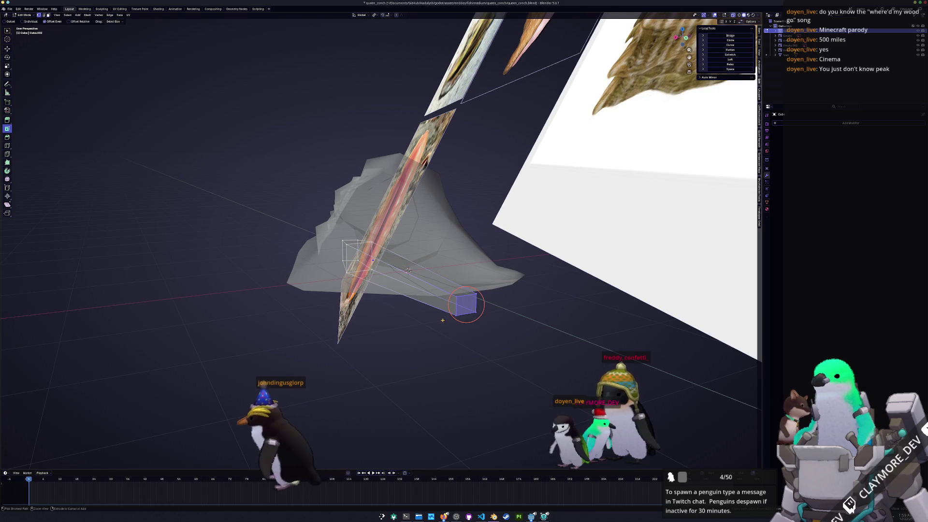
key(alt+a)
click(398, 265)
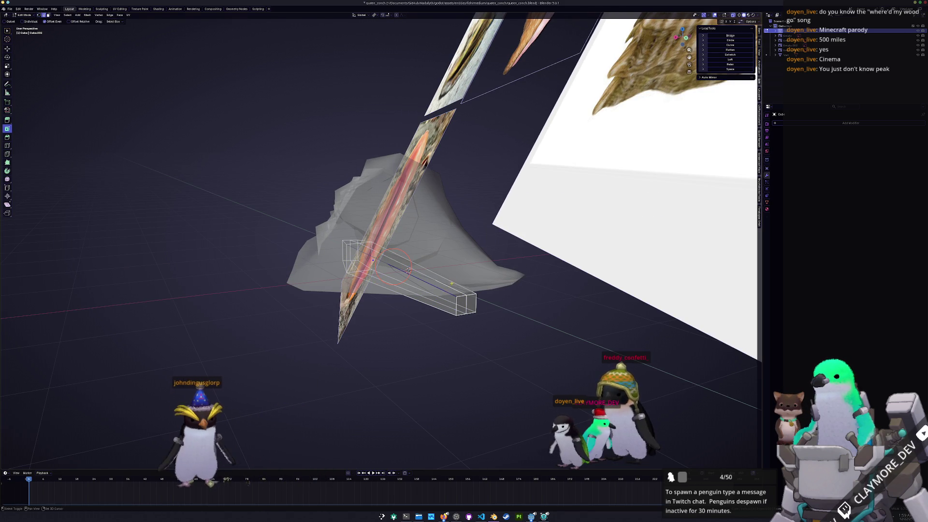
mouse_move(414, 266)
middle_down()
mouse_move(407, 269)
mouse_move(457, 311)
middle_up()
click(411, 268)
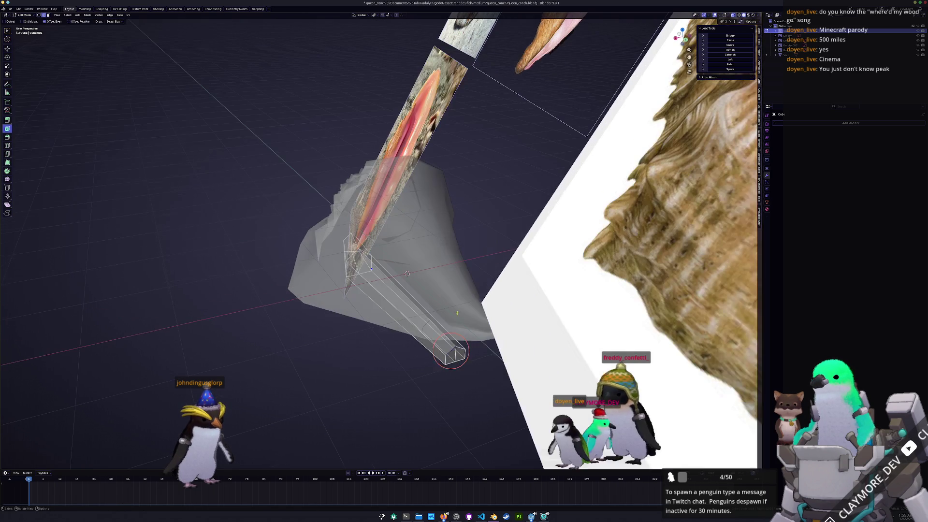
scroll(507, 305, up, 5)
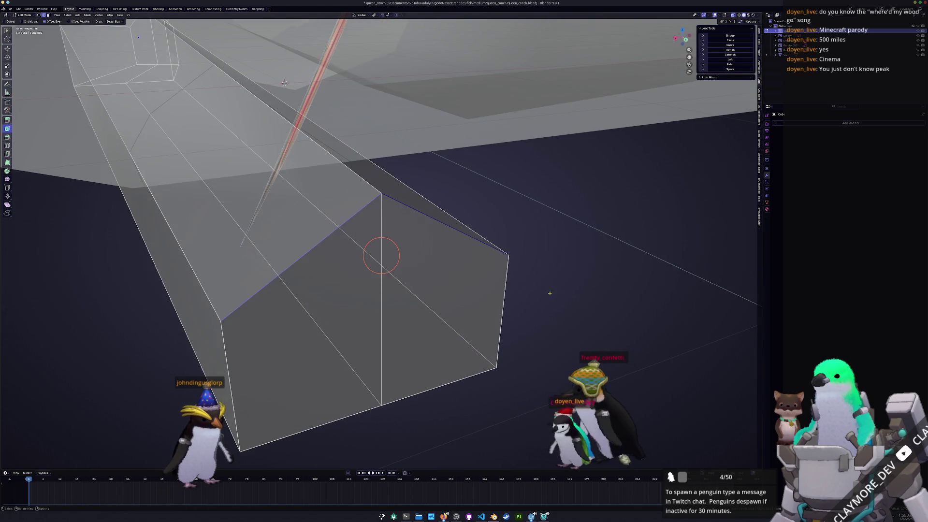
scroll(551, 269, up, 2)
- Slide two more edge loops toward the block's end and check the result from above
key(g)
key(g)
click(500, 341)
mouse_move(500, 340)
middle_down()
mouse_move(296, 333)
mouse_move(453, 285)
middle_up()
key(g)
key(g)
click(449, 290)
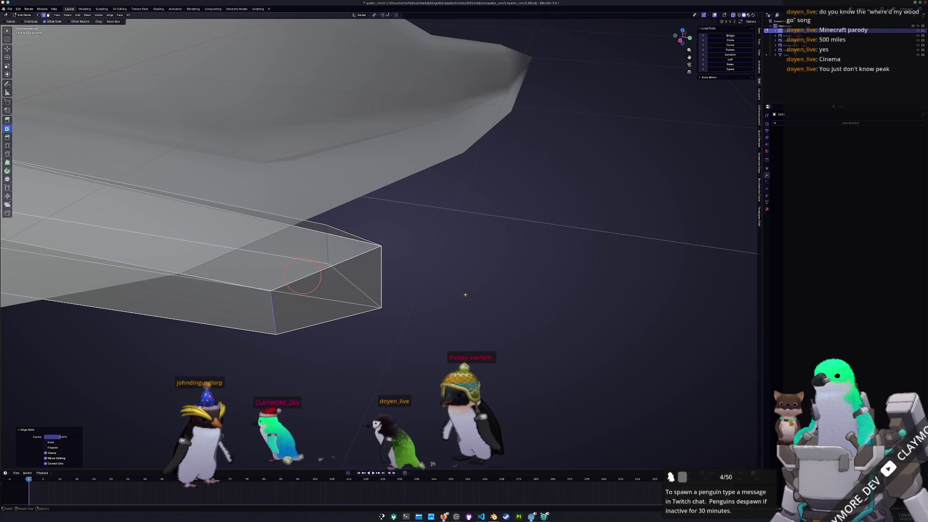
key(Tab)
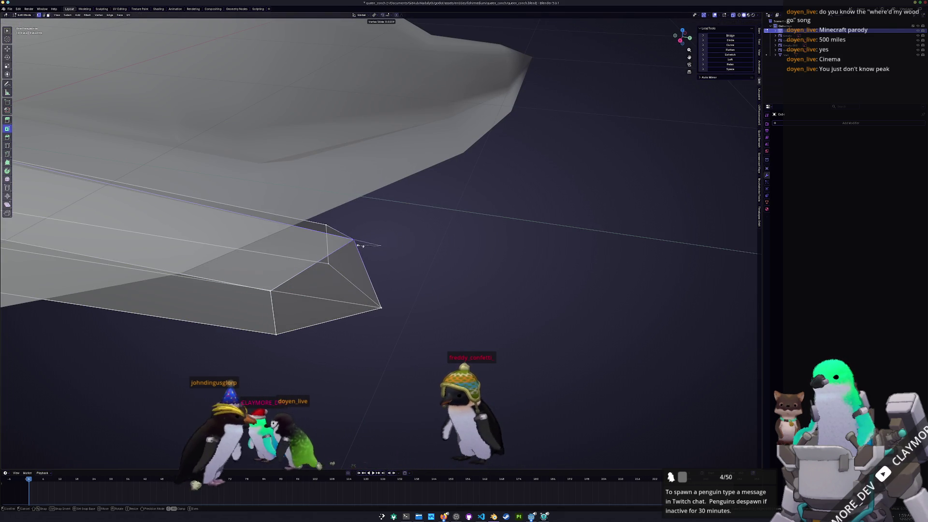
middle_drag(352, 238, 283, 279)
scroll(283, 280, down, 3)
scroll(305, 279, down, 3)
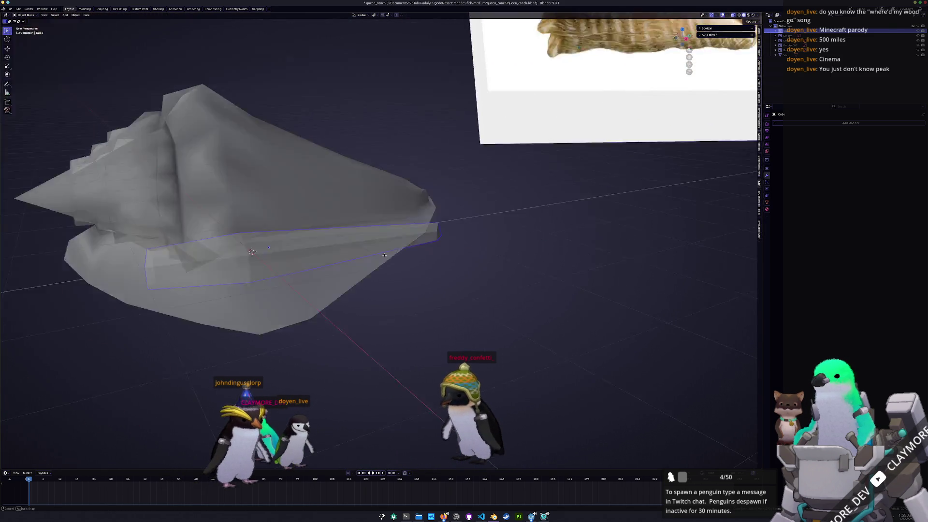
scroll(326, 281, down, 3)
scroll(346, 281, down, 2)
middle_drag(346, 281, 376, 268)
scroll(377, 268, up, 3)
key(Tab)
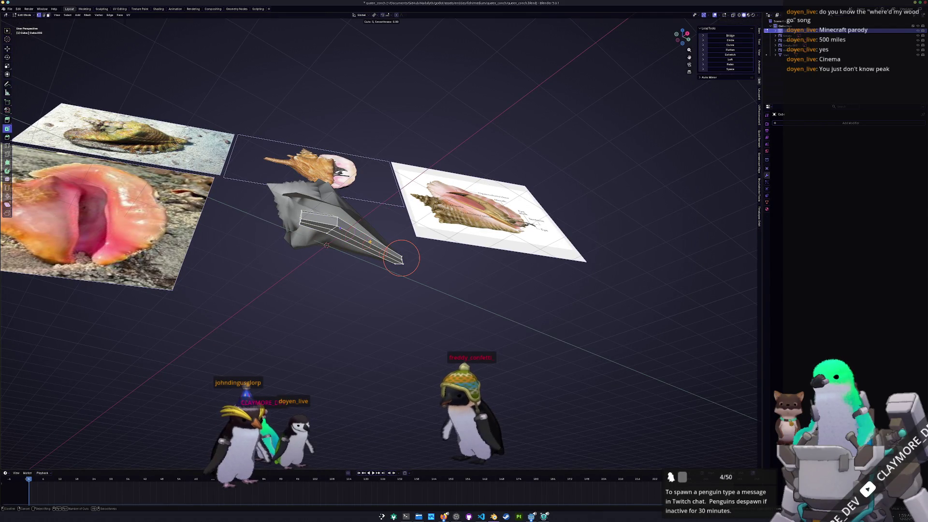
- Add a loop cut to the block and select its end faces in X-ray from a side view
click(402, 257)
click(373, 249)
middle_drag(373, 249, 406, 257)
middle_drag(361, 300, 368, 308)
key(alt+z)
click(402, 255)
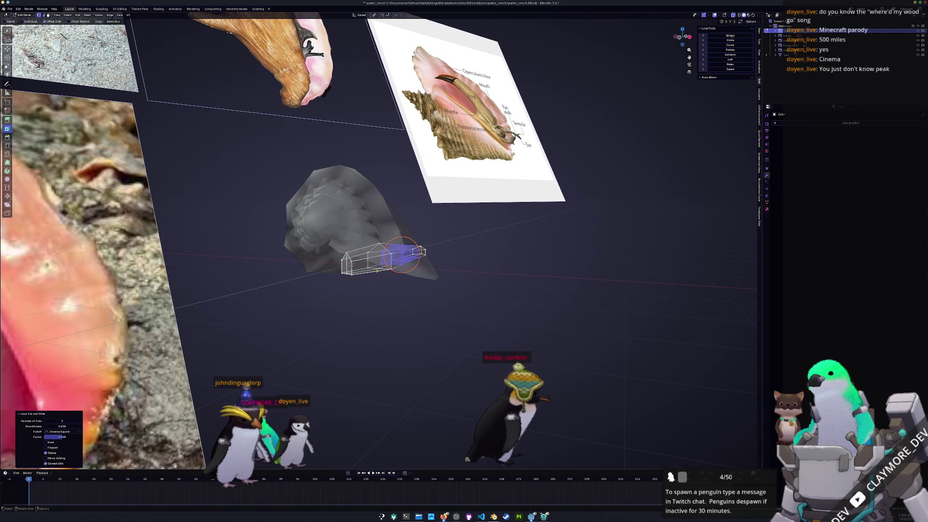
middle_drag(402, 255, 352, 263)
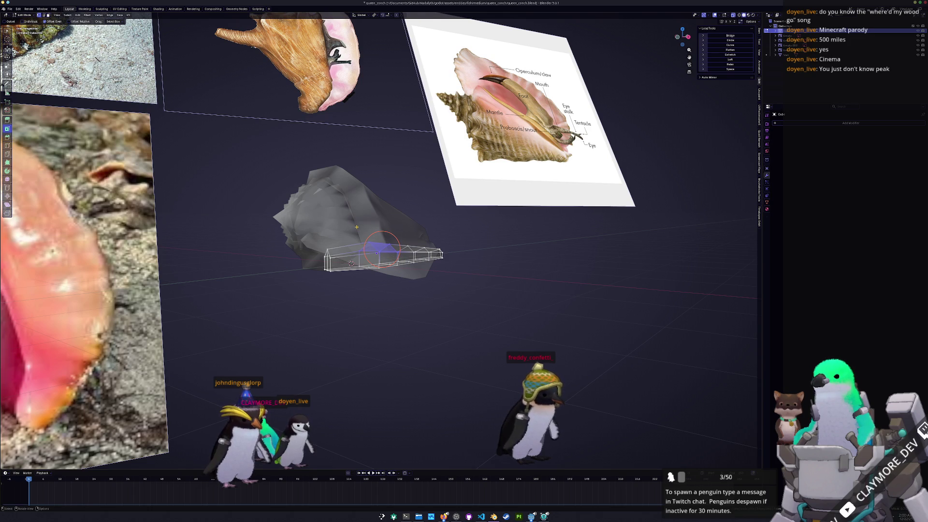
key(KP_1)
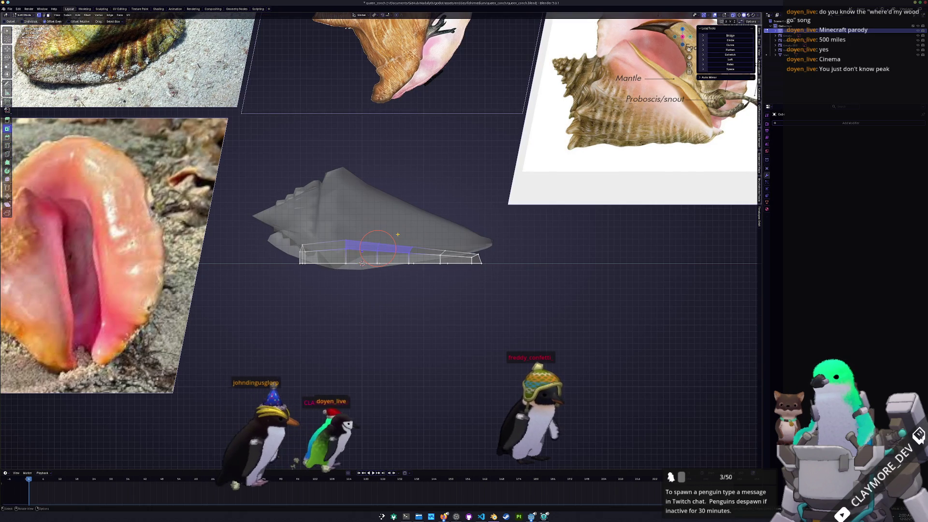
middle_drag(361, 249, 402, 256)
- Rotate the block's end upward into the shell's hollow, reposition and enlarge it
key(r)
click(459, 188)
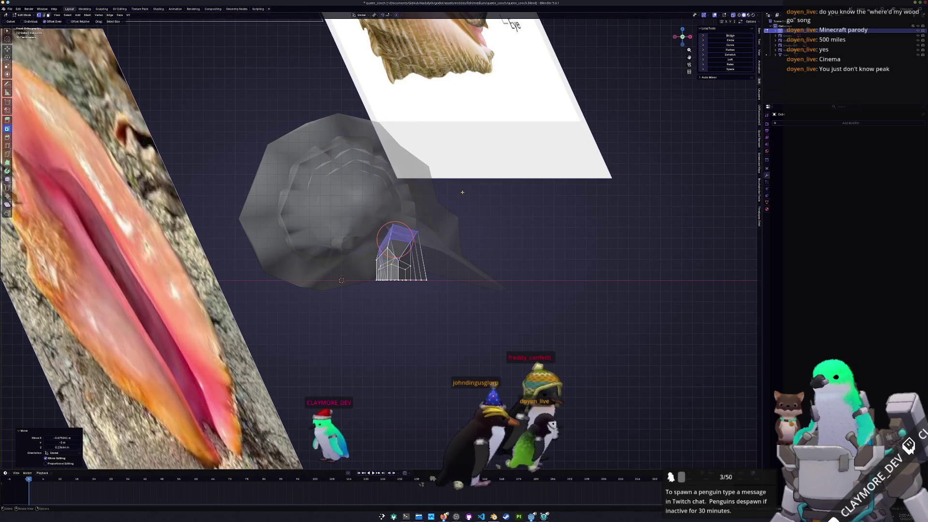
key(s)
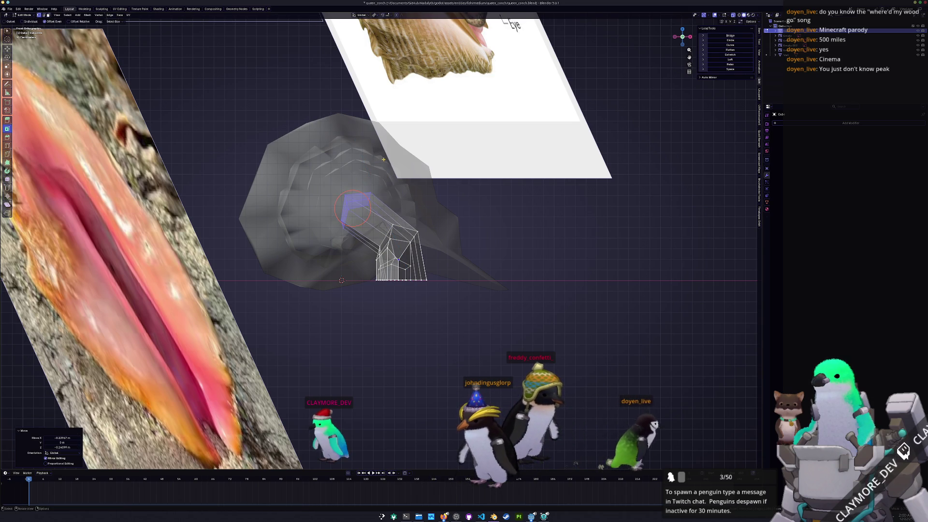
click(457, 143)
key(Tab)
scroll(493, 244, down, 5)
- Select the shell and give it smooth shading
mouse_move(486, 253)
middle_down()
mouse_move(464, 223)
mouse_move(435, 240)
middle_up()
scroll(367, 248, up, 3)
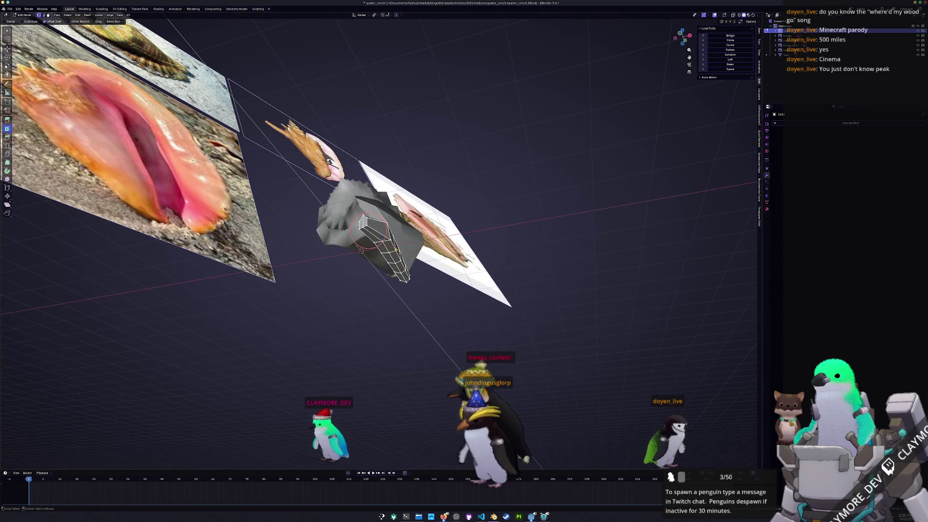
middle_drag(377, 260, 417, 303)
click(377, 240)
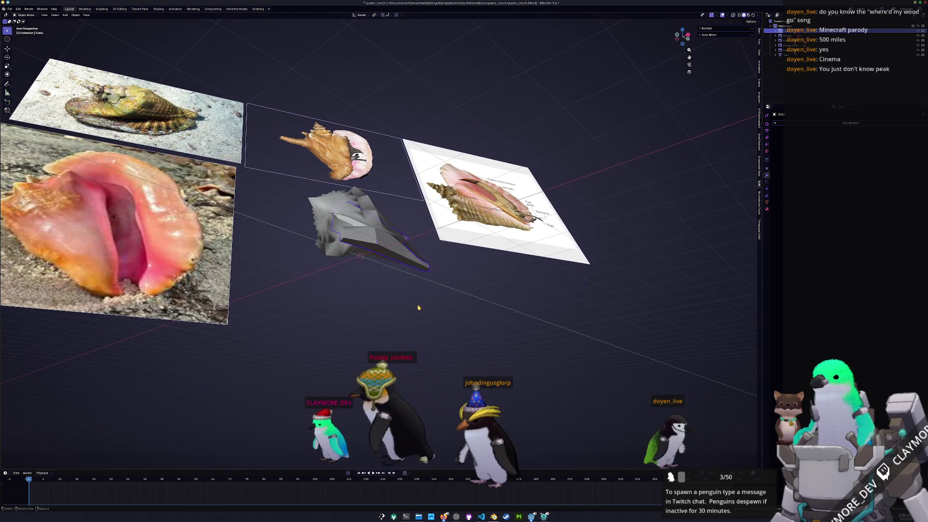
right_click(355, 240)
click(371, 244)
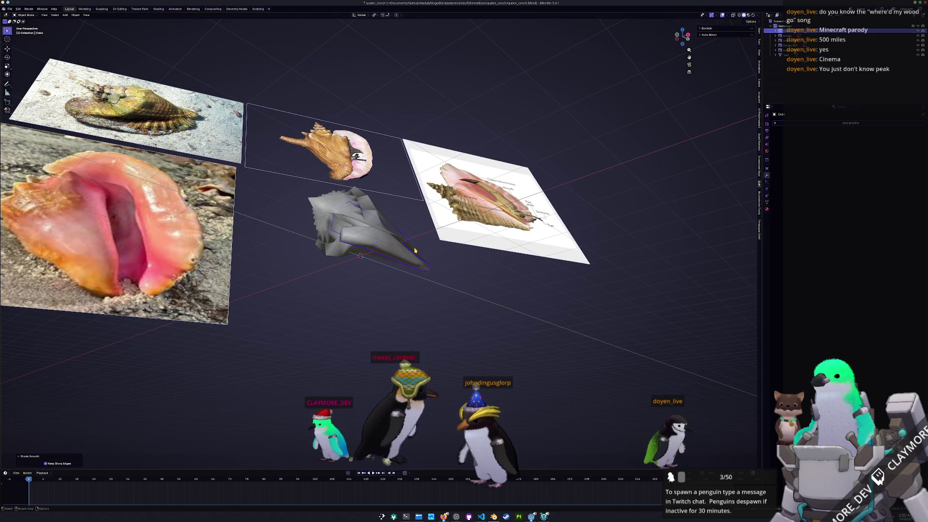
- From a side view, knife-cut new edges across the shell mesh
mouse_move(377, 250)
middle_down()
mouse_move(488, 279)
mouse_move(559, 284)
mouse_move(583, 270)
middle_up()
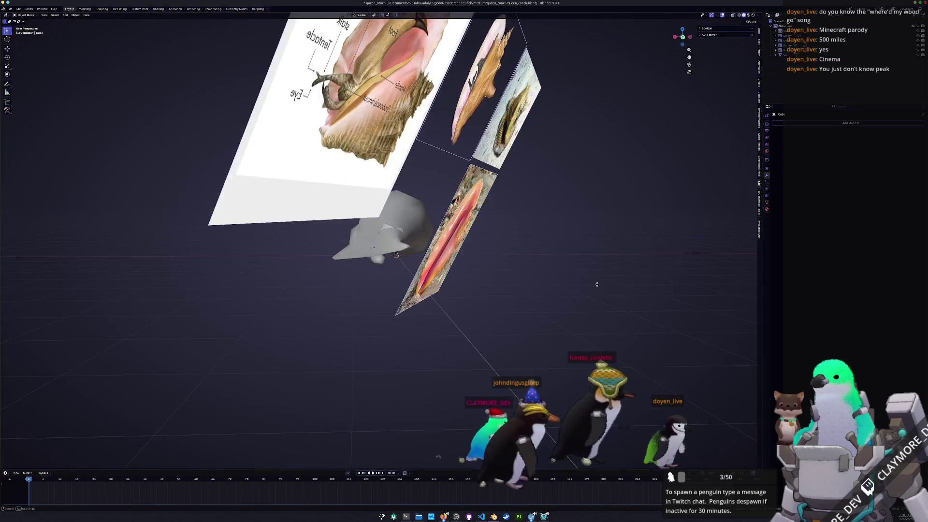
middle_drag(406, 259, 428, 269)
key(KP_1)
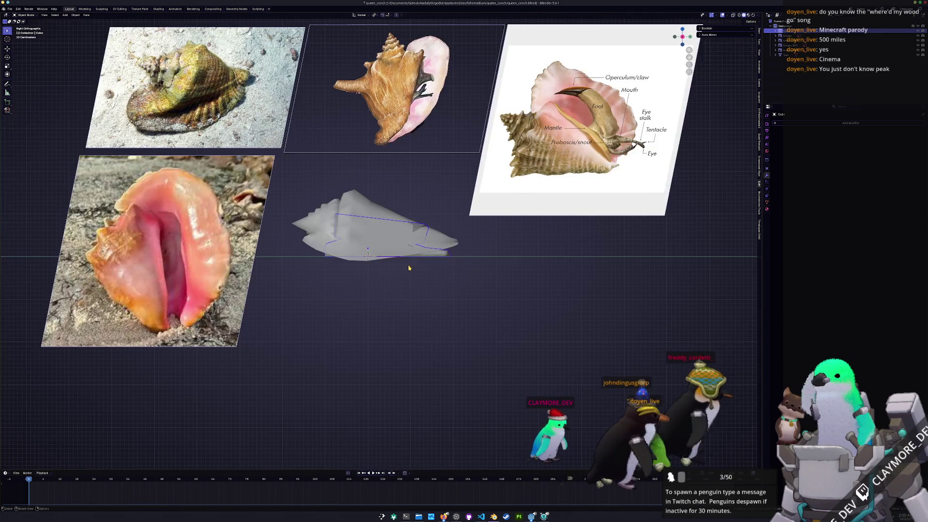
key(Tab)
scroll(459, 237, up, 3)
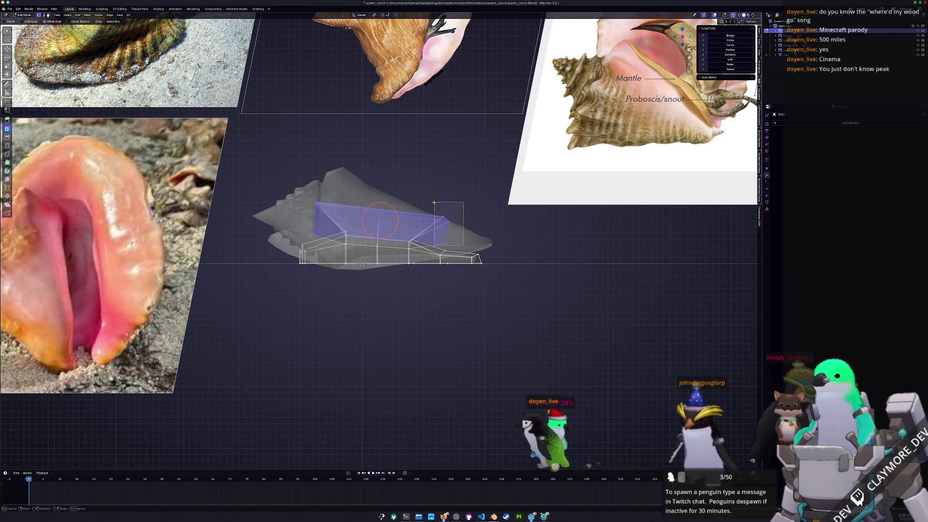
key(k)
key(Return)
key(Tab)
scroll(376, 309, down, 2)
- Bring up the Add menu's list of mesh objects
middle_drag(376, 308, 381, 297)
key(shift+a)
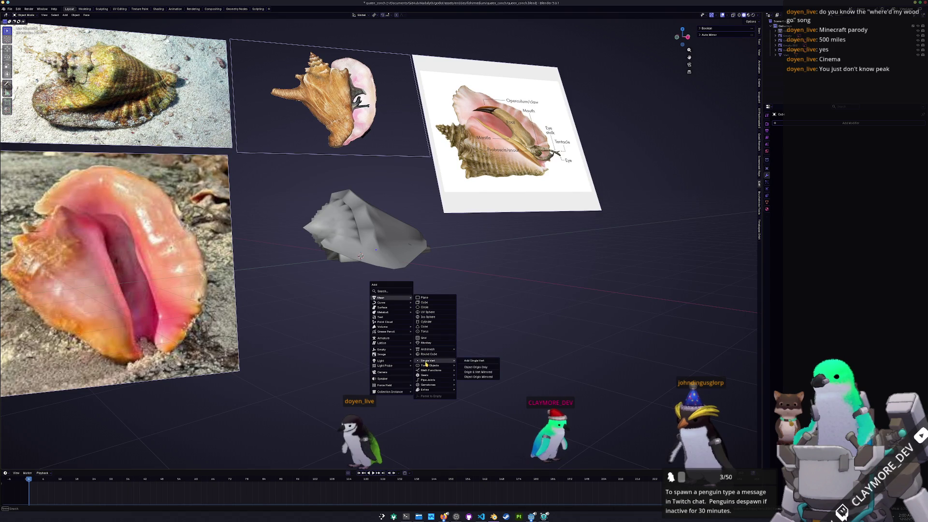
- Add a single vertex, raise it and extrude it along Y under the shell's lip
click(470, 360)
scroll(435, 333, down, 2)
middle_drag(435, 334, 406, 286)
click(409, 291)
key(e)
key(y)
click(382, 280)
scroll(411, 288, up, 4)
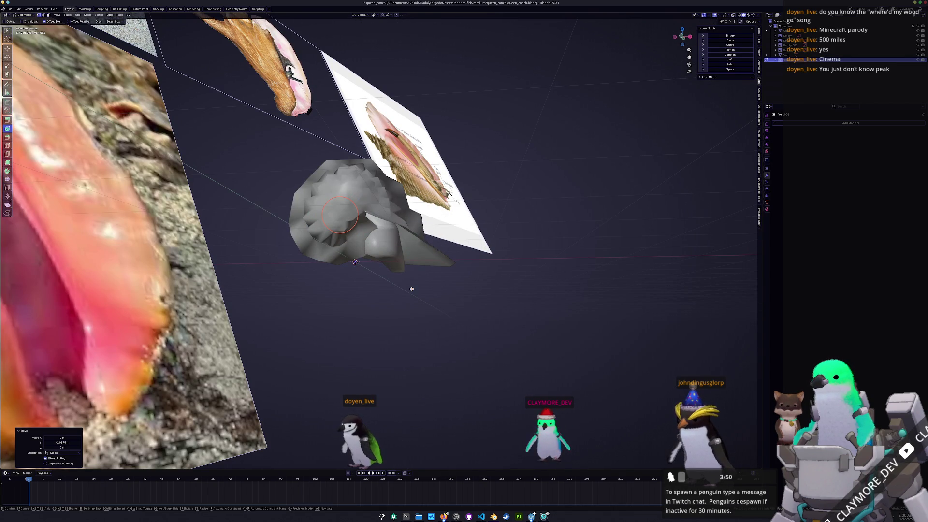
- Extrude the geometry along Z then Y and scale it into a rounded piece in the opening
key(e)
key(z)
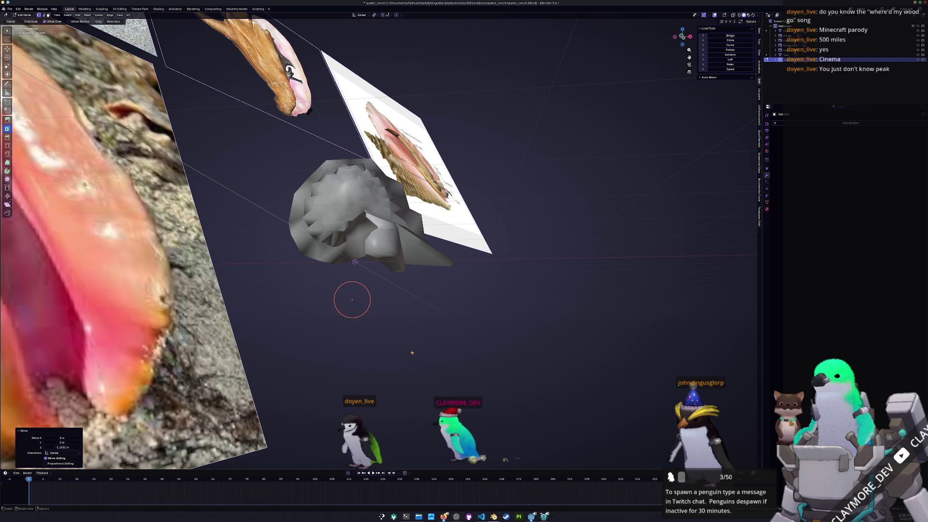
click(408, 304)
mouse_move(408, 304)
middle_down()
mouse_move(408, 317)
mouse_move(410, 302)
mouse_move(404, 312)
mouse_move(422, 309)
mouse_move(414, 293)
mouse_move(384, 282)
middle_up()
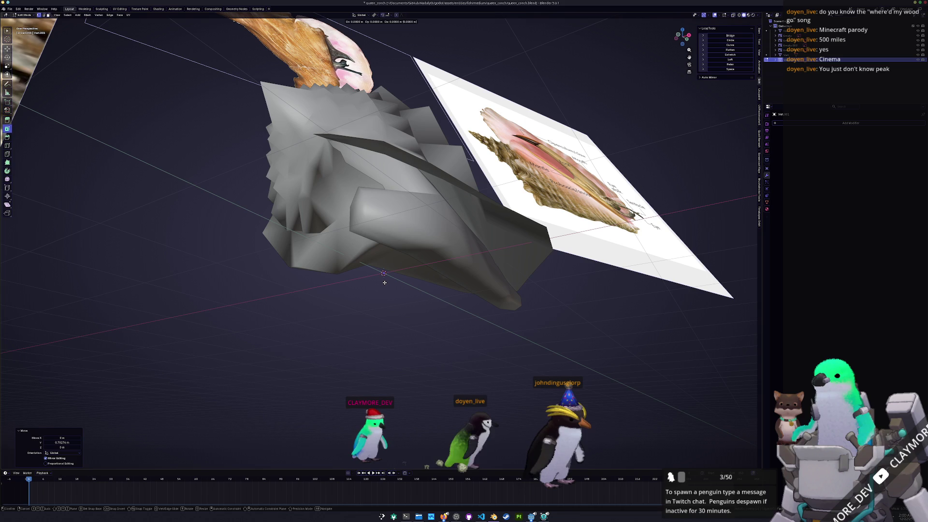
key(y)
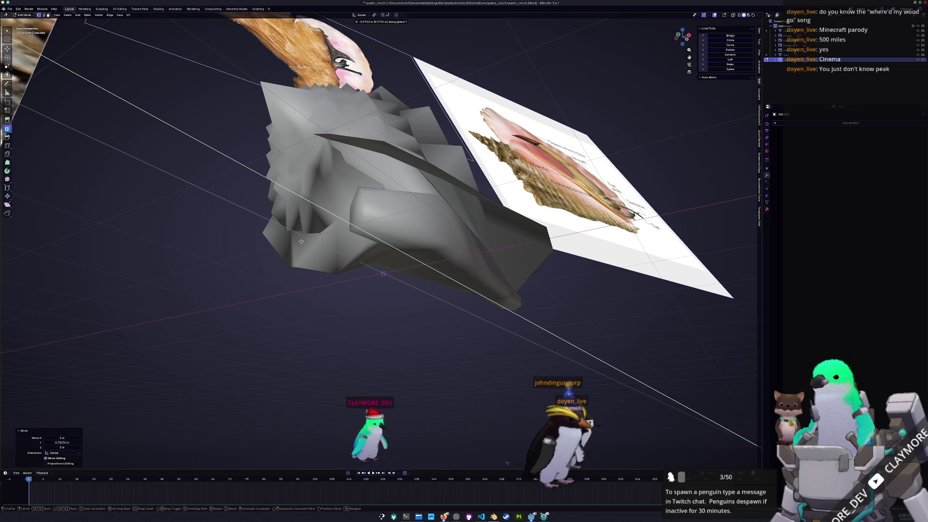
click(301, 240)
key(s)
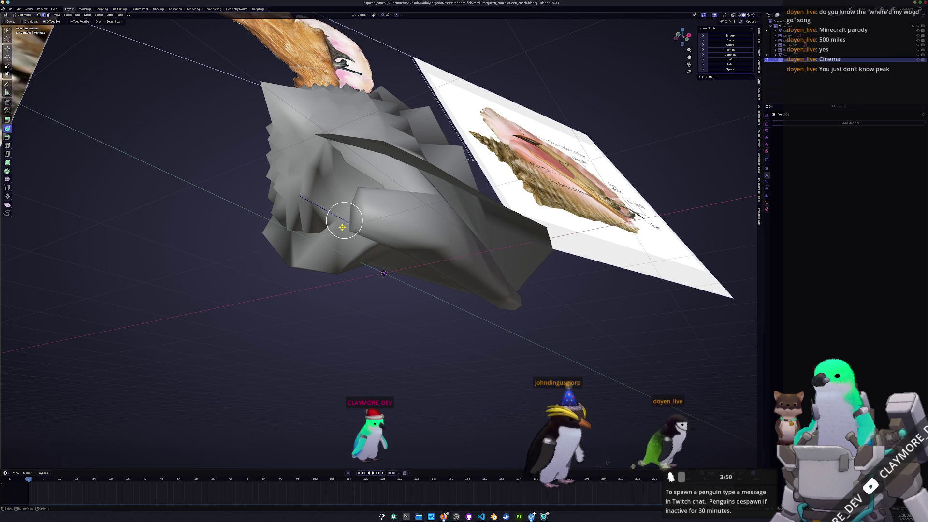
click(378, 261)
mouse_move(378, 261)
middle_down()
mouse_move(398, 280)
mouse_move(416, 265)
middle_up()
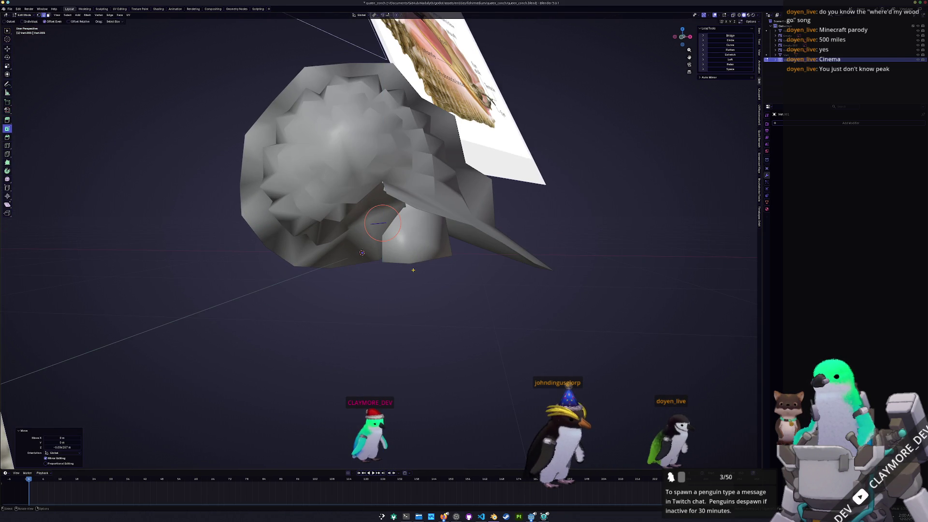
- Re-enter mesh editing and circle-select vertices of the rounded inner piece
key(Escape)
key(Tab)
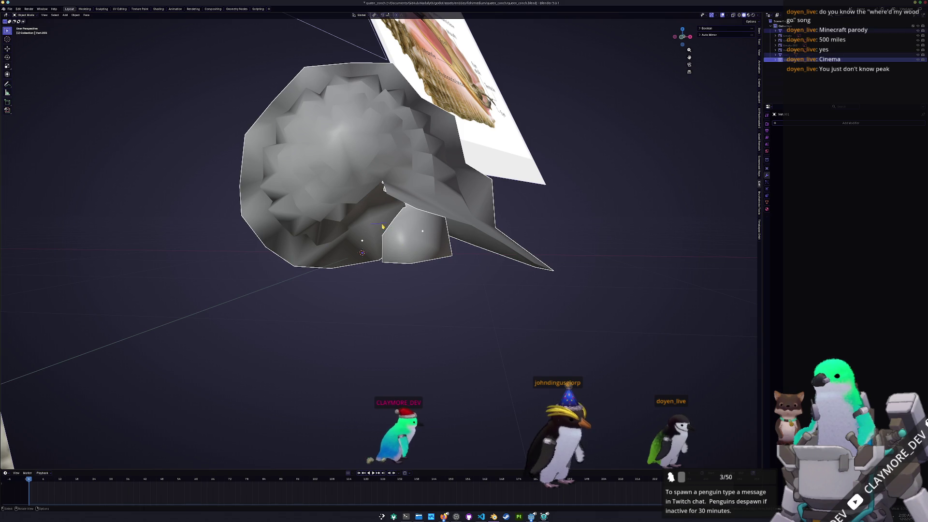
key(Tab)
key(c)
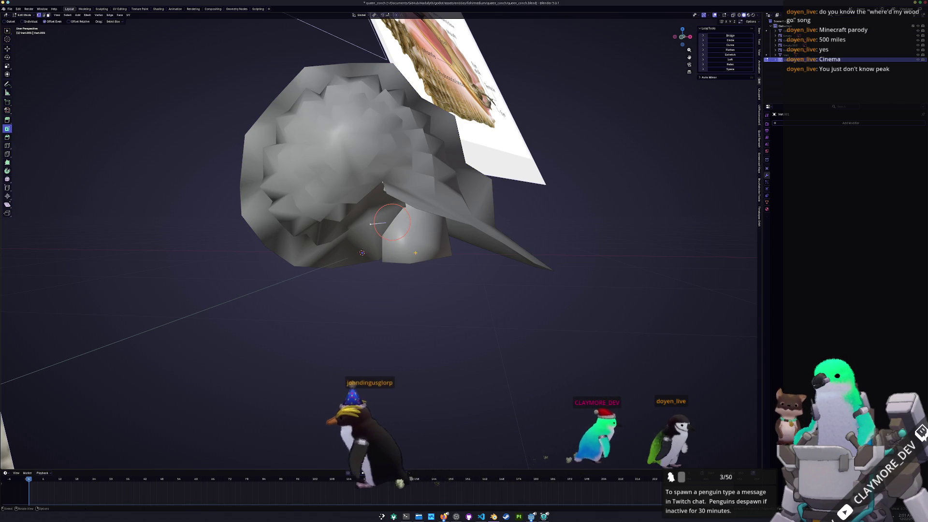
key(Escape)
- Move the selected vertices along X to push the piece deeper into the opening
key(g)
key(x)
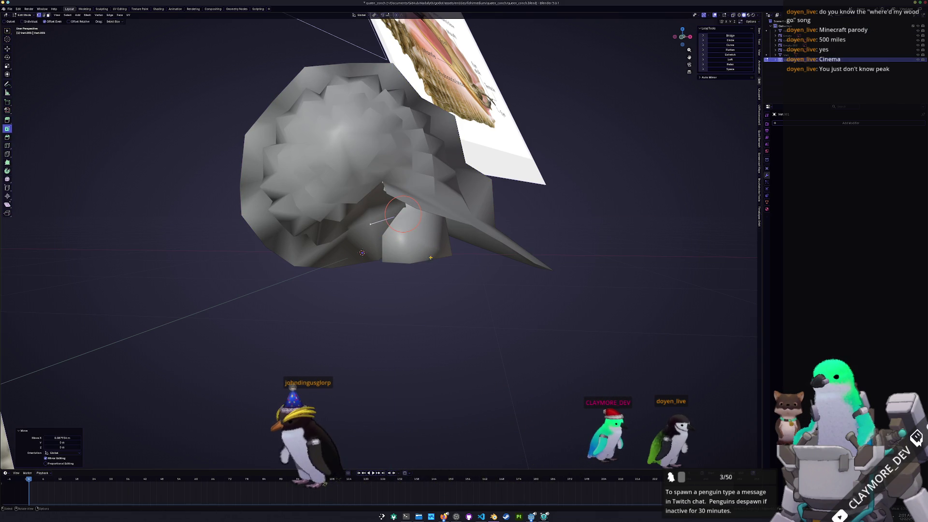
key(Tab)
middle_drag(432, 255, 430, 288)
click(422, 283)
key(Tab)
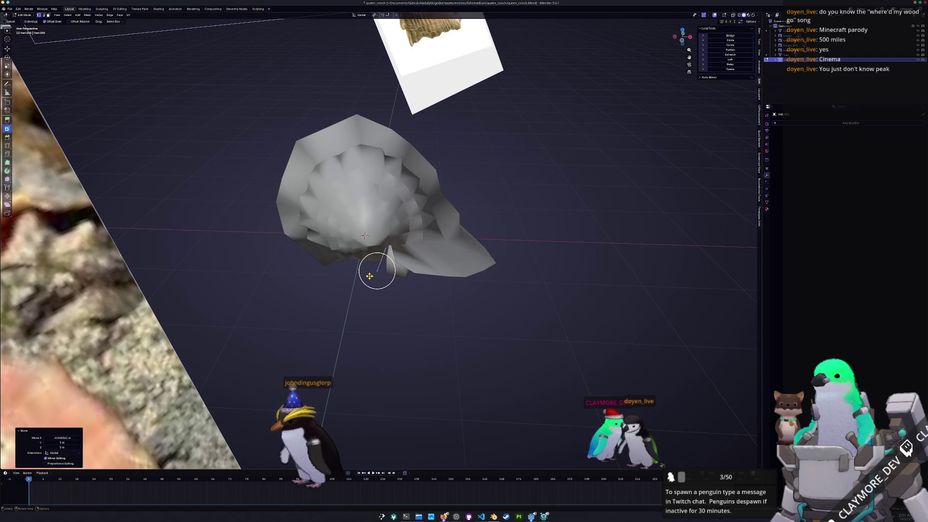
key(Tab)
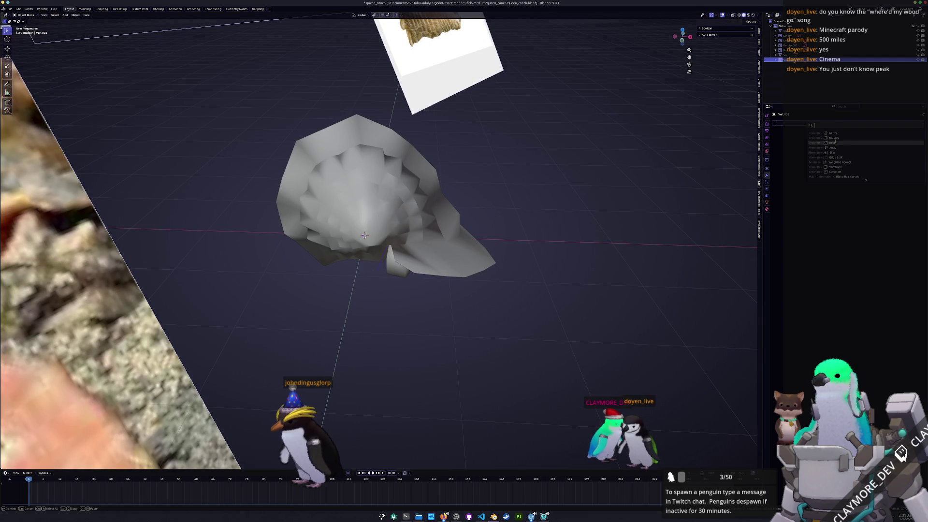
- Add a new block mesh below the shell and position it
key(ctrl+v)
key(Tab)
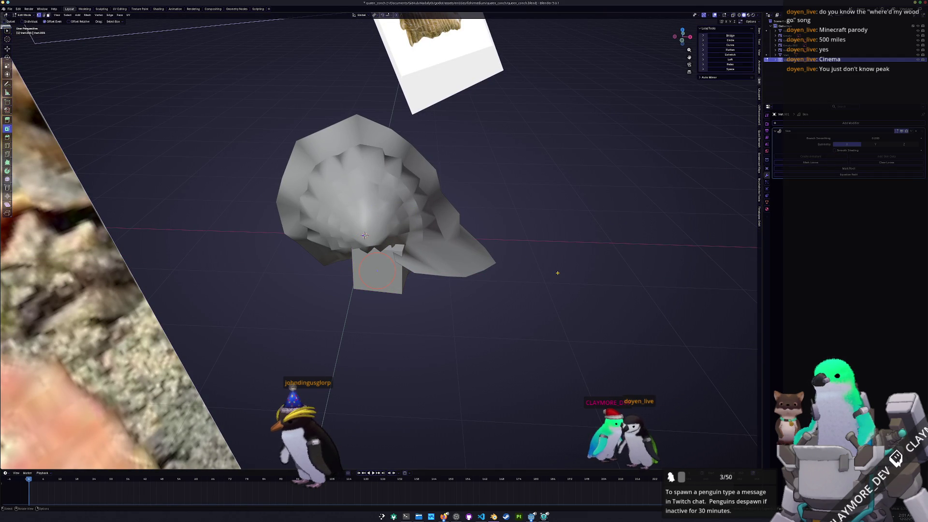
click(464, 261)
key(Tab)
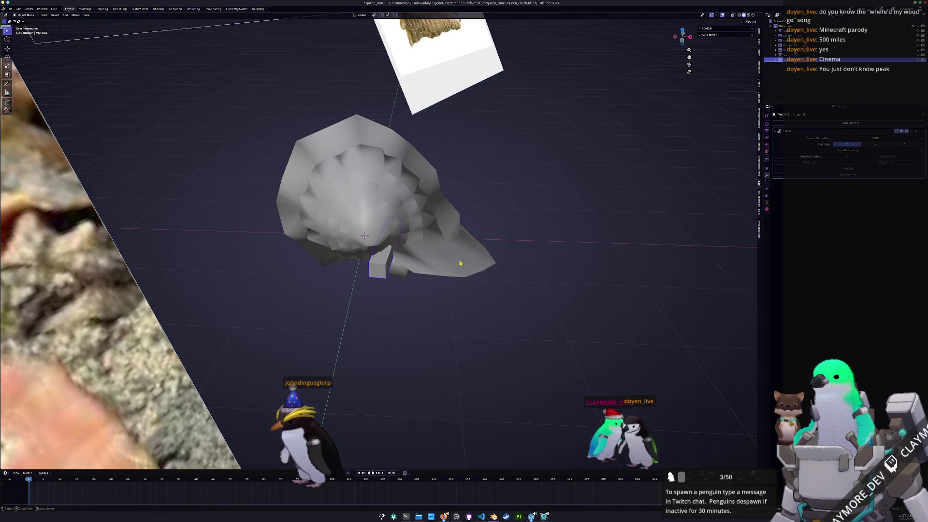
middle_drag(459, 270, 435, 277)
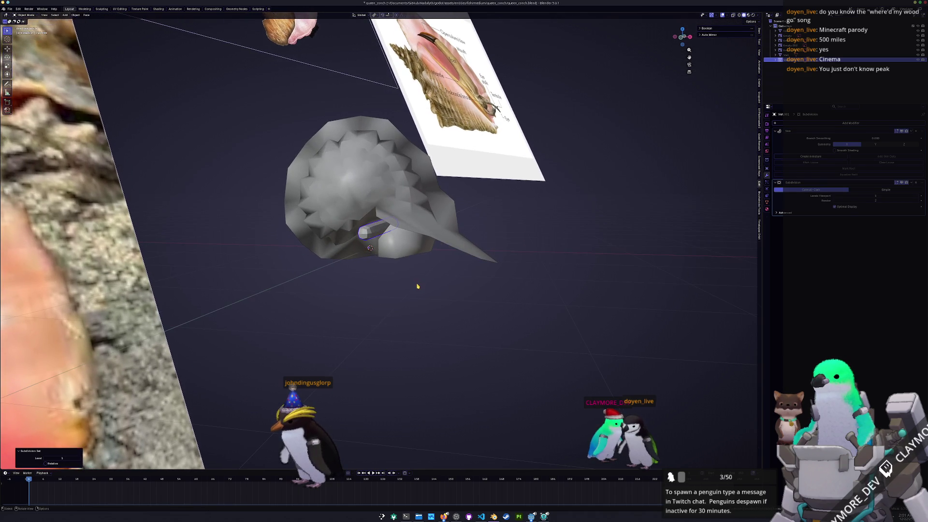
- Box-select the block's vertices in X-ray and loop-cut it into an oval tube piece
key(Tab)
key(alt+z)
drag(392, 207, 422, 254)
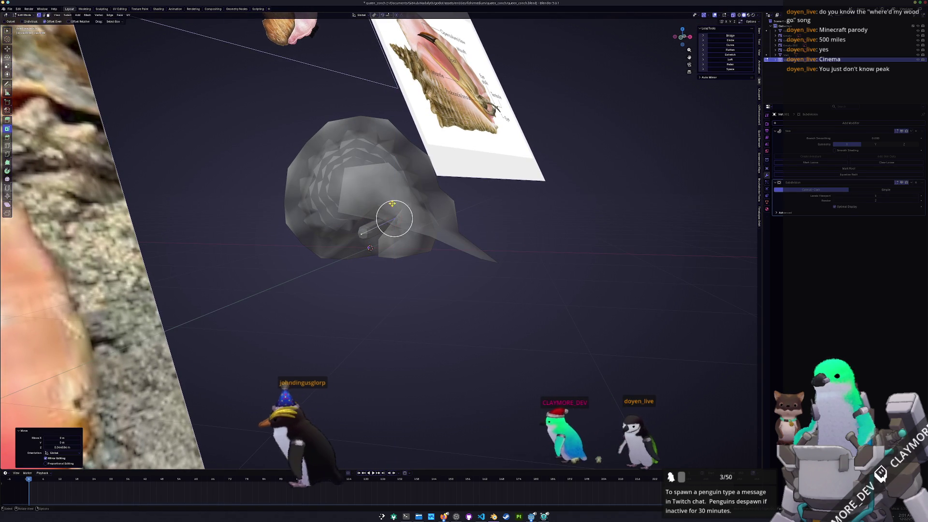
key(ctrl+r)
click(377, 221)
right_click(355, 220)
key(Escape)
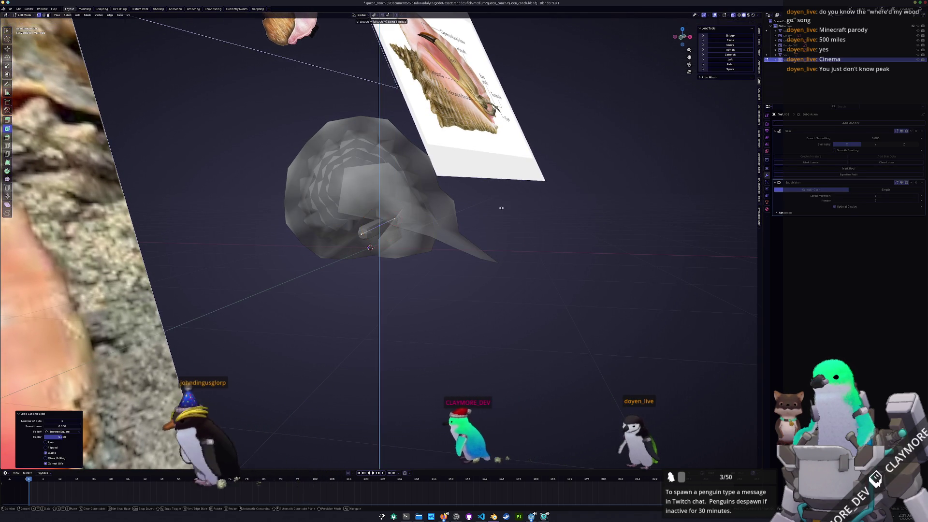
key(Tab)
middle_drag(441, 253, 453, 255)
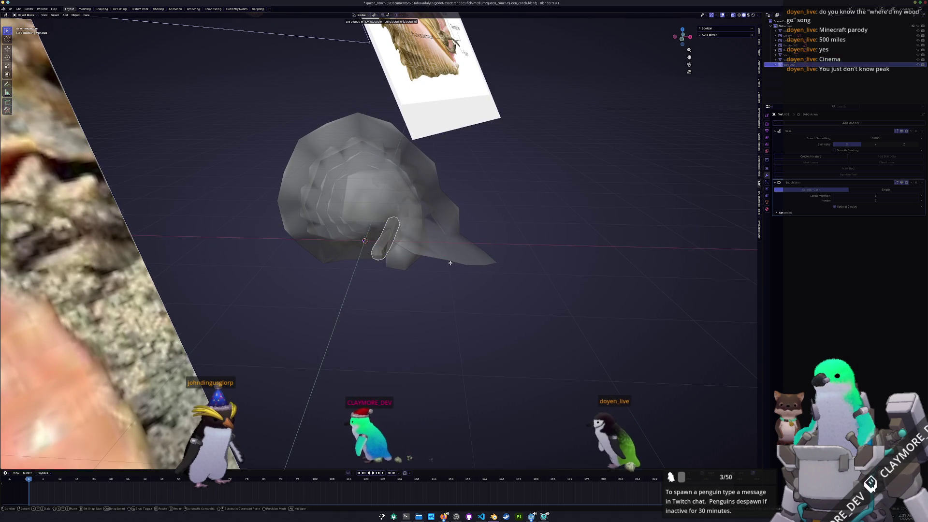
- Duplicate the tube piece along Z, rotate the copy upright and shift it along X
key(shift+d)
key(z)
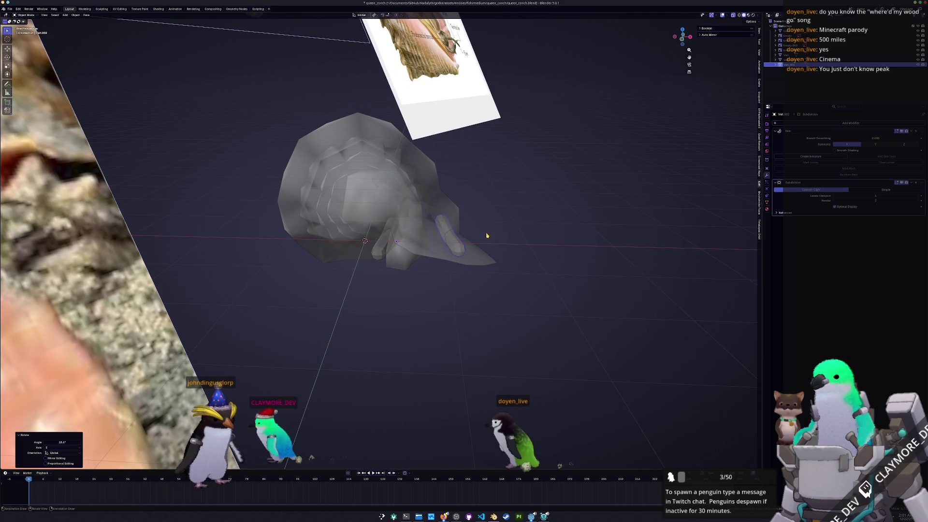
click(486, 233)
key(r)
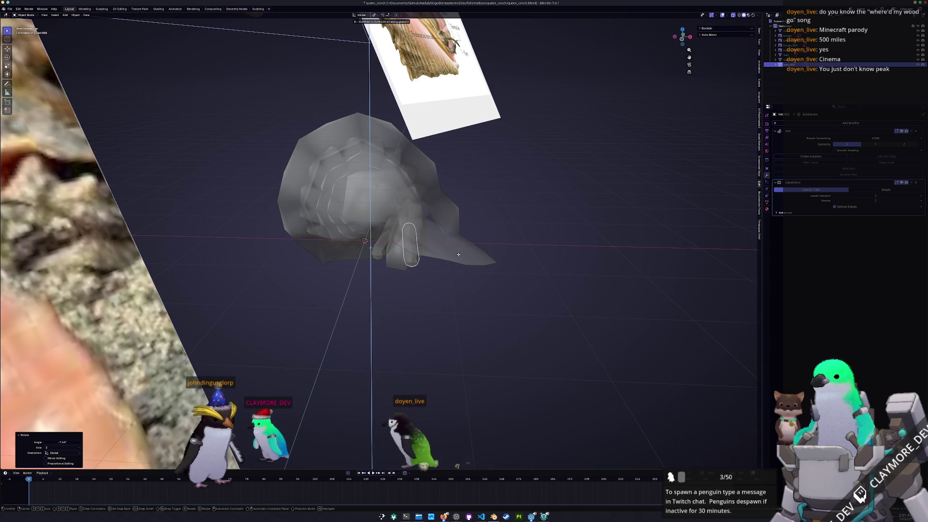
click(459, 254)
key(g)
key(x)
click(466, 258)
- Move the copy along Y and rotate it to sit beside the first tube
middle_drag(440, 282, 406, 304)
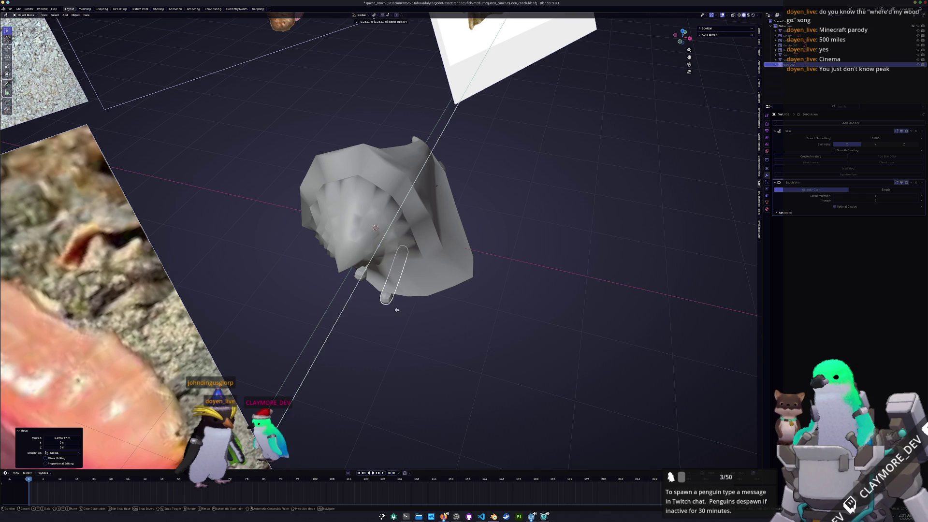
key(g)
key(y)
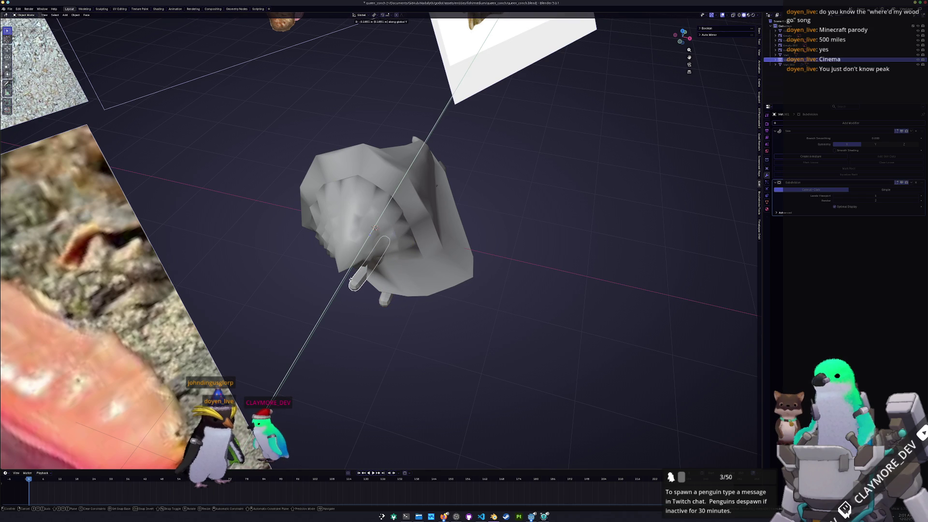
click(349, 280)
mouse_move(349, 281)
middle_down()
mouse_move(352, 311)
mouse_move(370, 276)
mouse_move(412, 272)
middle_up()
click(479, 257)
mouse_move(479, 258)
middle_down()
mouse_move(385, 250)
mouse_move(381, 261)
middle_up()
scroll(380, 269, down, 5)
right_click(379, 277)
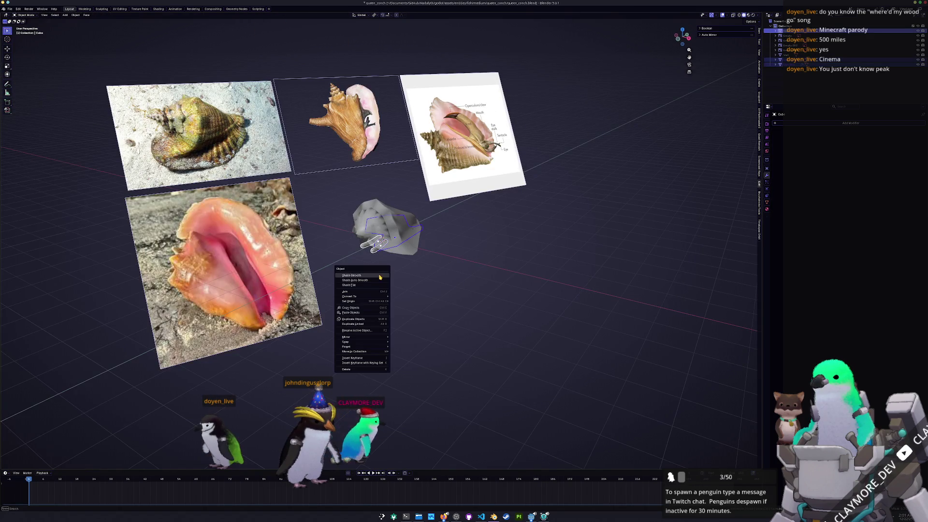
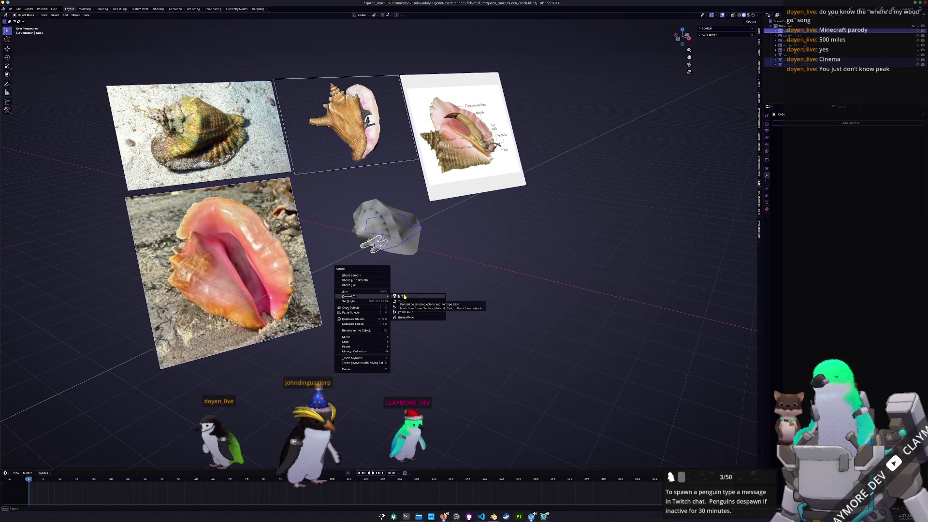
- Convert the conch object to a mesh and give it smooth shading
click(403, 296)
scroll(377, 291, up, 3)
scroll(356, 283, up, 3)
right_click(361, 286)
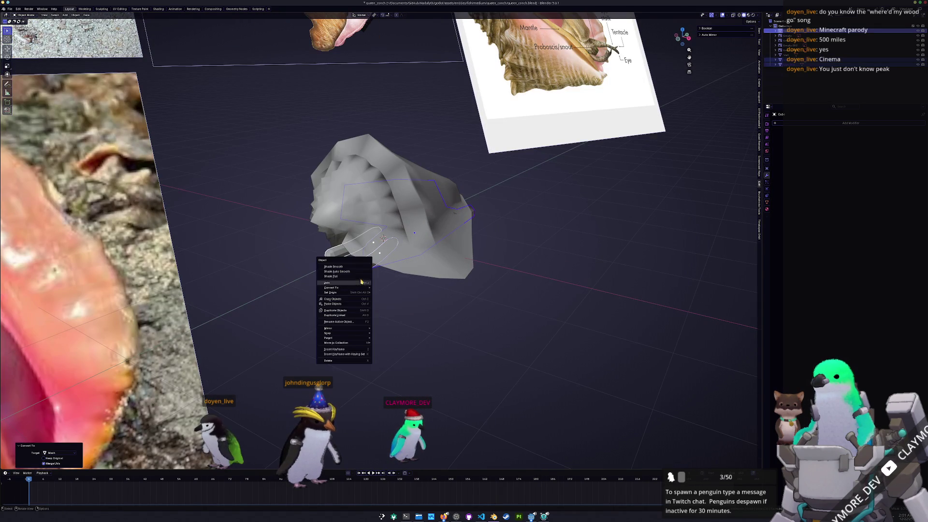
click(357, 269)
mouse_move(357, 270)
middle_down()
mouse_move(379, 241)
mouse_move(383, 275)
middle_up()
drag(413, 275, 353, 200)
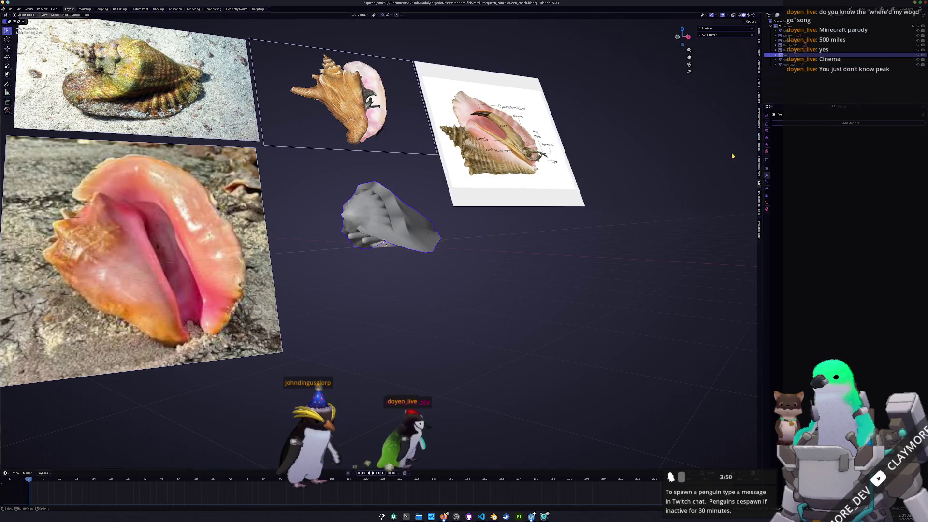
- Add a Solidify modifier, apply the conch's scale and adjust its thickness
click(805, 126)
click(827, 139)
key(ctrl+a)
click(581, 218)
scroll(595, 236, up, 4)
middle_drag(595, 236, 857, 152)
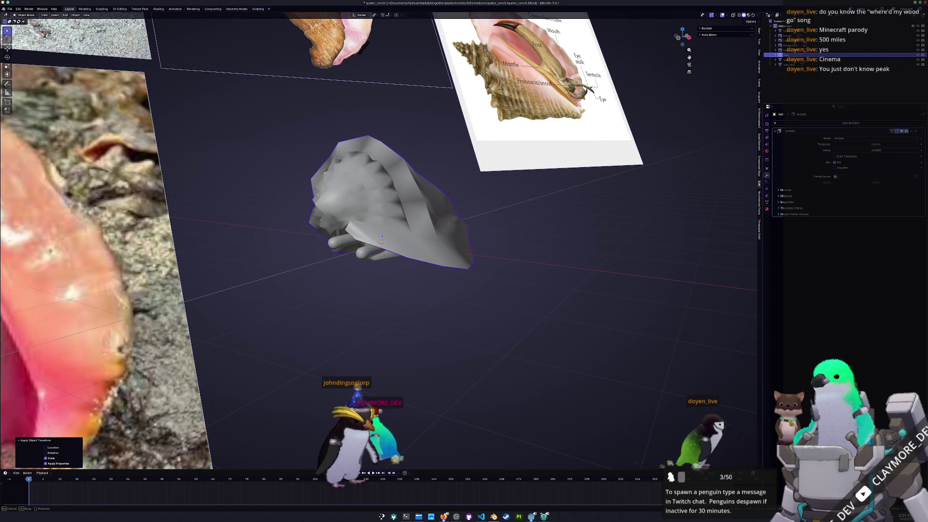
drag(861, 144, 875, 144)
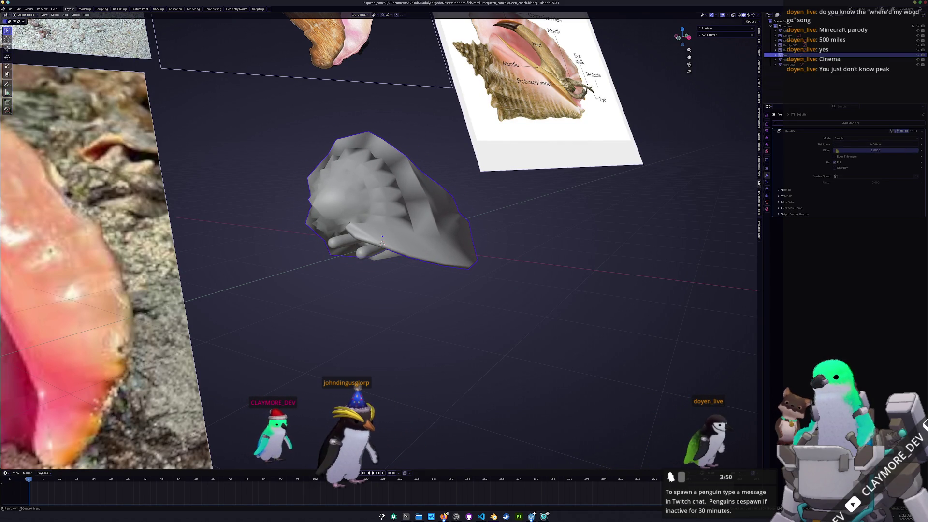
- Enter Edit Mode and select all of the conch's geometry
key(Tab)
key(a)
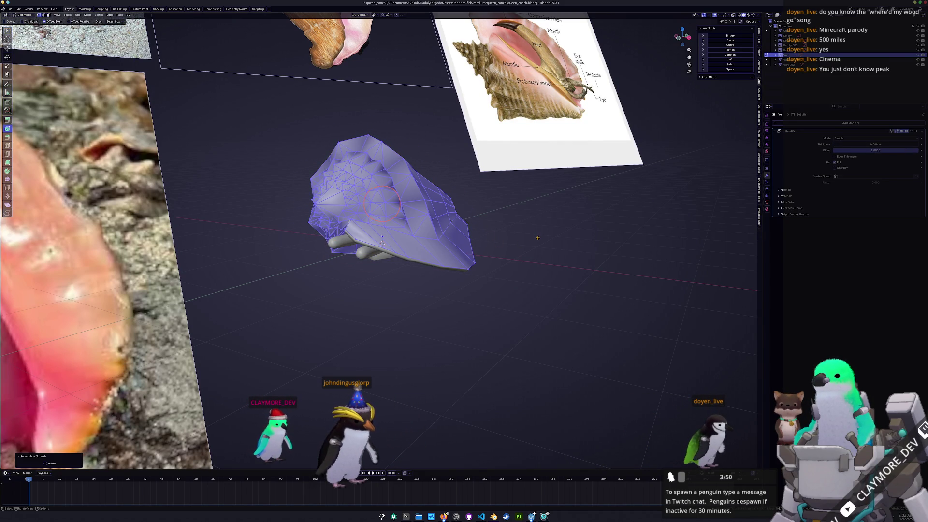
- Back in Object Mode, increase the shell's Solidify thickness
key(Tab)
scroll(536, 224, up, 3)
mouse_move(536, 224)
middle_down()
mouse_move(525, 232)
mouse_move(533, 209)
mouse_move(522, 218)
mouse_move(508, 203)
middle_up()
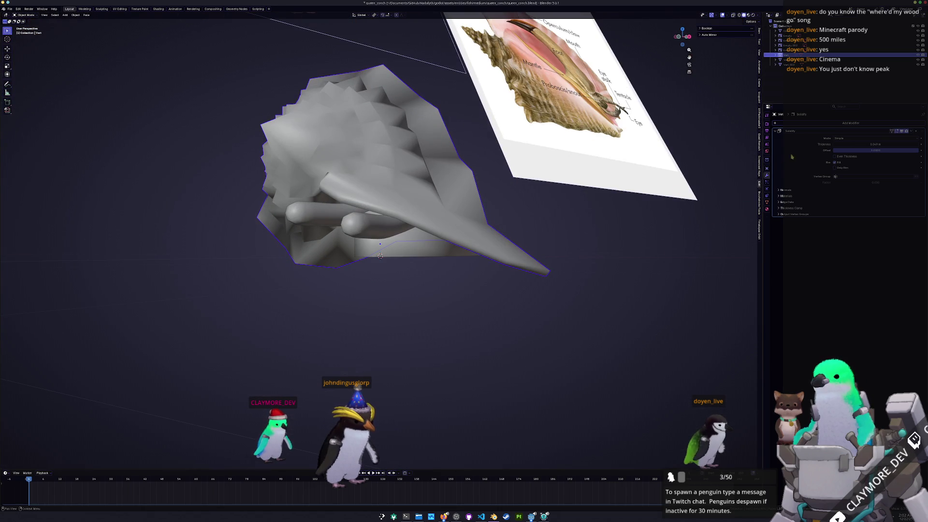
mouse_move(876, 145)
mouse_down()
mouse_move(899, 145)
mouse_move(881, 144)
mouse_up()
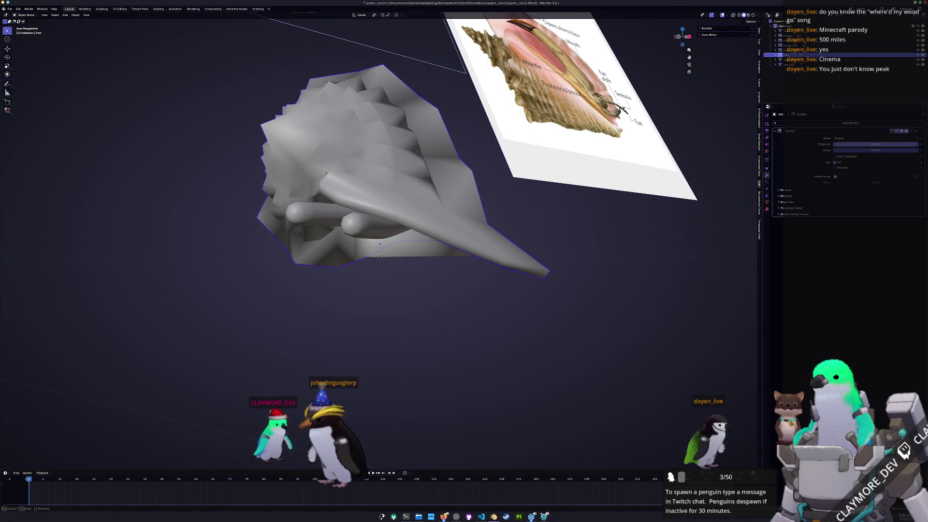
middle_drag(602, 238, 583, 251)
- In Edit Mode with X-ray on, move the tip vertices vertically along Z in two passes
key(Tab)
key(alt+z)
drag(528, 312, 444, 239)
key(g)
key(z)
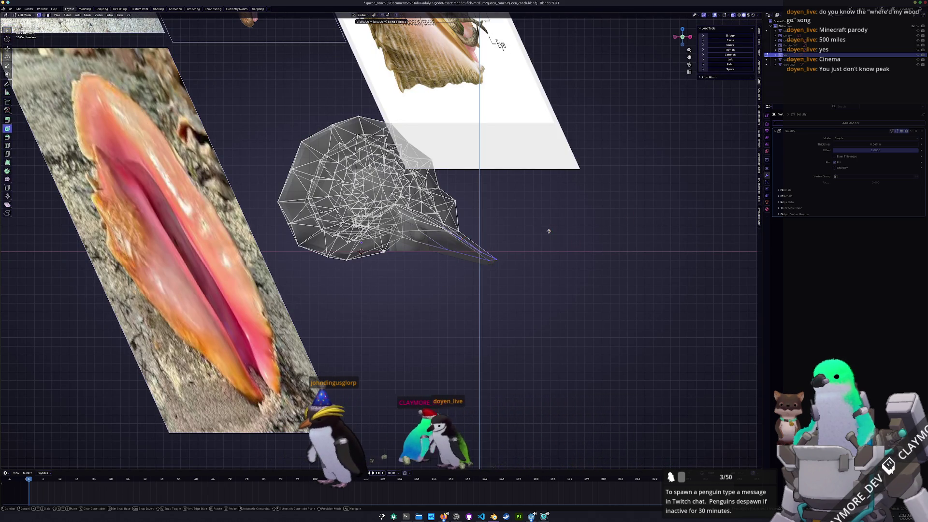
click(555, 224)
mouse_move(556, 224)
middle_down()
mouse_move(532, 249)
mouse_move(486, 259)
mouse_move(514, 257)
mouse_move(516, 240)
mouse_move(451, 254)
middle_up()
key(g)
key(z)
click(518, 234)
- Turn off X-ray and vertex-slide the selected tip vertices along their edges
key(alt+z)
middle_drag(393, 236, 396, 230)
key(g)
key(g)
click(425, 272)
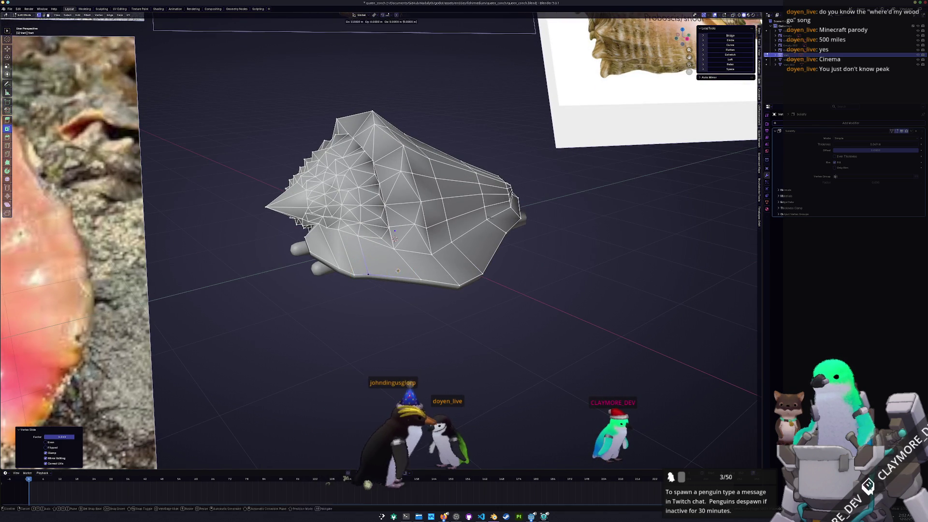
middle_drag(413, 274, 493, 235)
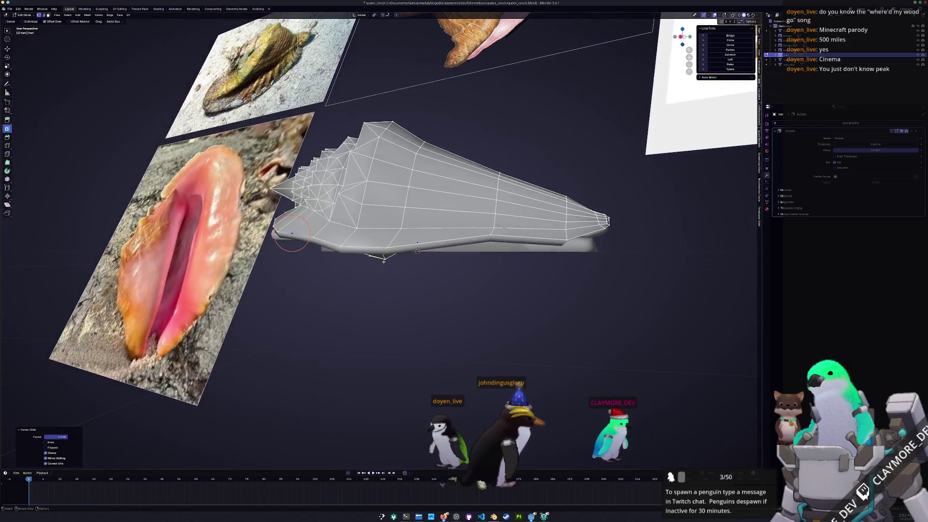
click(418, 251)
middle_drag(417, 252, 414, 243)
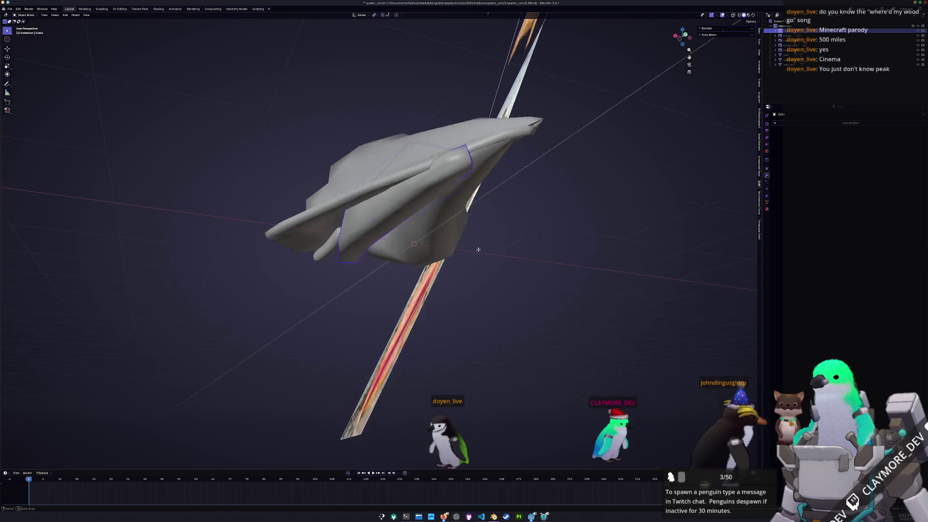
- From a top view in X-ray, shift the inner column's upper faces along X and tilt them about X
key(alt+z)
key(KP_7)
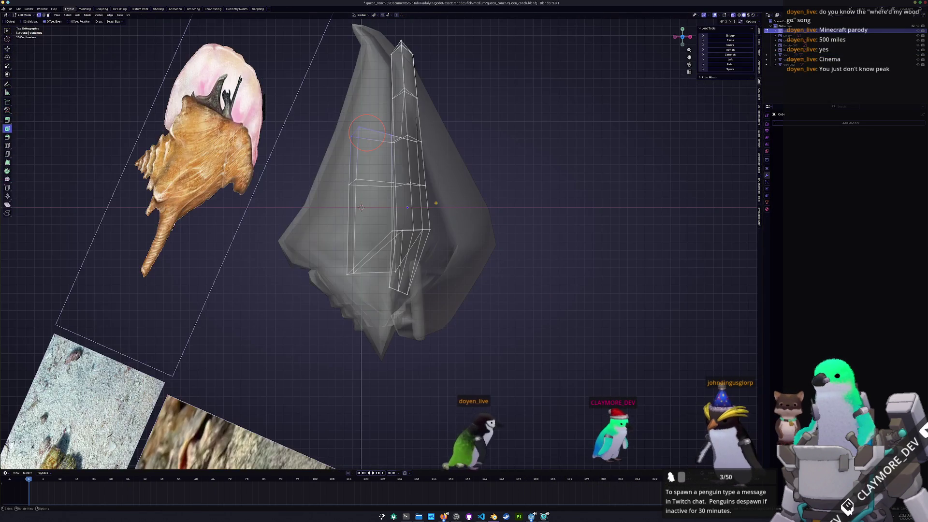
shift+middle_drag(443, 156, 382, 232)
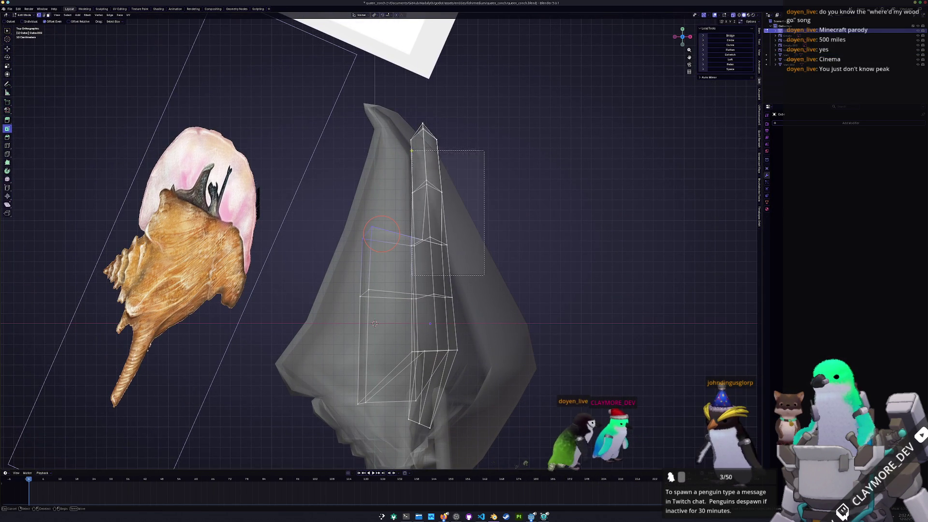
click(424, 185)
key(g)
key(x)
click(420, 190)
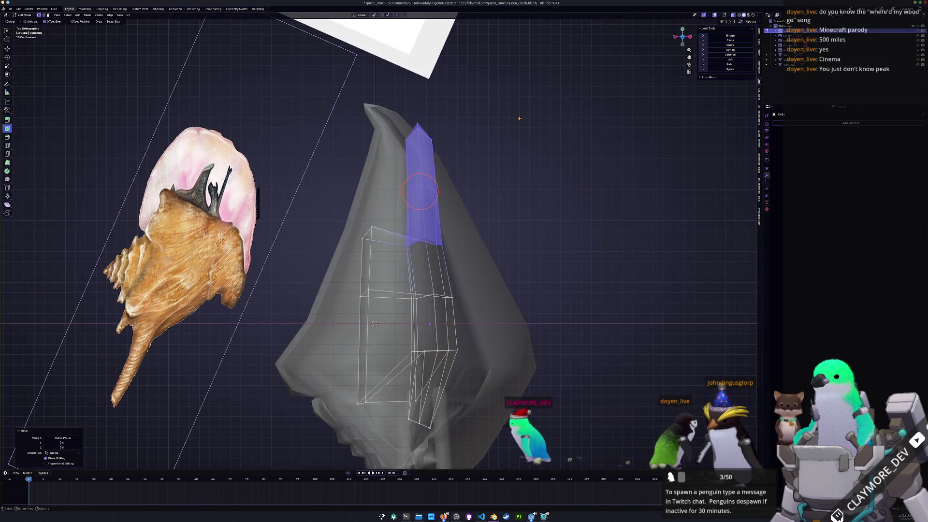
key(r)
key(x)
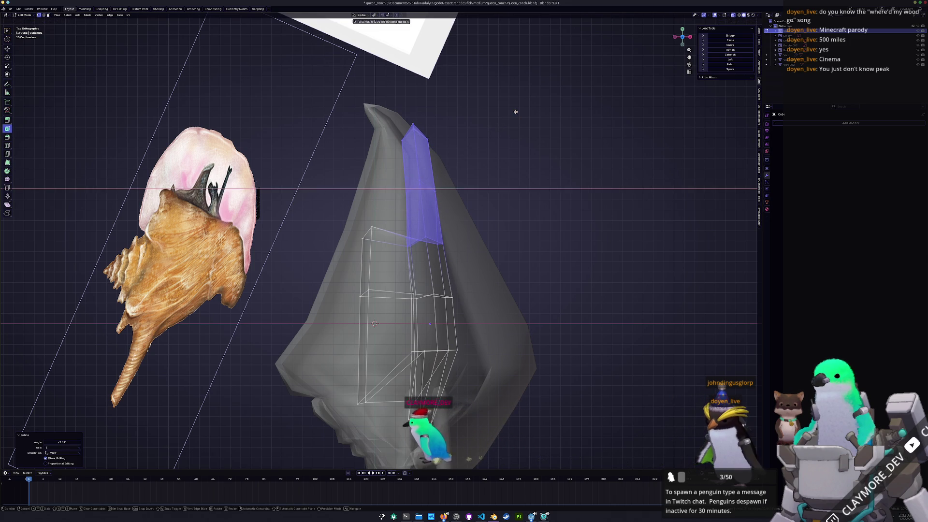
click(516, 111)
- Leave Edit Mode and convert the shell object to a mesh, baking in its thickness
key(Tab)
mouse_move(507, 129)
middle_down()
mouse_move(413, 230)
mouse_move(575, 200)
middle_up()
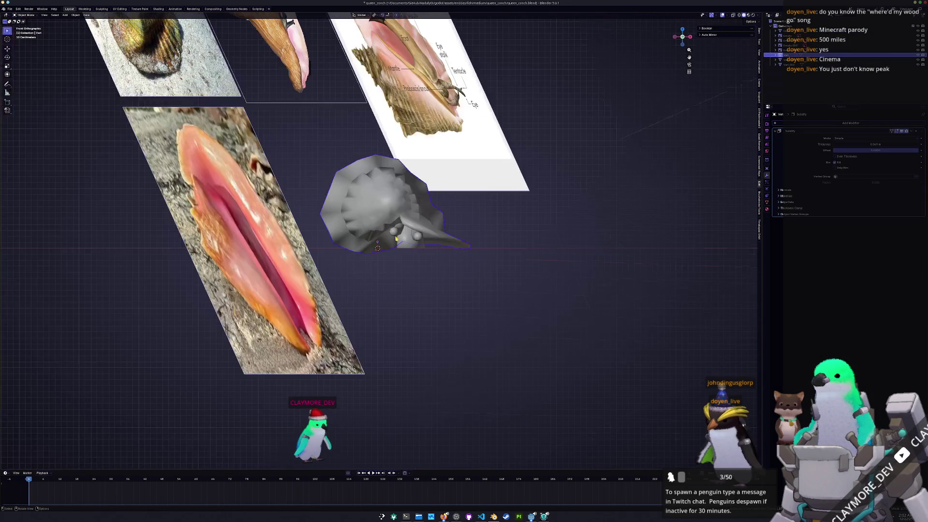
click(588, 197)
key(KP_1)
mouse_move(384, 213)
middle_down()
mouse_move(403, 268)
mouse_move(474, 250)
middle_up()
right_click(403, 268)
click(430, 273)
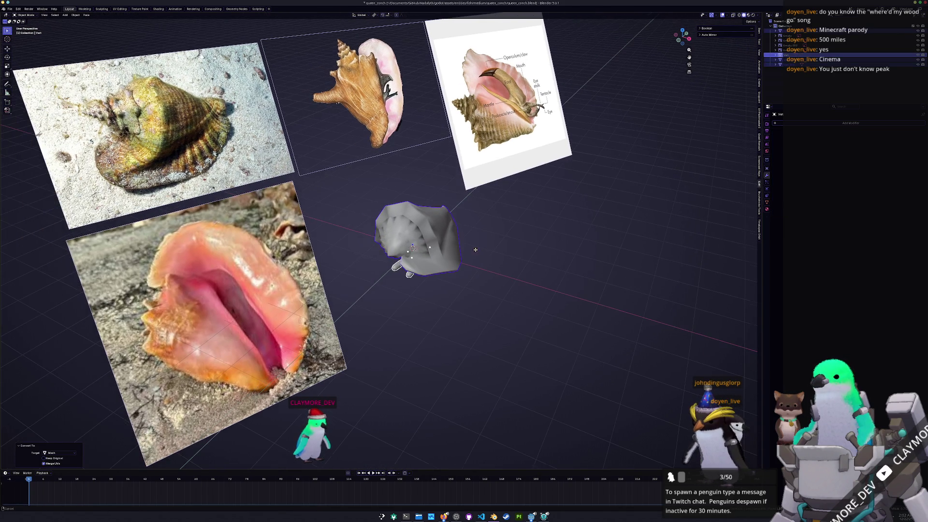
- Mirror the shell from the top view and apply its scale
click(10, 9)
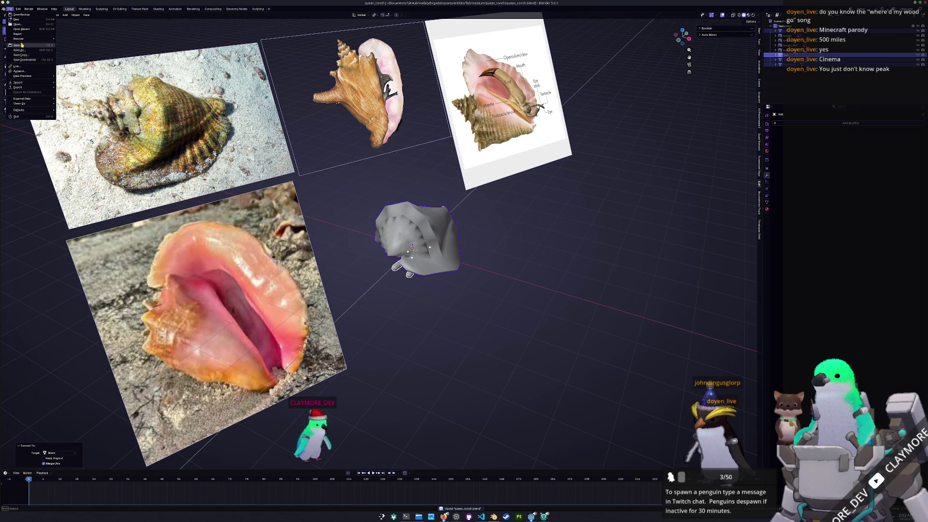
key(KP_7)
scroll(460, 240, up, 3)
key(ctrl+m)
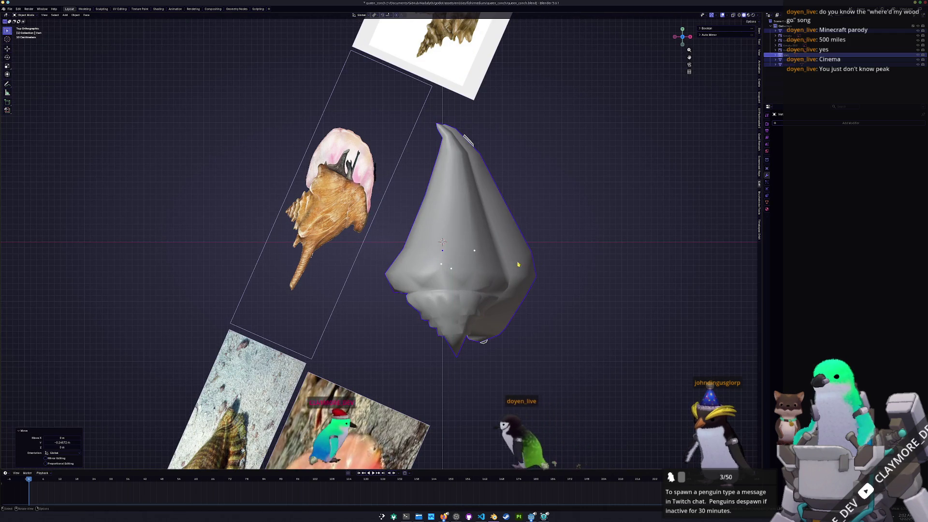
key(ctrl+a)
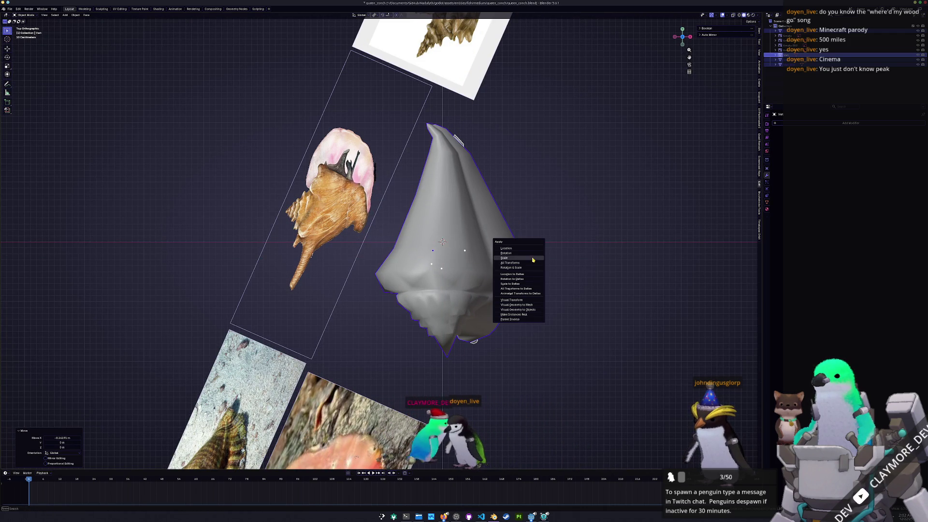
click(533, 258)
key(n)
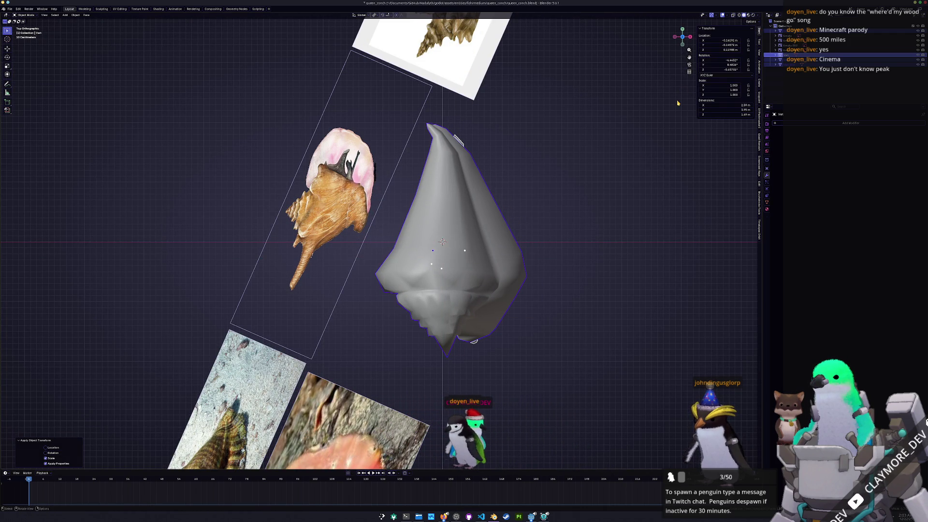
- Cancel a stray scale and convert the shell to a mesh again
key(s)
right_click(580, 211)
right_click(570, 211)
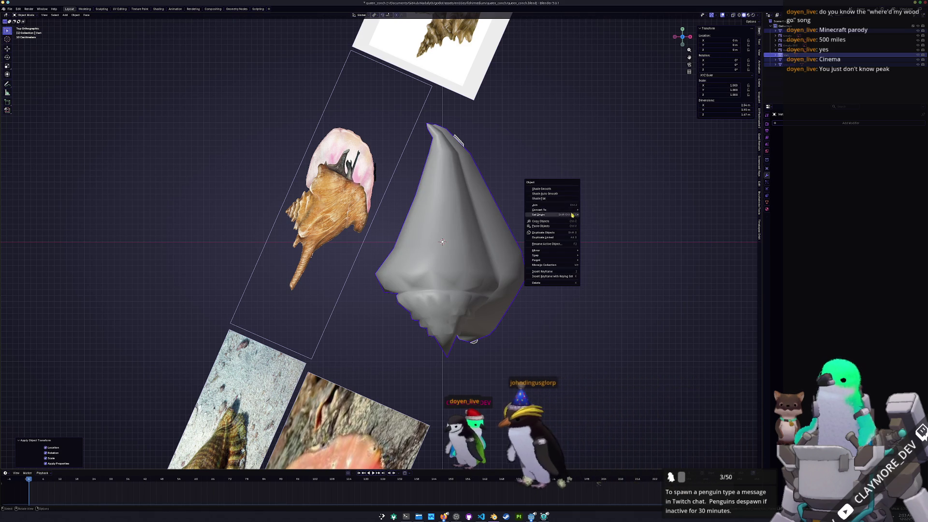
click(593, 211)
right_click(570, 216)
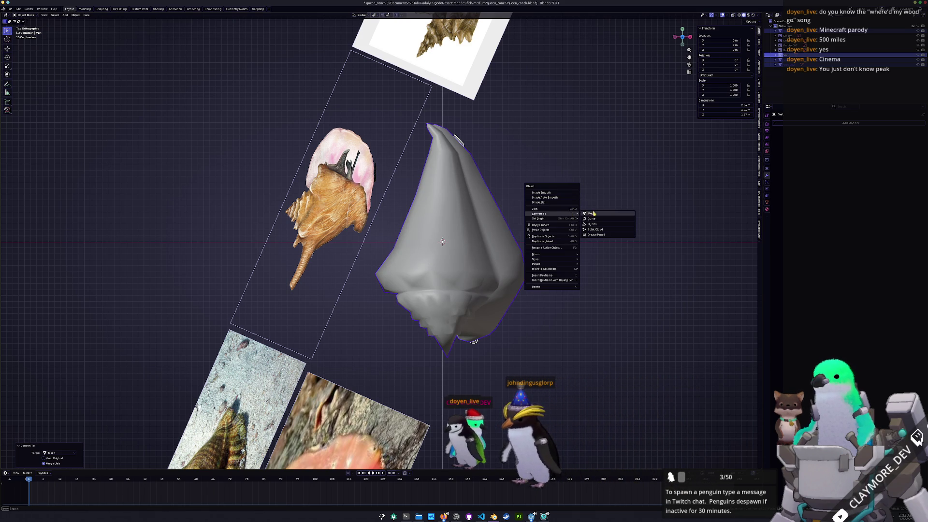
click(591, 212)
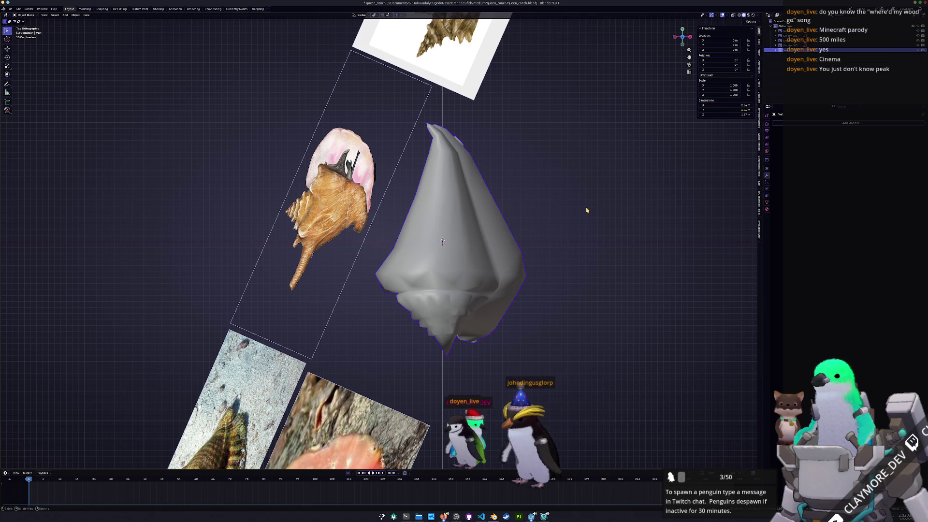
- Scale the conch much smaller in two passes and apply all its transforms
key(s)
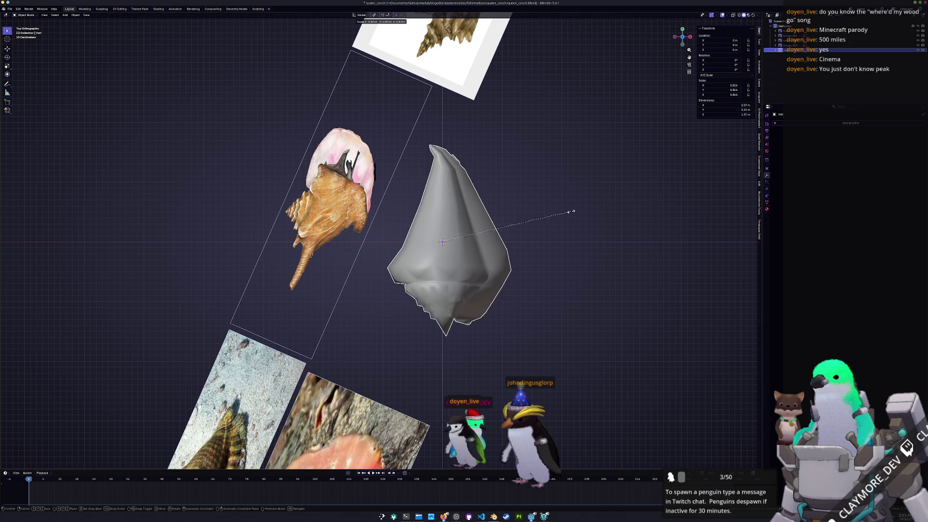
click(550, 218)
middle_drag(549, 217, 605, 243)
key(s)
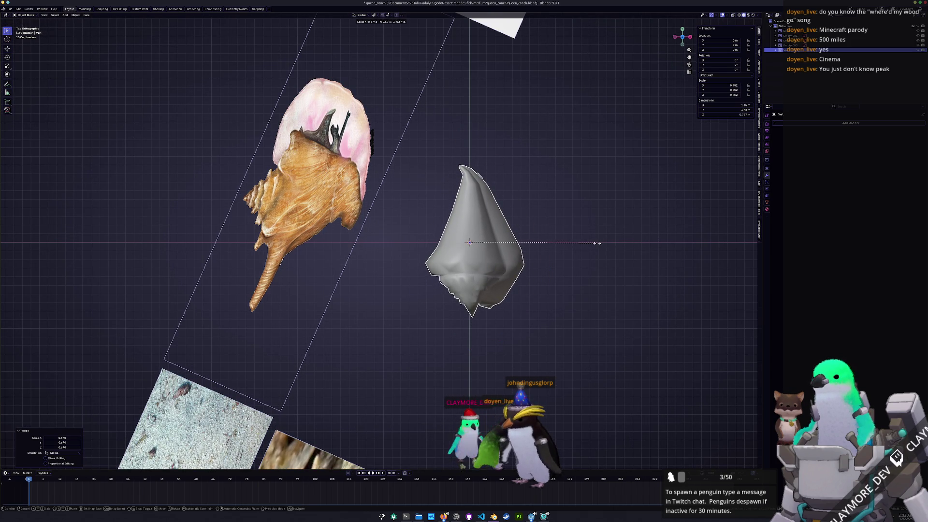
click(576, 243)
key(ctrl+a)
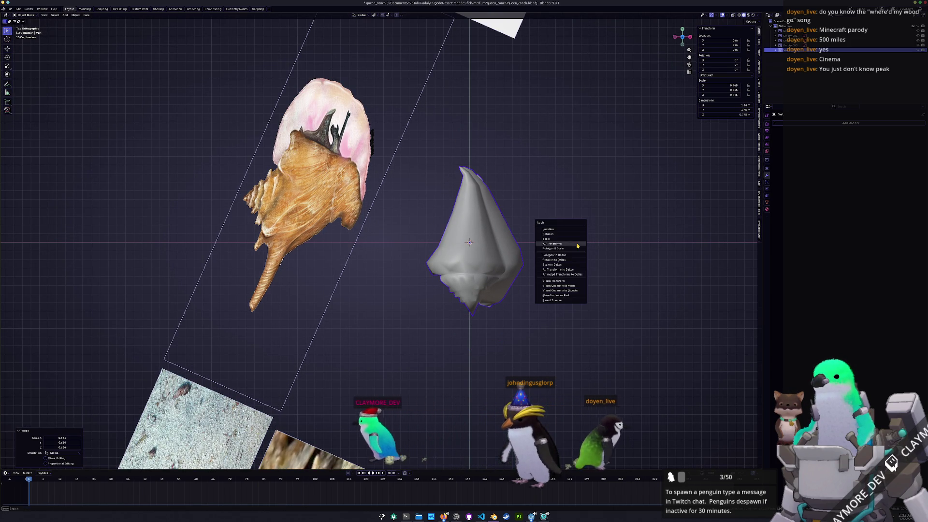
click(555, 243)
mouse_move(554, 243)
middle_down()
mouse_move(519, 238)
mouse_move(514, 253)
middle_up()
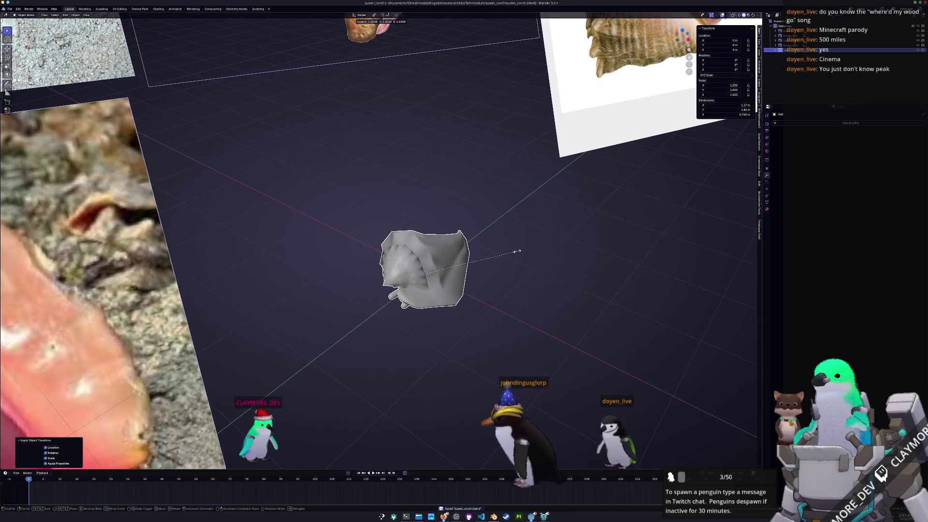
- Apply the shell's transforms once more and rename the object
click(517, 251)
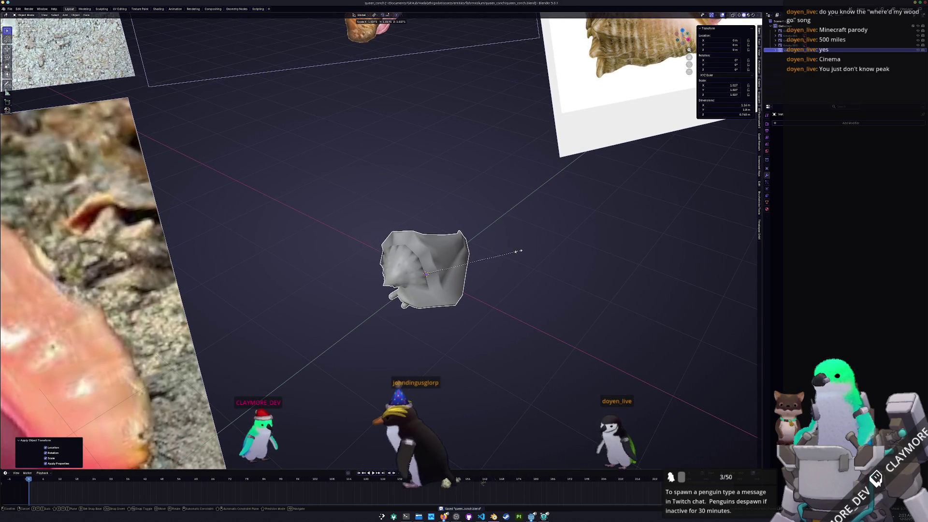
key(ctrl+a)
click(518, 253)
key(F2)
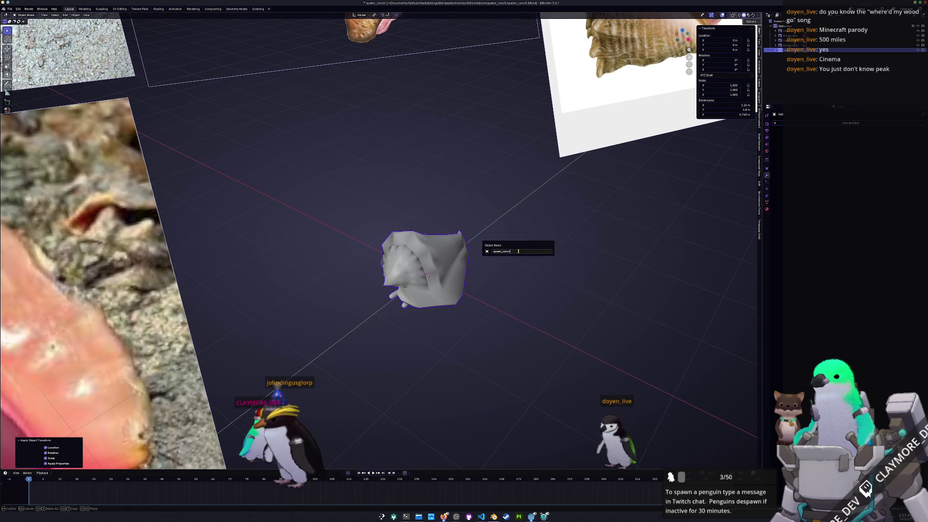
key(Return)
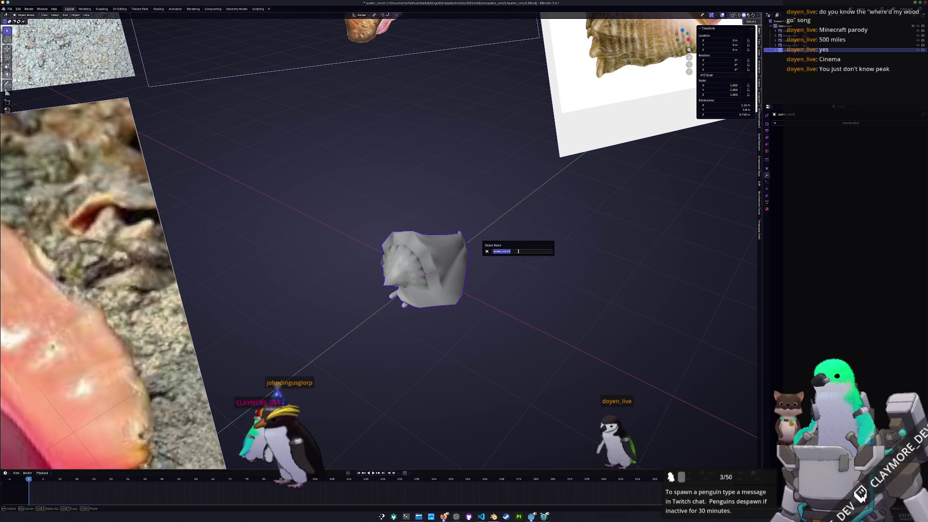
- Set the render engine to Cycles, review the mesh's color attributes and material, and save
click(766, 125)
click(846, 139)
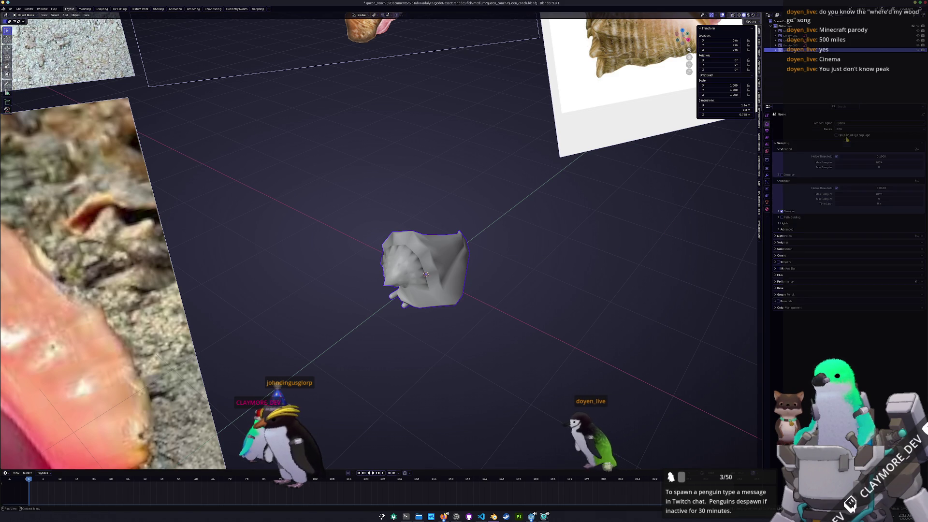
click(766, 206)
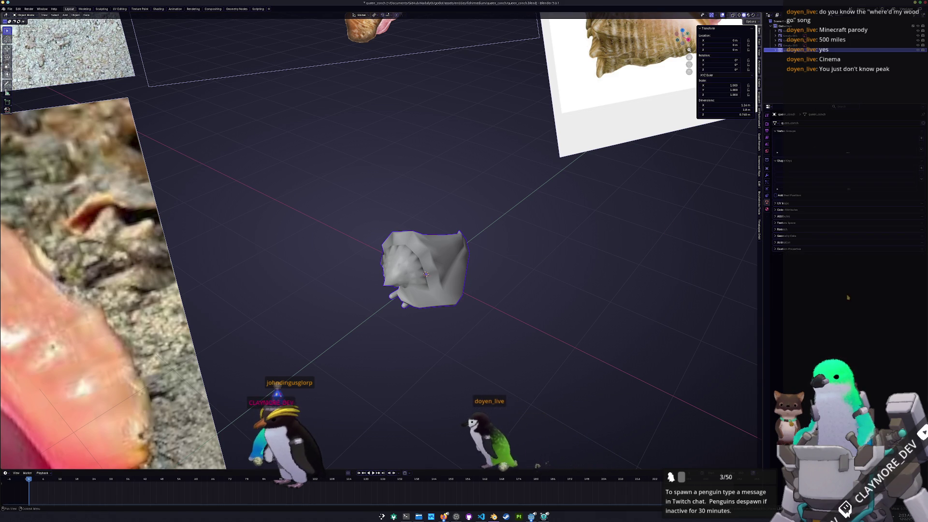
click(783, 209)
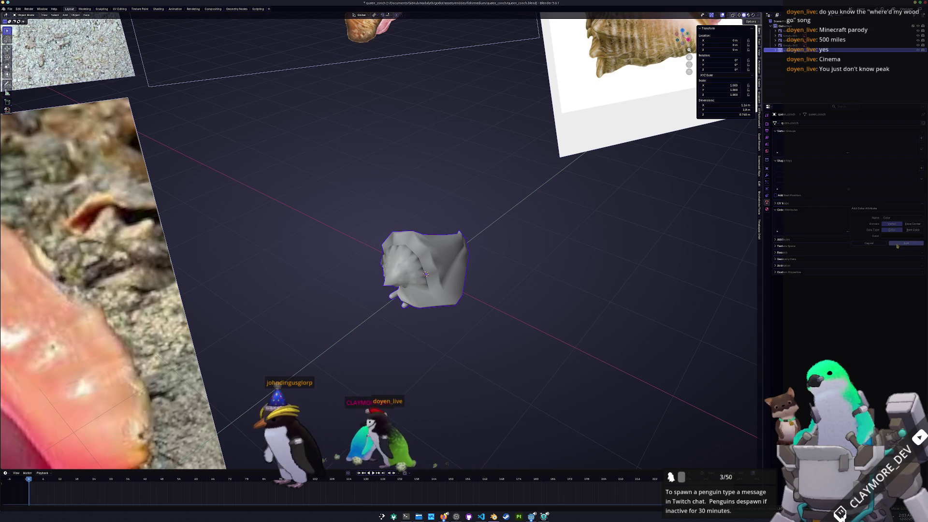
click(767, 210)
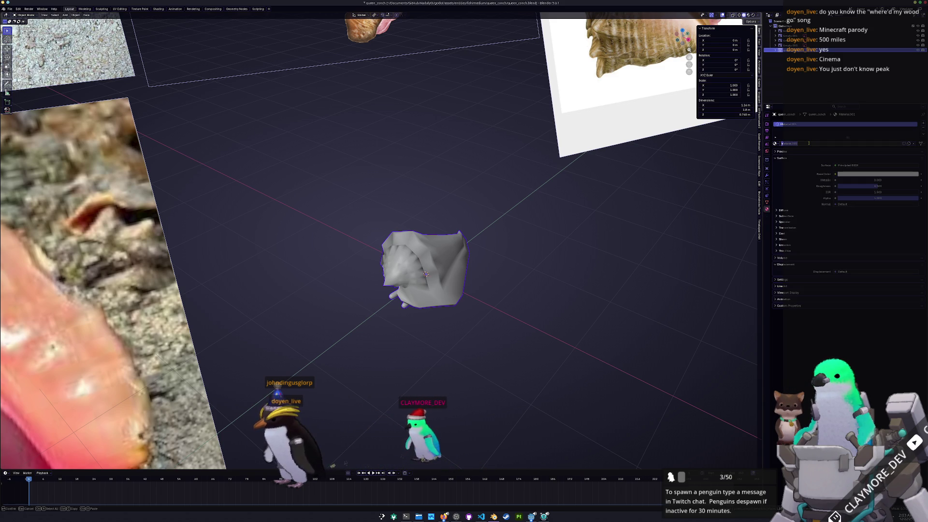
right_click(404, 265)
click(417, 274)
key(Tab)
key(ctrl+s)
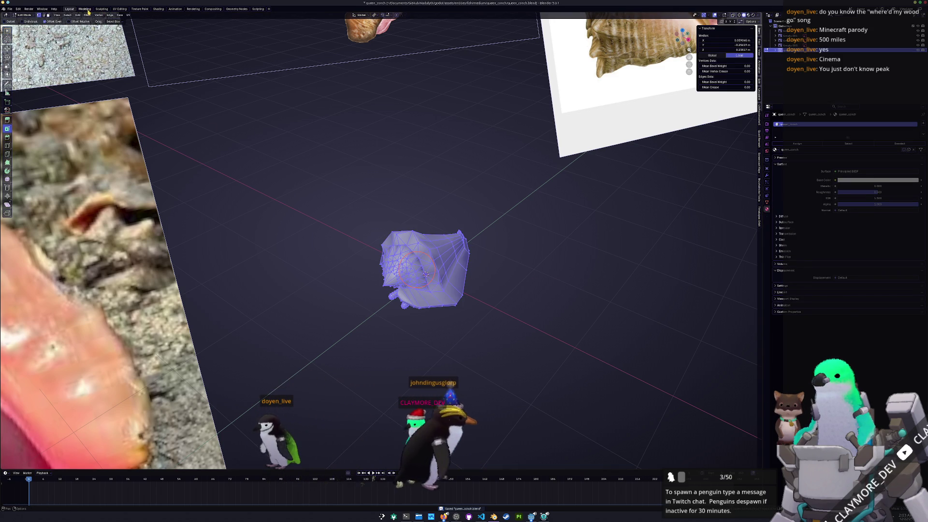
- In the UV Editing layout, unwrap the whole conch with Smart UV Project
click(120, 8)
key(KP_Decimal)
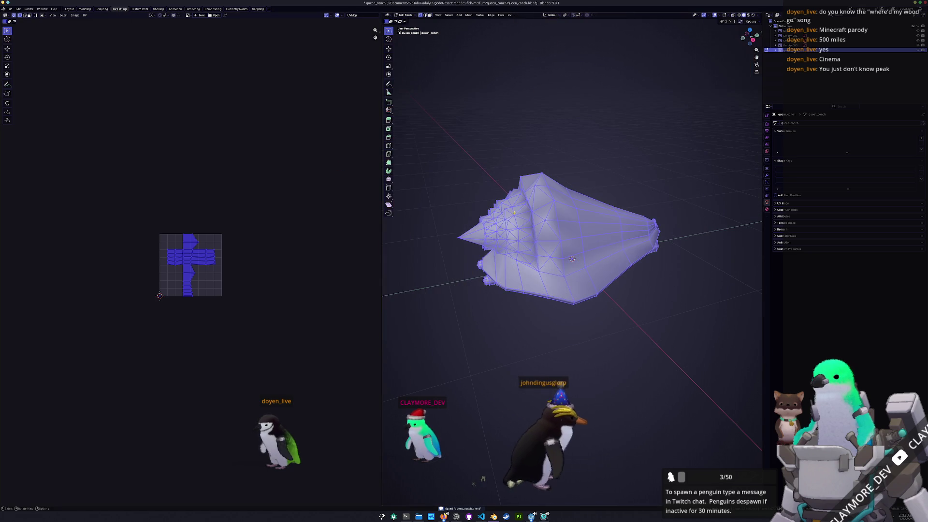
click(509, 15)
click(523, 38)
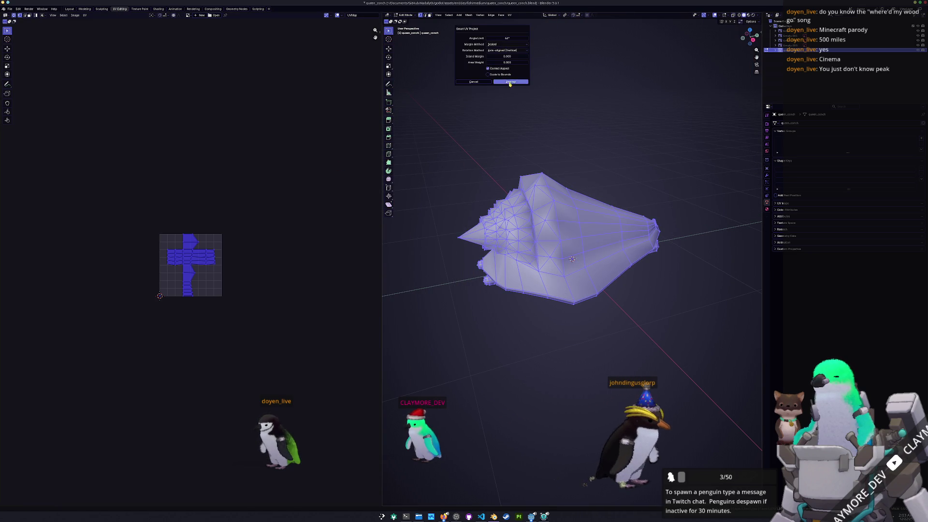
click(509, 81)
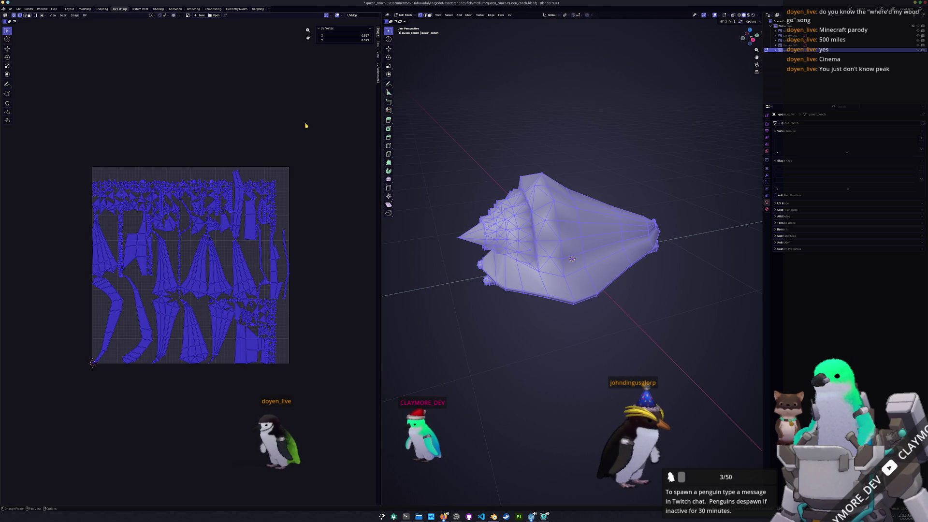
- Pack the UV islands tightly with UVPackmaster3, return to Object Mode and save
click(378, 73)
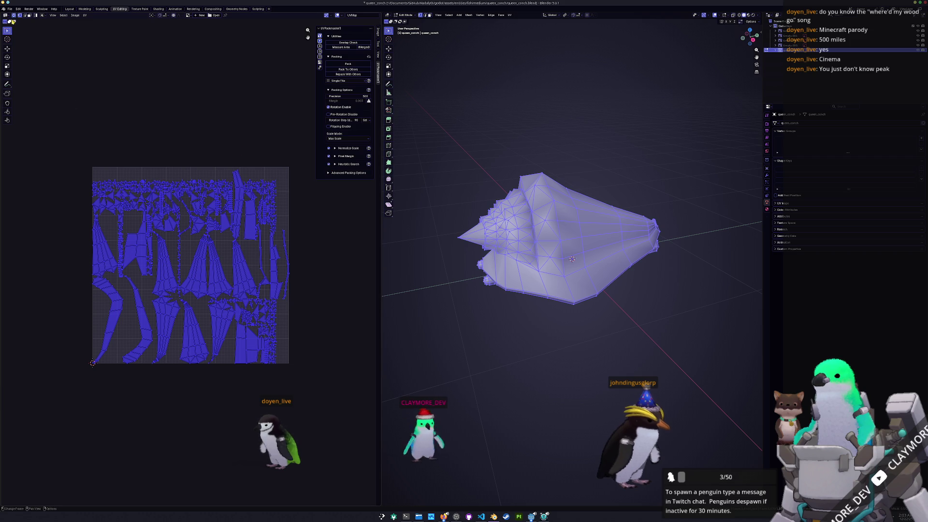
click(336, 67)
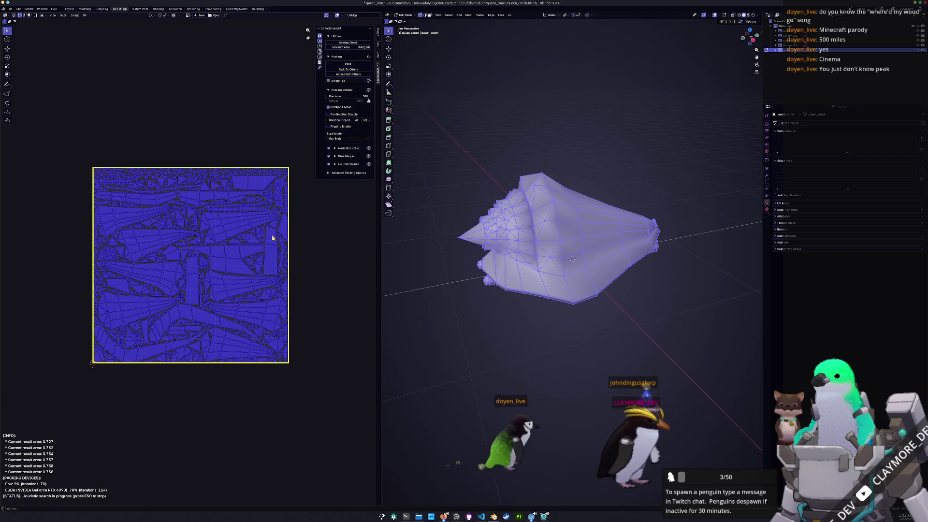
key(Escape)
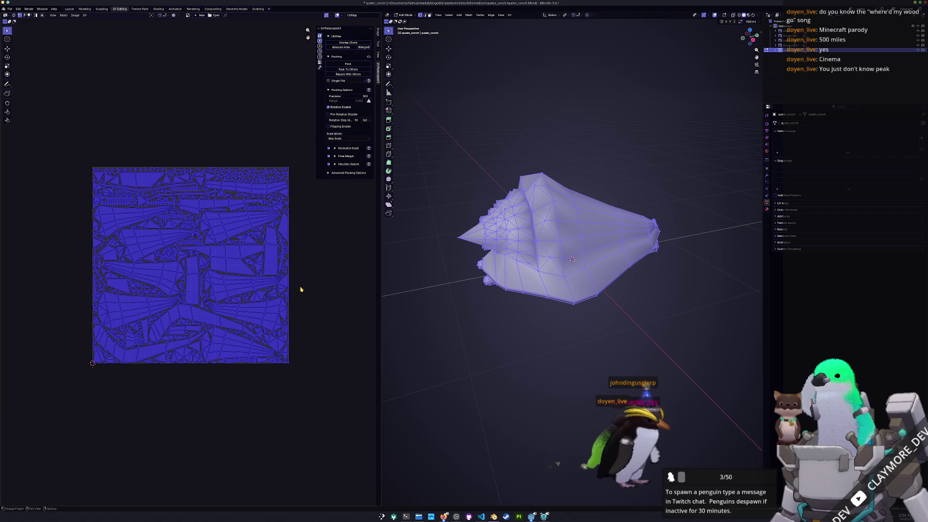
key(Tab)
key(ctrl+s)
mouse_move(508, 276)
middle_down()
mouse_move(623, 239)
mouse_move(609, 254)
middle_up()
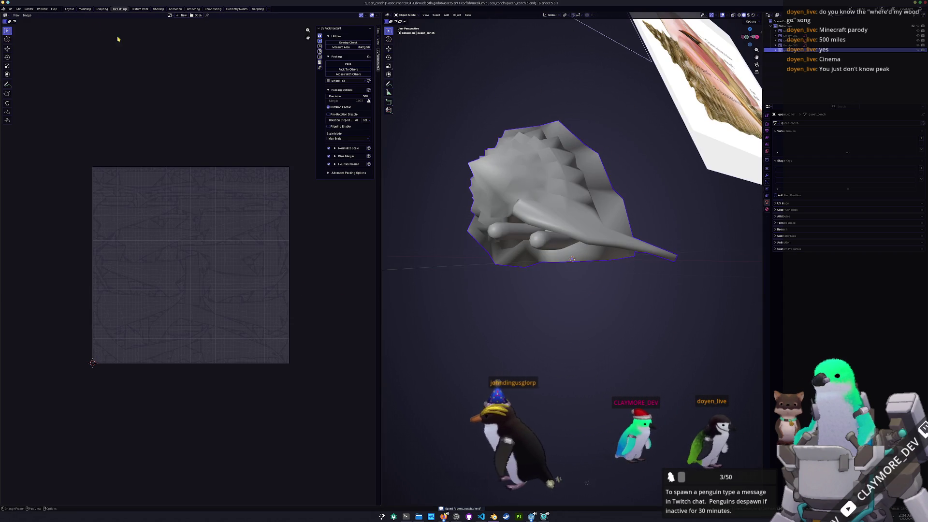
- In the Shading workspace, add Texture Coordinate and Color Attribute nodes to the conch material
click(157, 9)
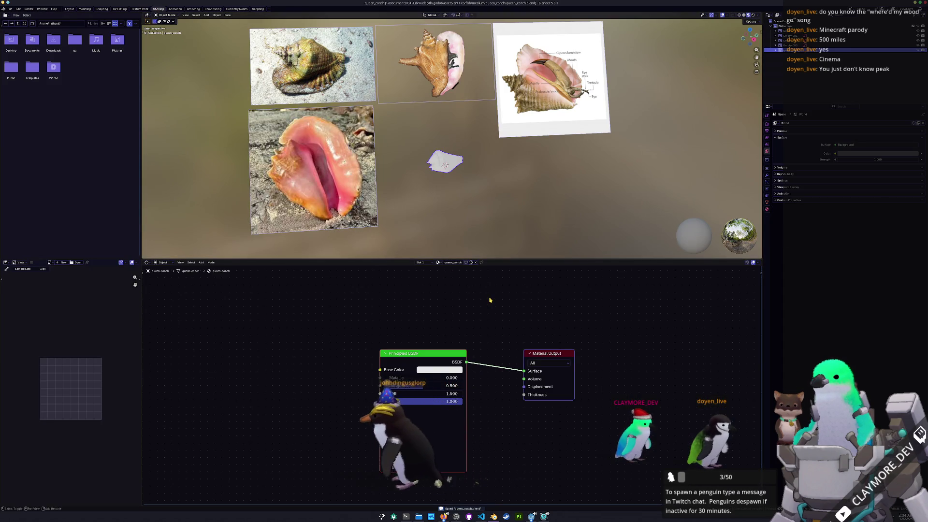
key(shift+a)
click(511, 312)
click(309, 319)
drag(333, 309, 523, 370)
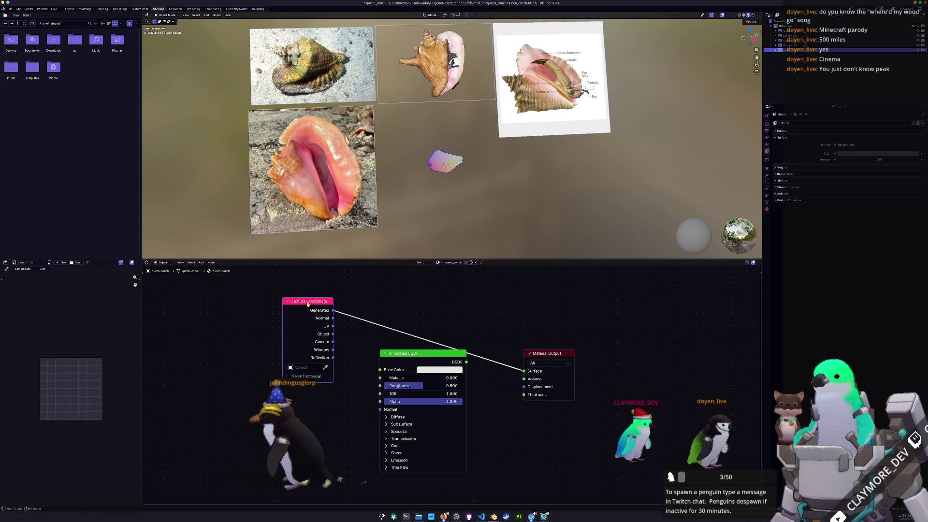
key(shift+a)
text(color)
key(Return)
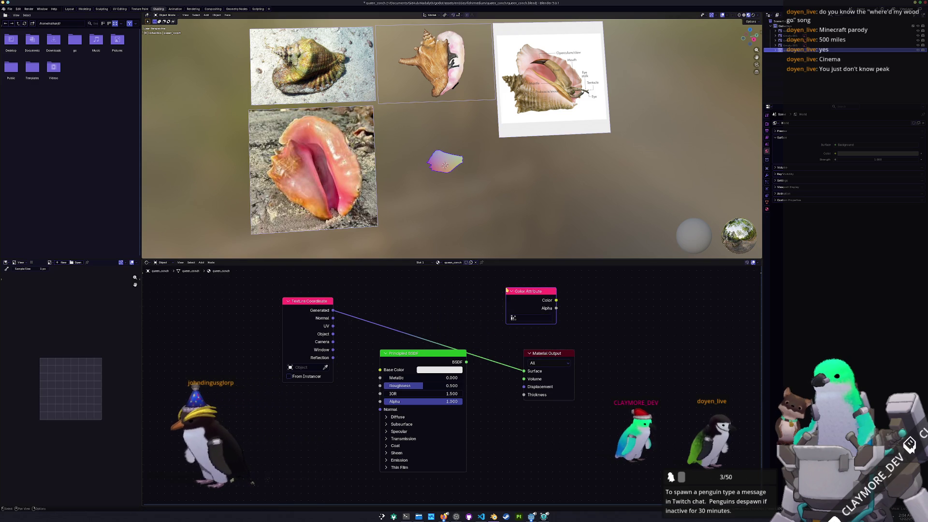
click(522, 319)
scroll(439, 149, up, 5)
- Apply the conch's transforms and route the Color Attribute colour into the Material Output surface
key(ctrl+a)
click(510, 179)
key(KP_Decimal)
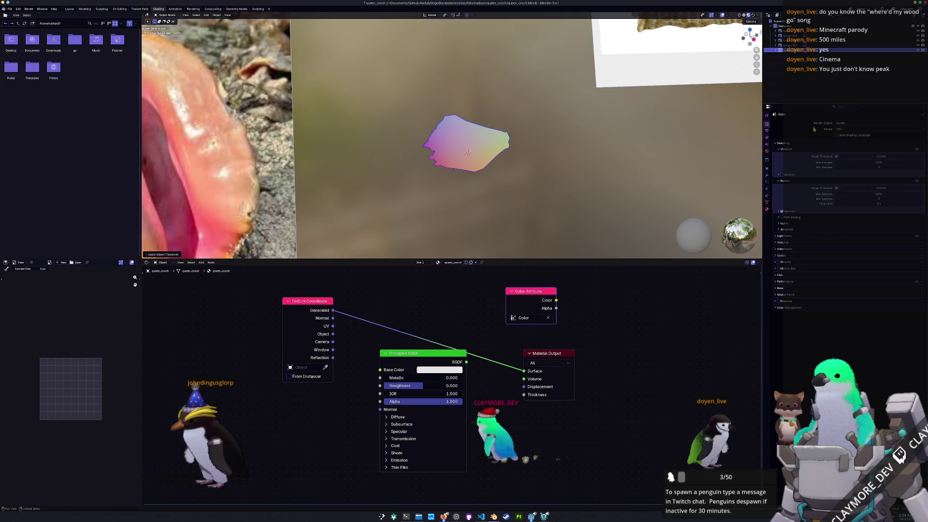
click(780, 287)
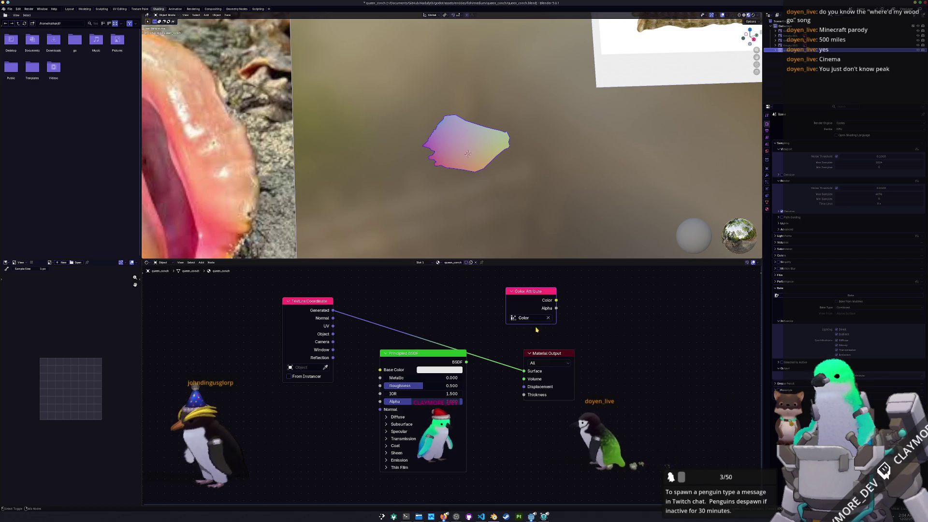
drag(556, 299, 523, 370)
key(ctrl+a)
click(435, 155)
click(10, 8)
mouse_move(19, 82)
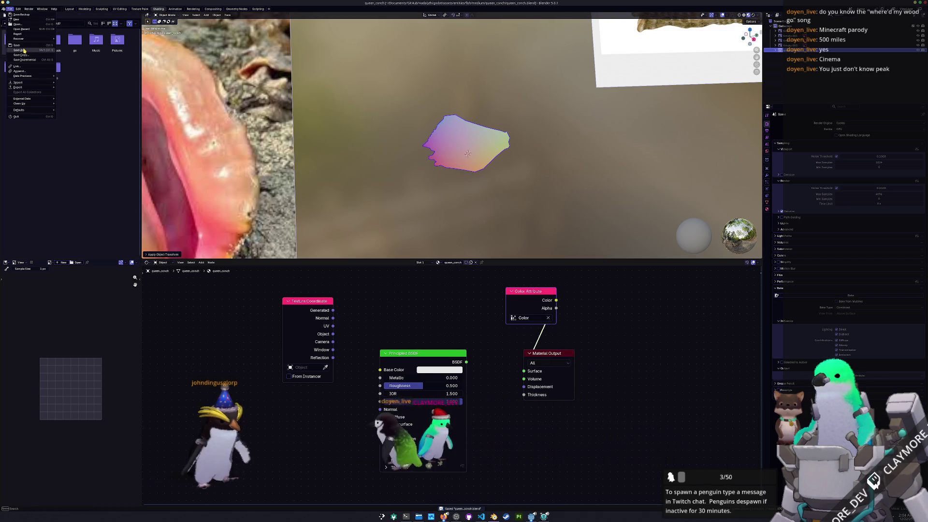
- Start an export, create a new 'export' folder, then cancel
click(82, 129)
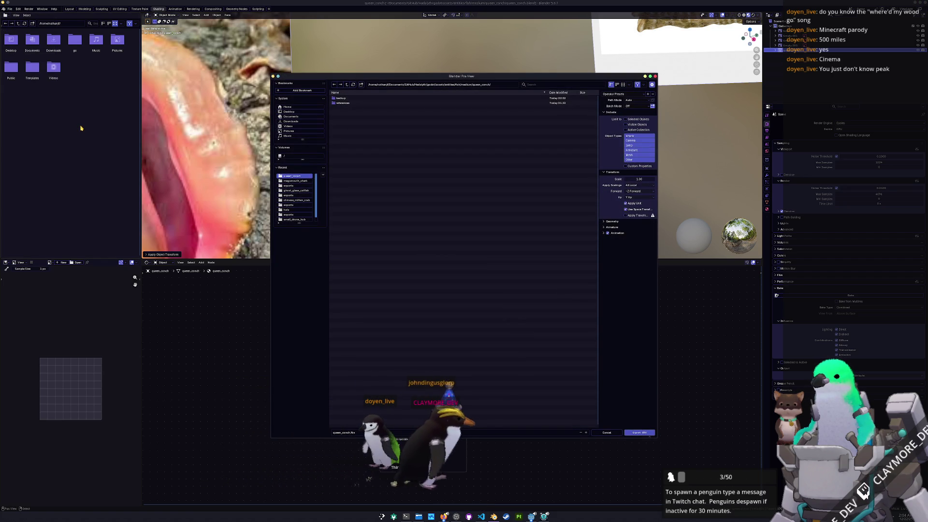
click(361, 86)
text(export)
key(Return)
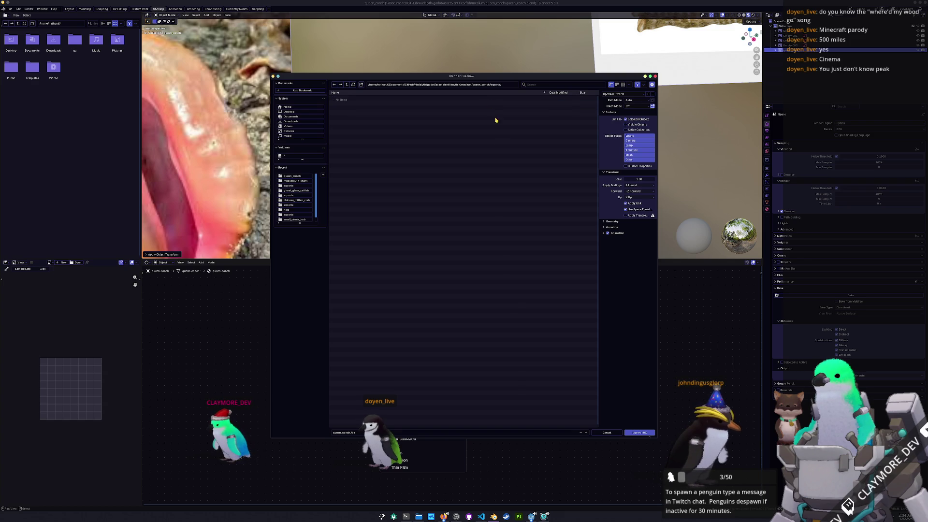
click(636, 433)
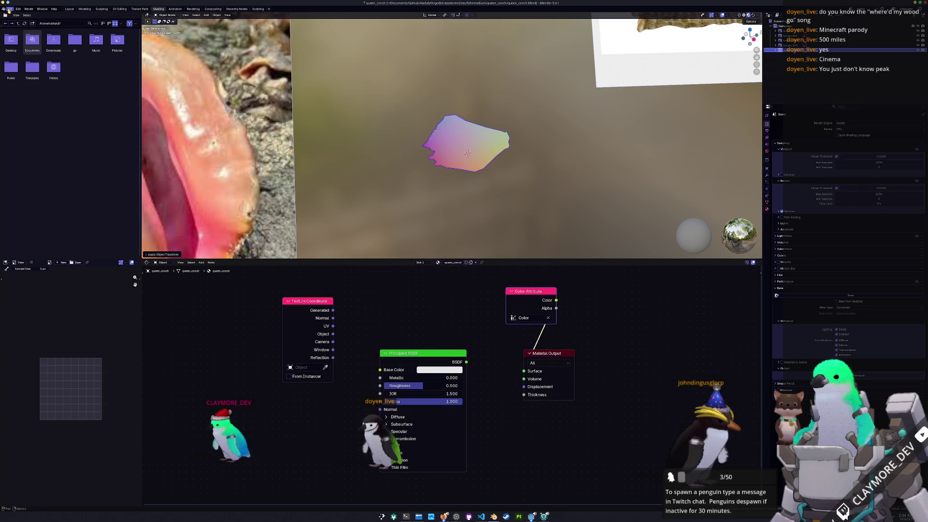
- Export the conch mesh in another format with vertex Colors included
click(8, 9)
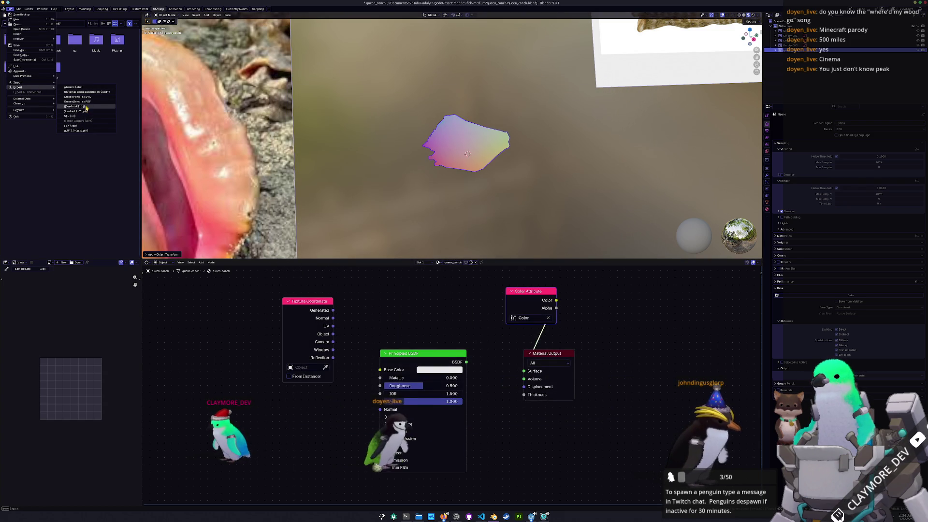
click(85, 108)
click(630, 147)
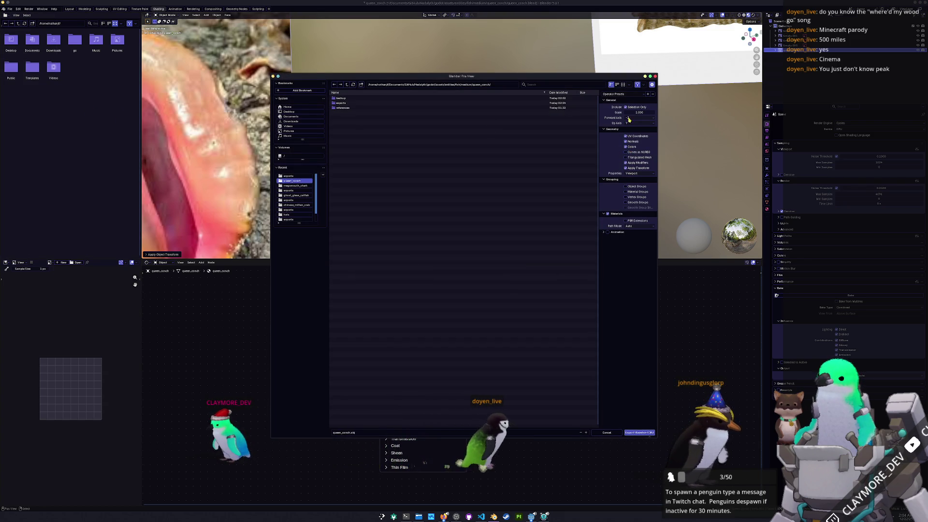
click(636, 433)
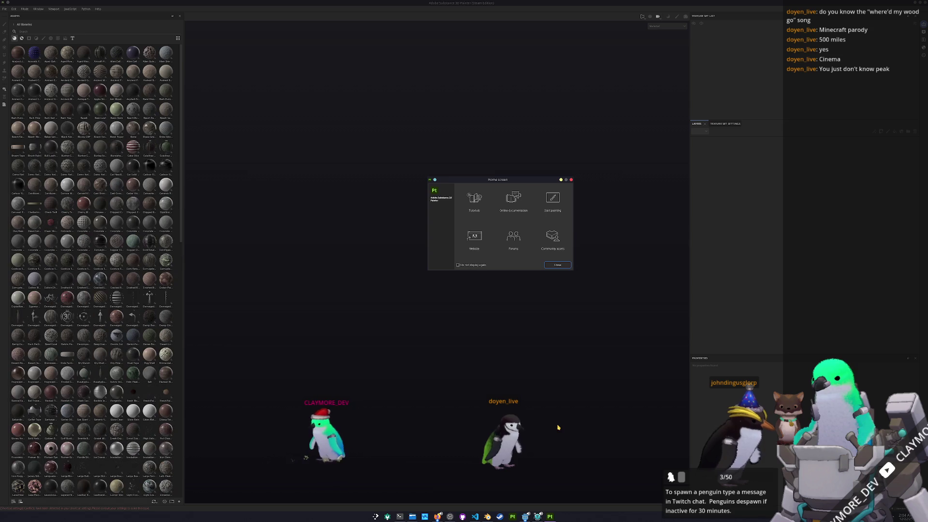
- Create a new Painter project from queen_conch.fbx in the conch export folder
click(557, 264)
click(4, 8)
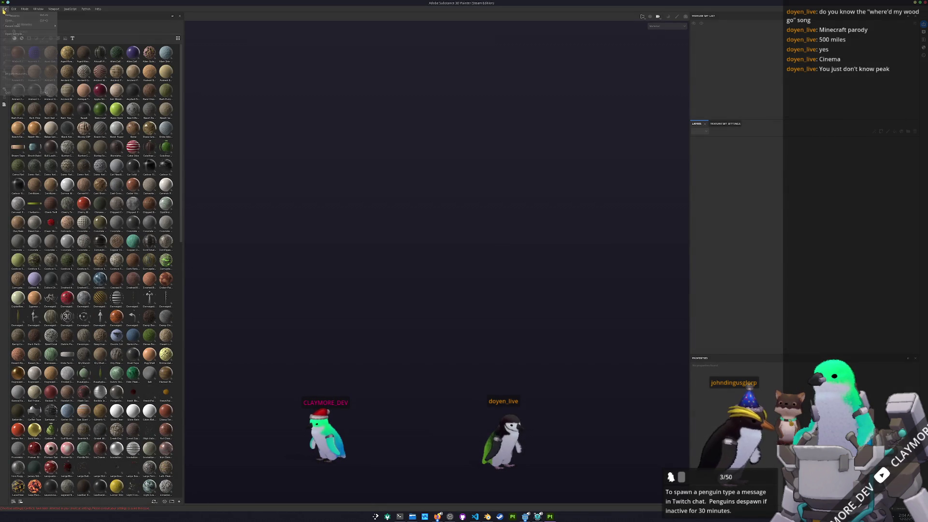
click(14, 15)
click(503, 196)
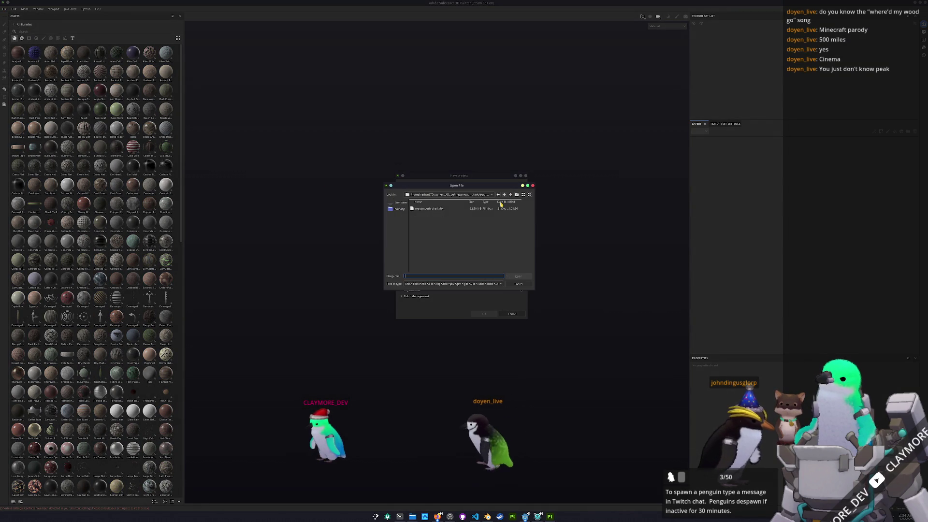
click(512, 195)
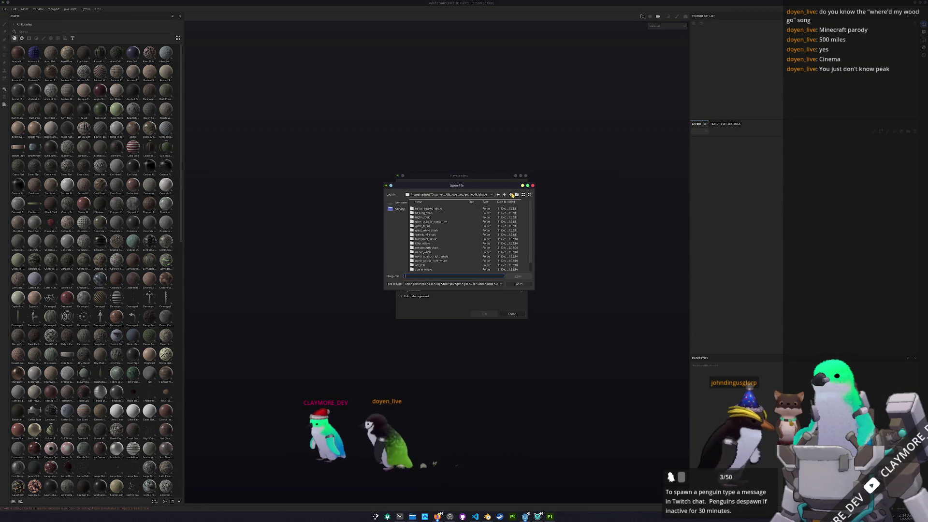
double_click(461, 211)
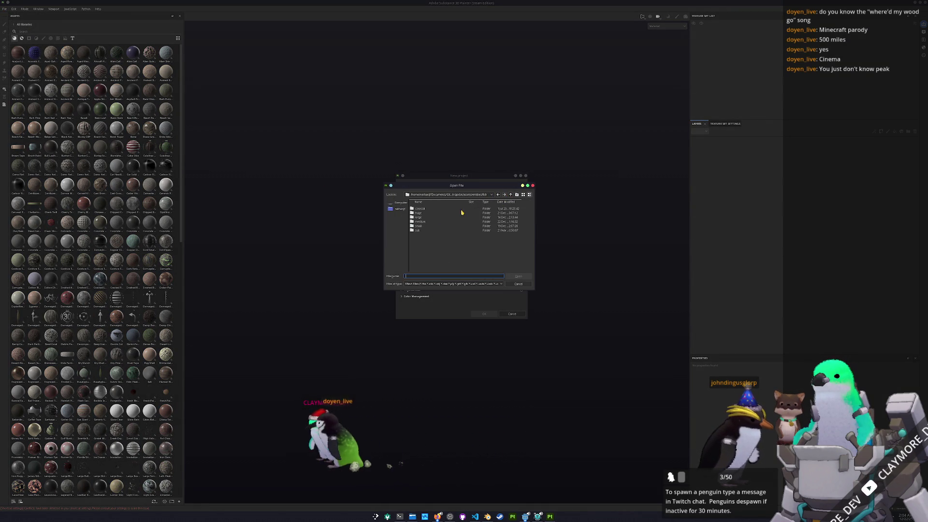
double_click(420, 222)
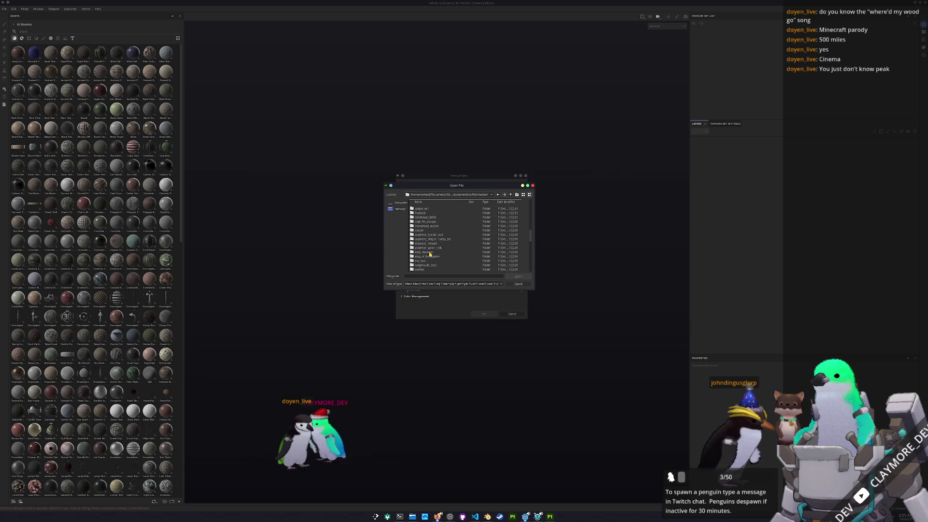
click(525, 278)
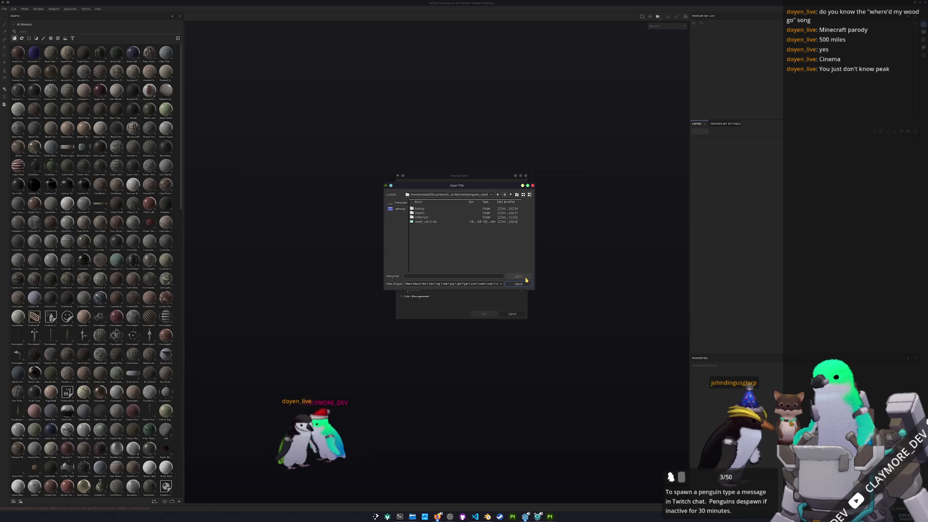
double_click(425, 210)
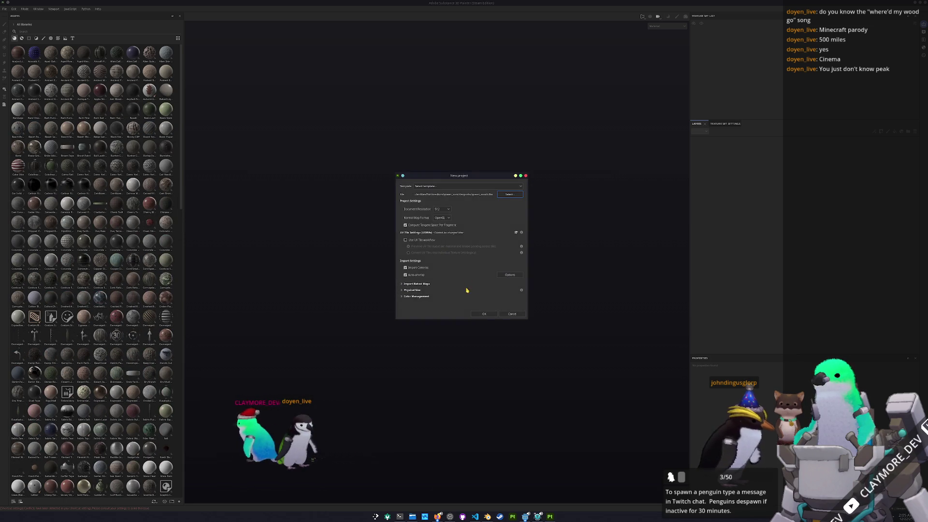
click(484, 315)
- Save the project as queen_conch in the project folder and inspect the mesh
key(ctrl+s)
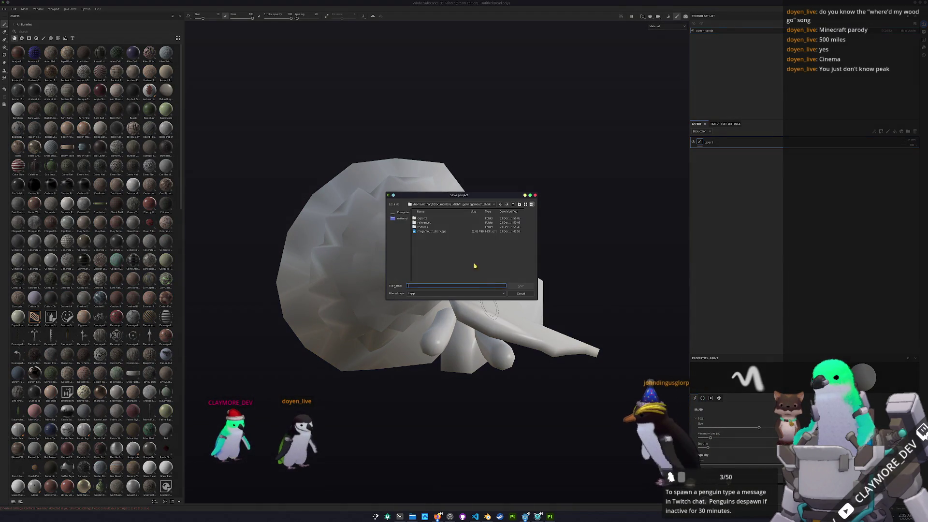
click(495, 205)
click(513, 205)
click(426, 286)
text(qu)
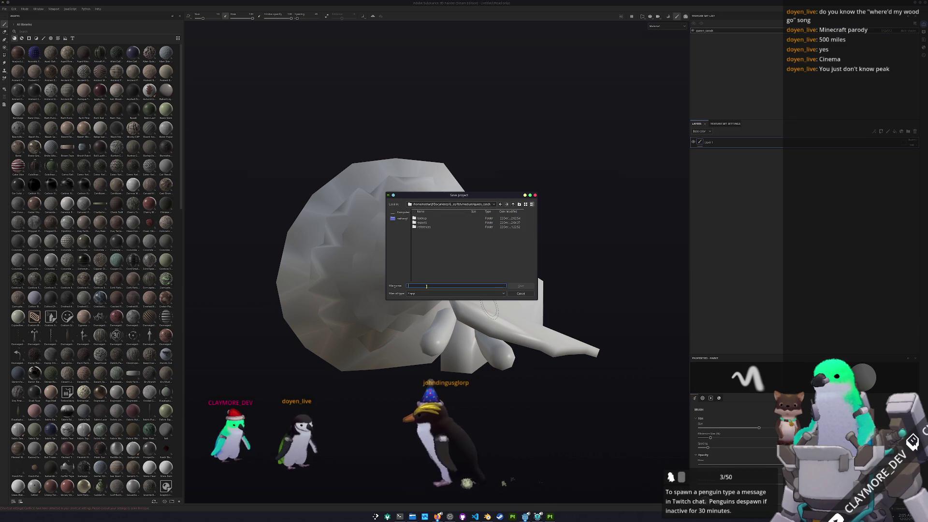
text(een_conch)
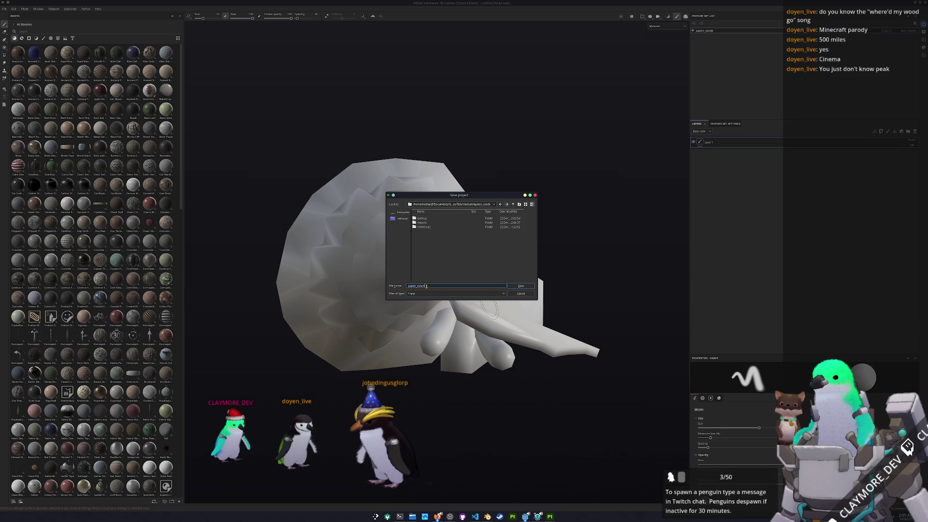
key(Return)
mouse_move(427, 286)
alt+mouse_down()
mouse_move(535, 245)
mouse_move(482, 275)
mouse_move(406, 276)
alt+mouse_up()
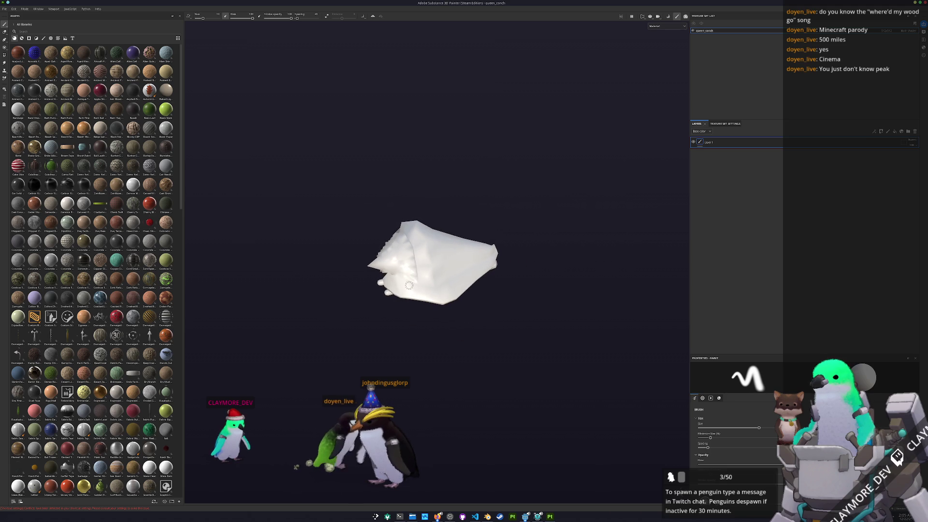
- Bake the conch's mesh maps, then add SimpleDiffuse from the shelf as a new layer
key(ctrl+b)
click(559, 491)
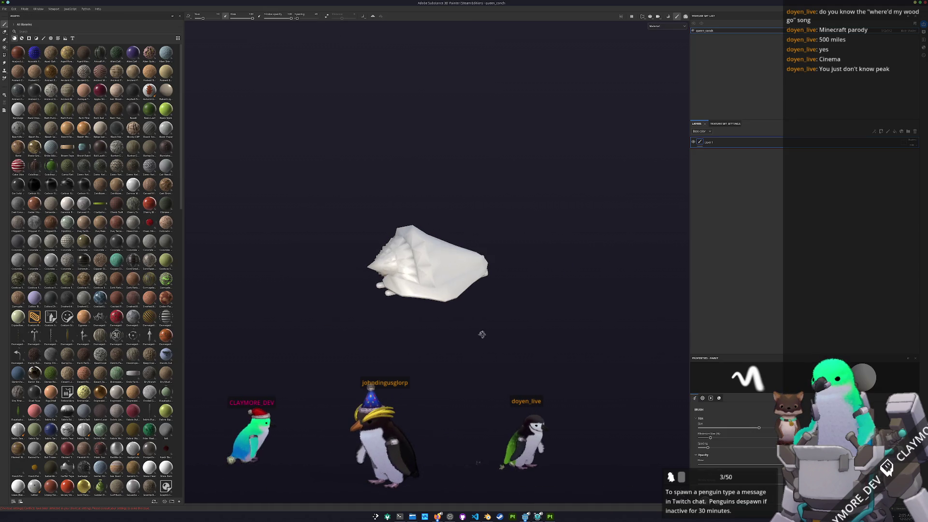
scroll(126, 285, down, 10)
mouse_move(67, 203)
mouse_down()
mouse_move(716, 242)
mouse_move(724, 211)
mouse_up()
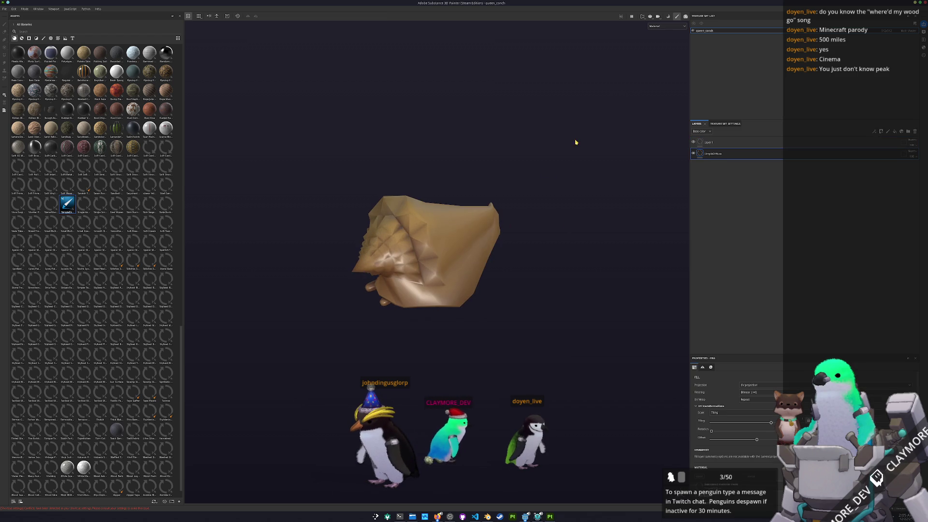
- Show the viewport in Base color only and switch to the reference images folder
click(663, 30)
click(660, 47)
mouse_move(483, 177)
alt+mouse_down()
mouse_move(500, 222)
mouse_move(537, 179)
mouse_move(434, 367)
alt+mouse_up()
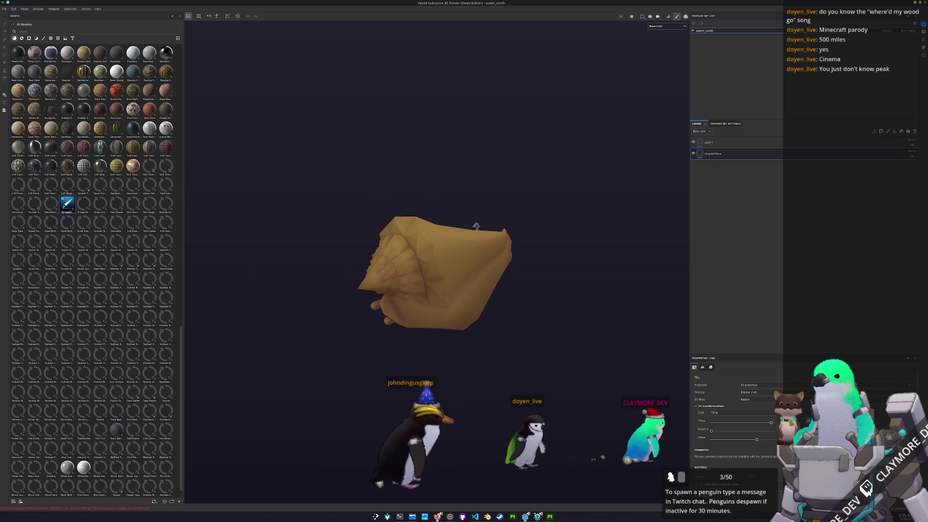
key(alt+Tab)
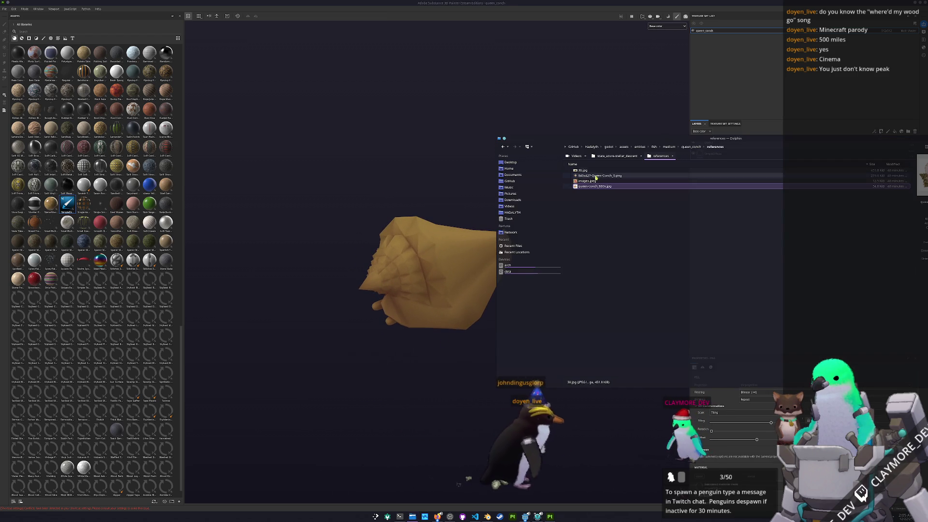
- Open queen-conch_880x.jpg in Gwenview and park it, shortened, at the upper left
double_click(594, 186)
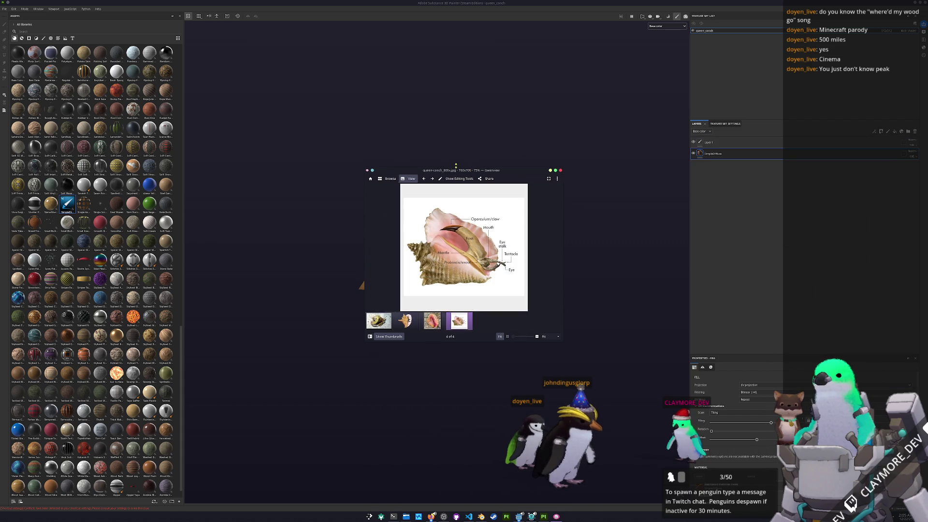
drag(452, 113, 283, 38)
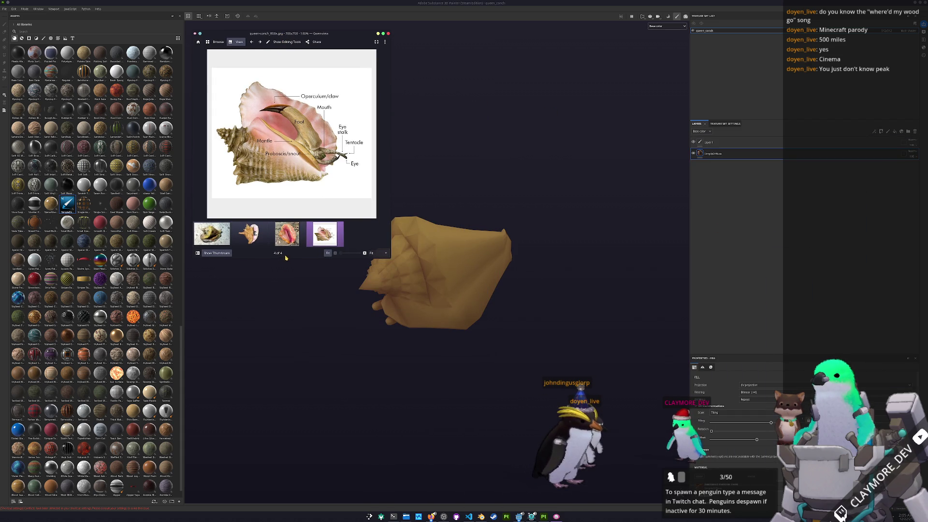
drag(286, 257, 286, 213)
mouse_move(308, 315)
alt+mouse_down()
mouse_move(379, 266)
mouse_move(361, 301)
alt+mouse_up()
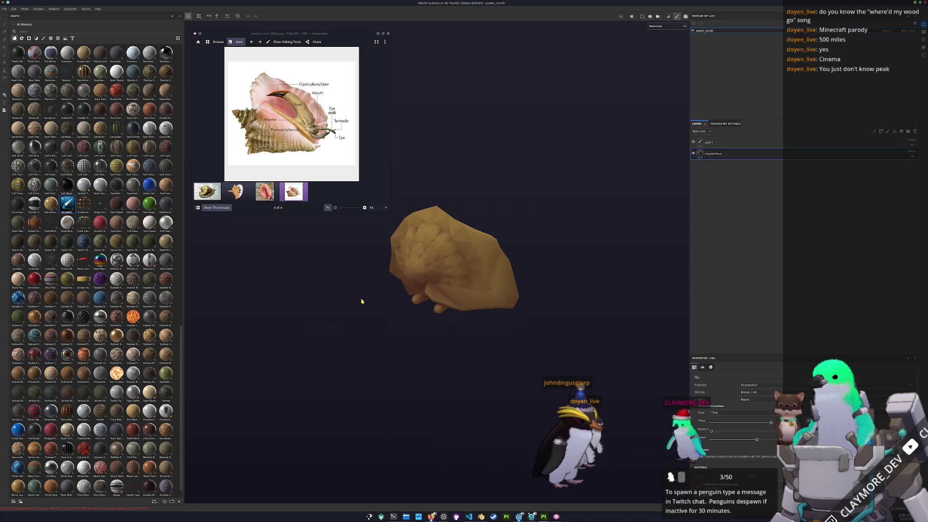
- Launch KColorChooser and sample the pink from the reference photo with Pick Screen Color
key(super)
text(k)
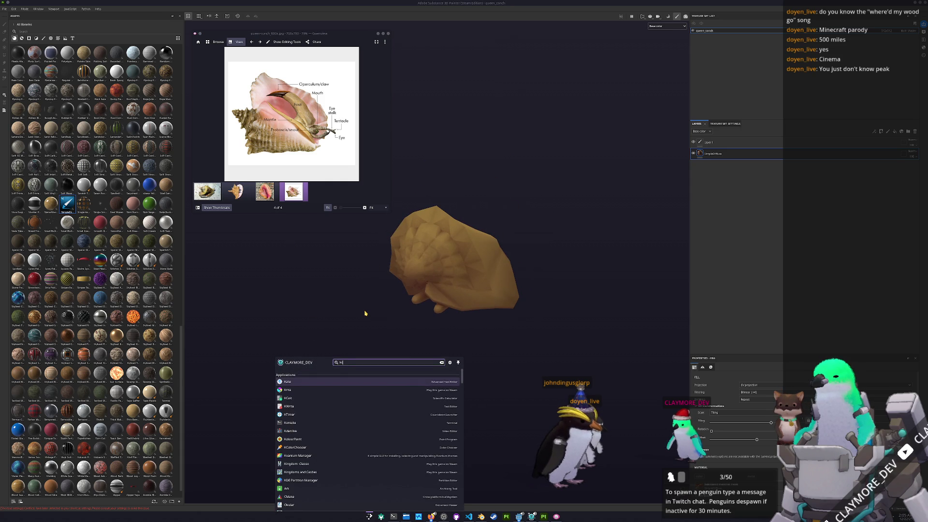
text(color)
key(Return)
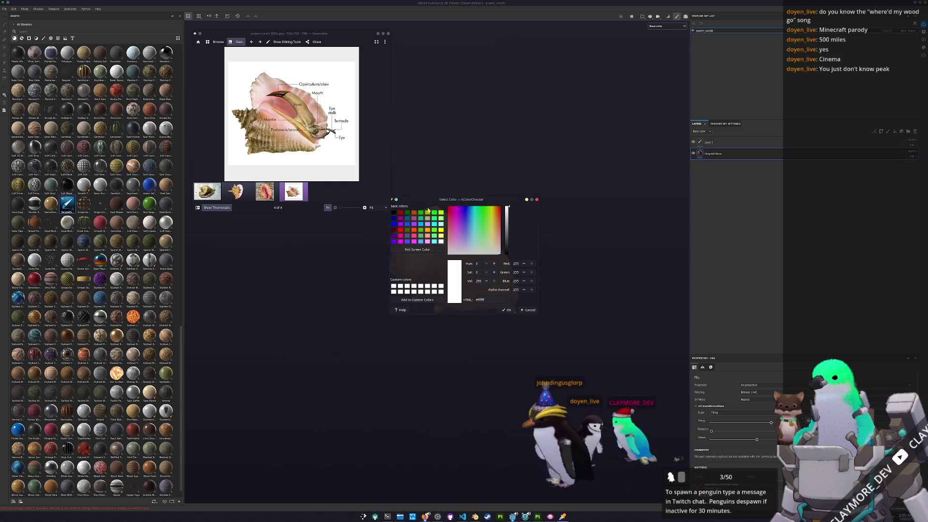
drag(452, 203, 455, 37)
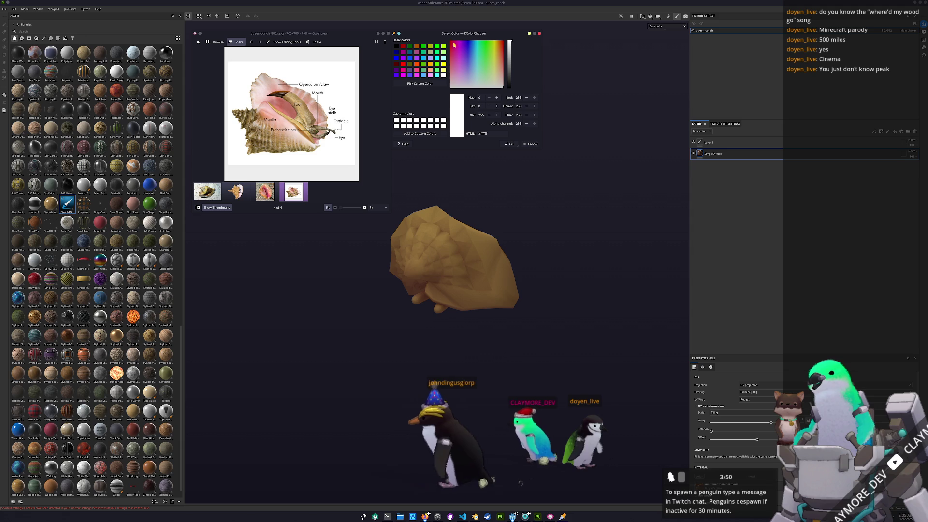
click(420, 83)
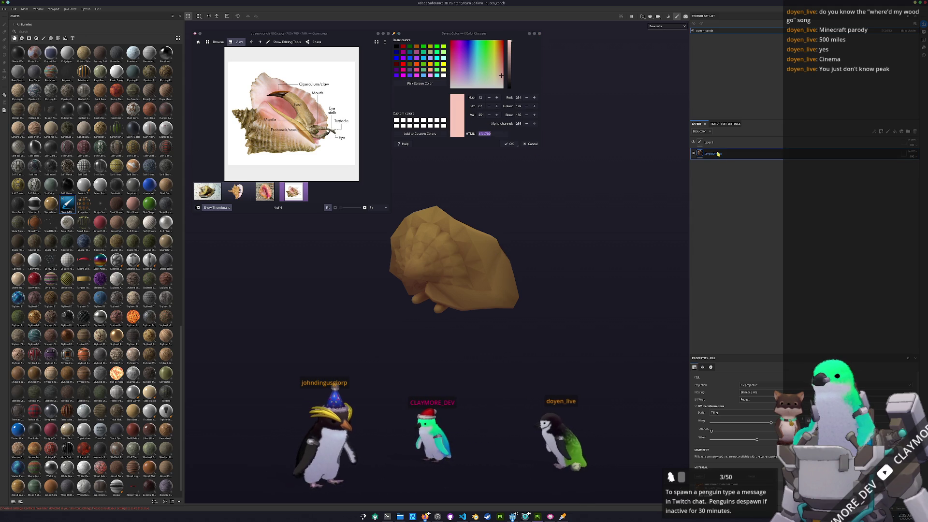
key(Return)
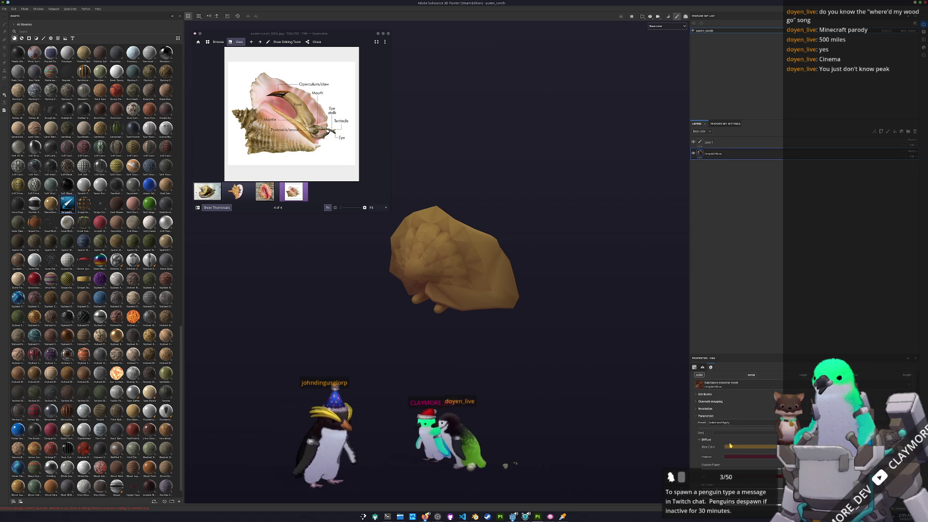
- Set the fill layer's Base Color to a pale pink matching the sample
click(762, 448)
drag(737, 467, 734, 467)
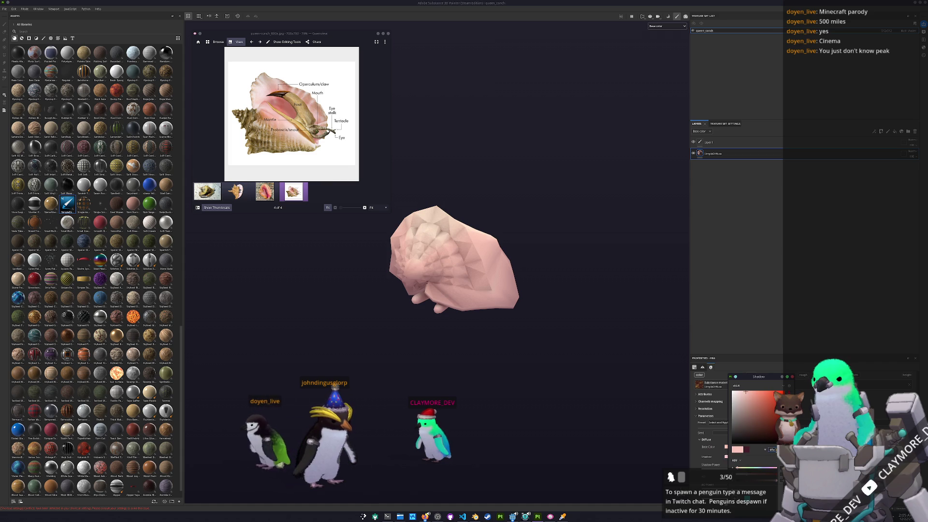
click(752, 413)
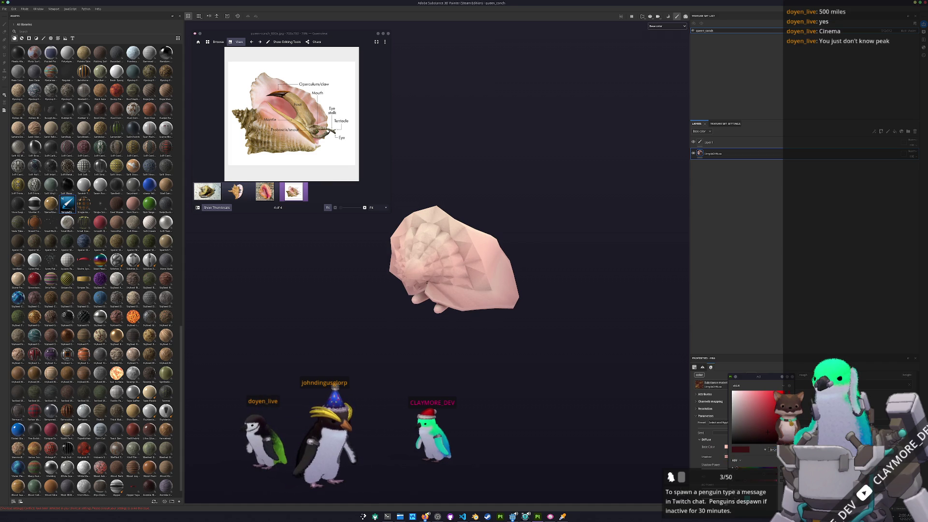
drag(752, 414, 753, 412)
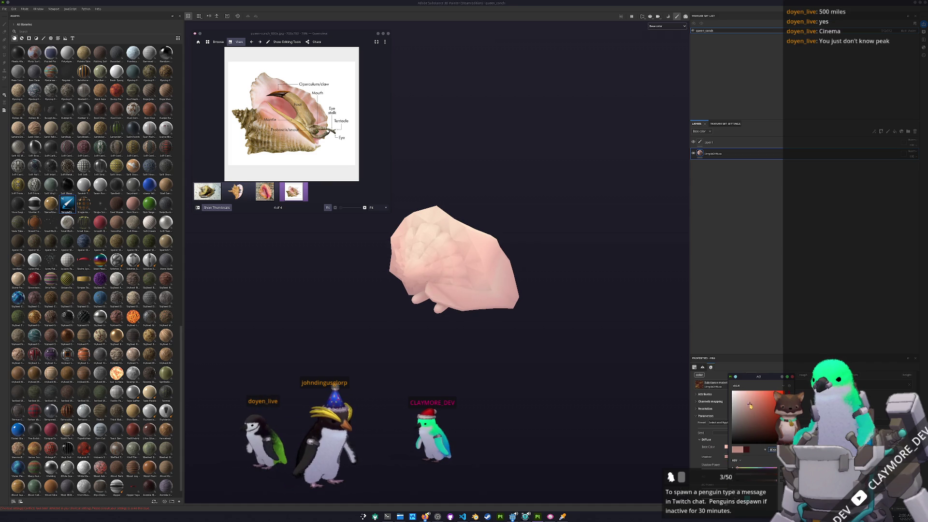
alt+drag(515, 240, 621, 129)
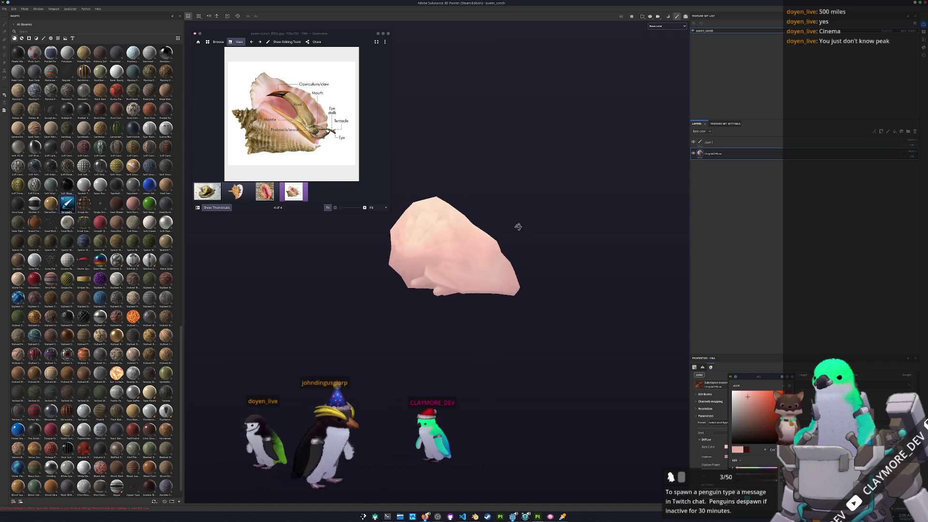
- Duplicate the pink SimpleDiffuse layer and give the copy a black mask
right_click(714, 154)
click(746, 240)
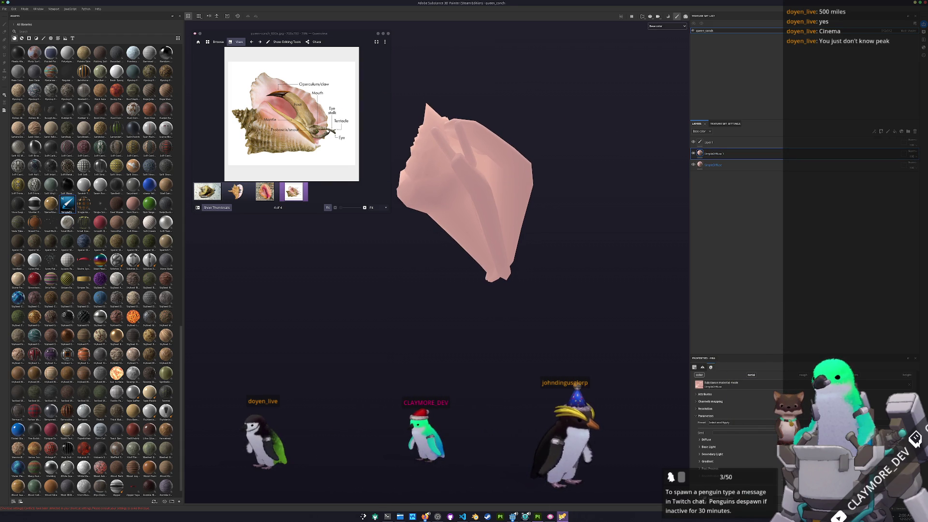
click(699, 385)
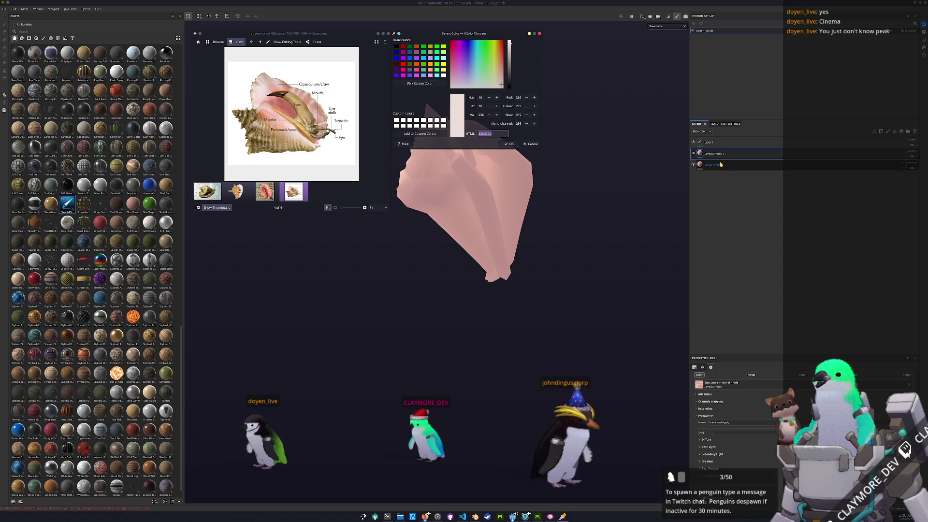
right_click(717, 154)
click(740, 161)
- Make the copy's Base Color a lighter pink and switch to brushing on its mask
click(700, 154)
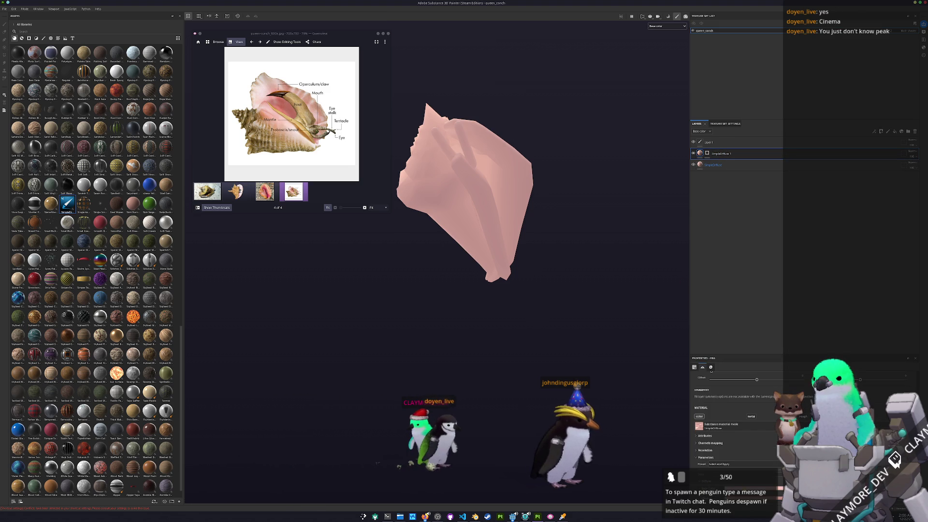
click(698, 425)
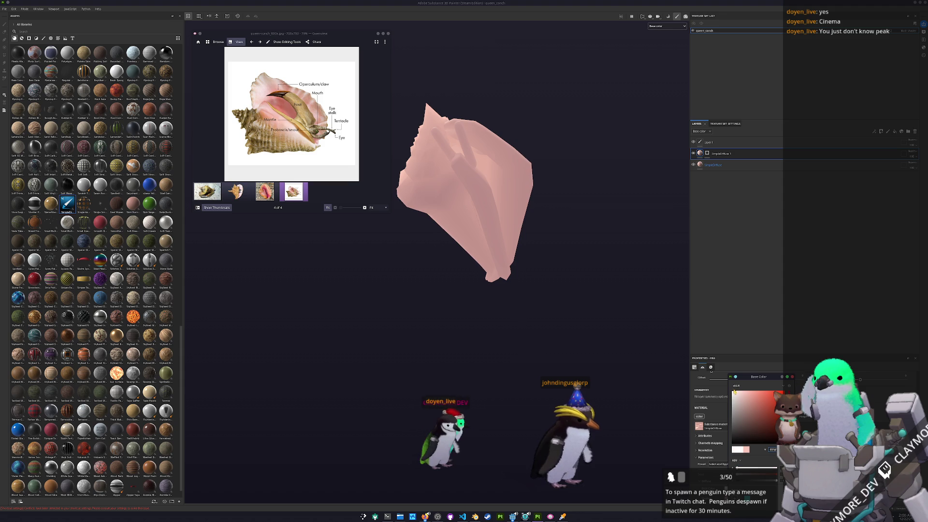
key(Escape)
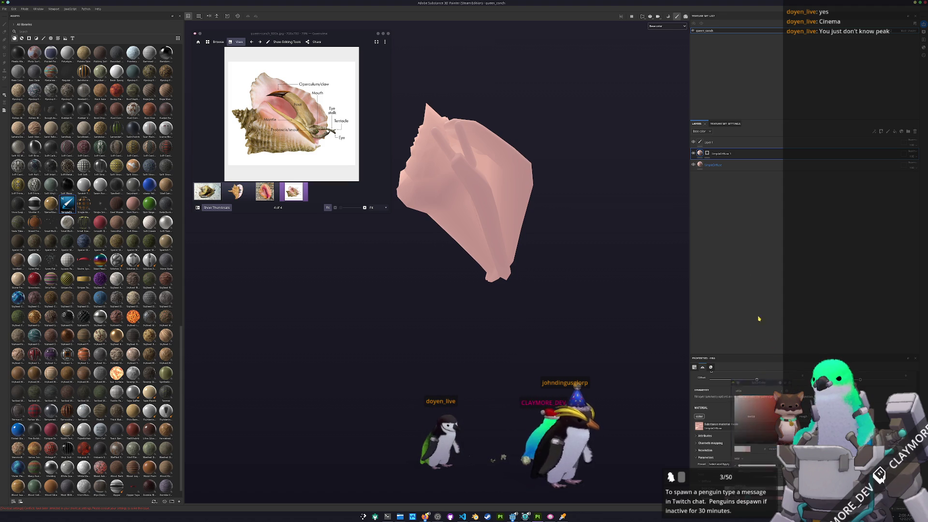
key(1)
alt+drag(519, 195, 509, 259)
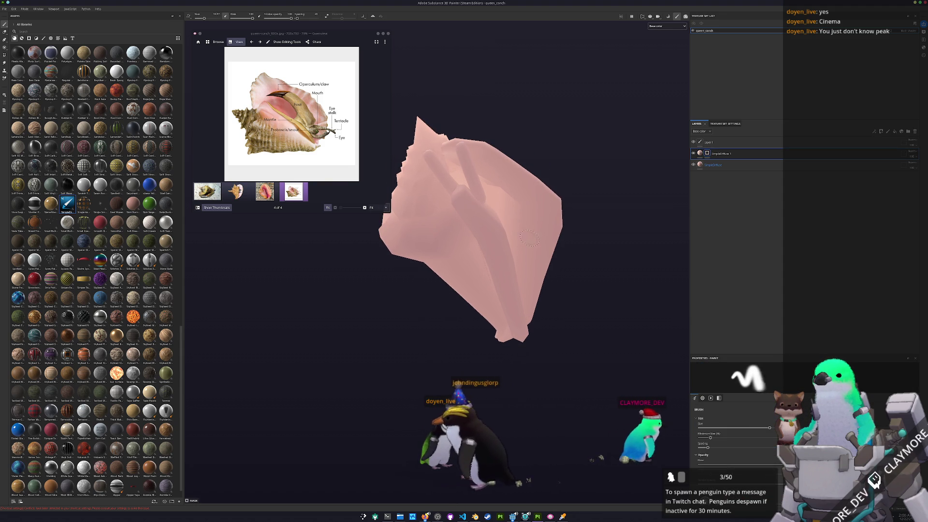
- Brush lighter pink shading along the conch's right edge, then select the base SimpleDiffuse layer
mouse_move(533, 291)
mouse_down()
mouse_move(537, 196)
mouse_move(466, 151)
mouse_up()
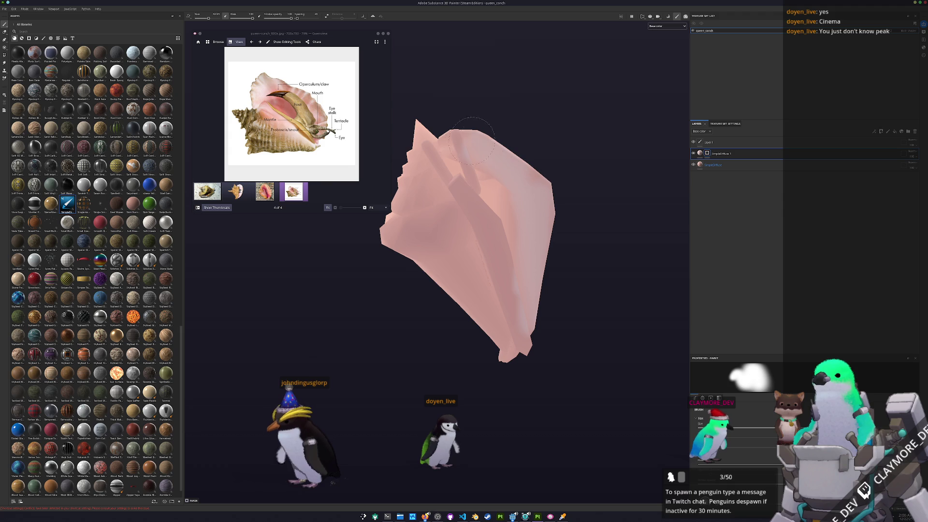
mouse_move(506, 359)
alt+mouse_down()
mouse_move(466, 333)
mouse_move(497, 325)
alt+mouse_up()
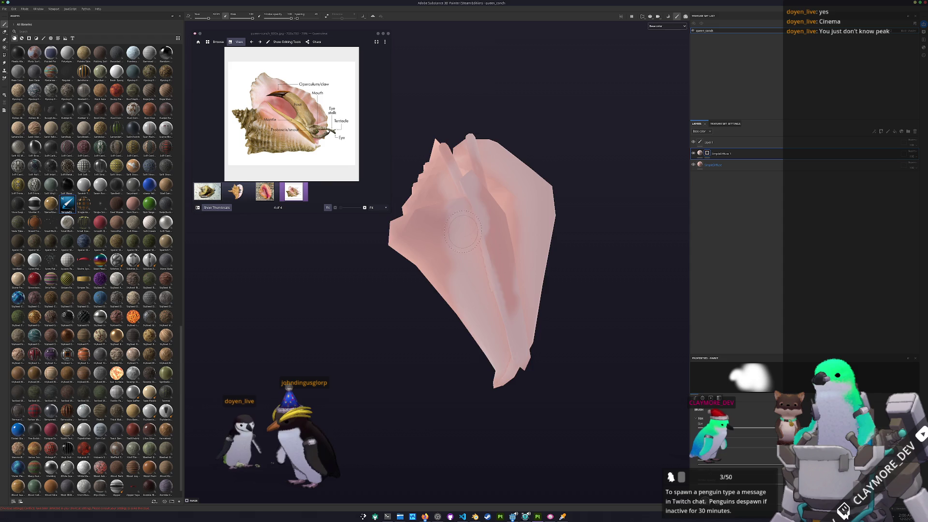
alt+drag(464, 228, 484, 289)
mouse_move(408, 302)
alt+mouse_down()
mouse_move(387, 151)
mouse_move(348, 244)
mouse_move(417, 240)
alt+mouse_up()
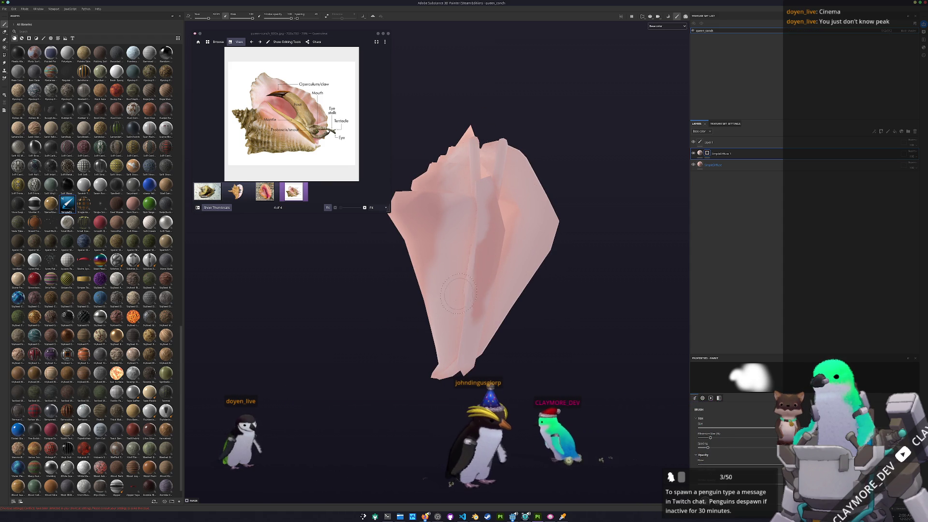
click(713, 165)
right_click(717, 166)
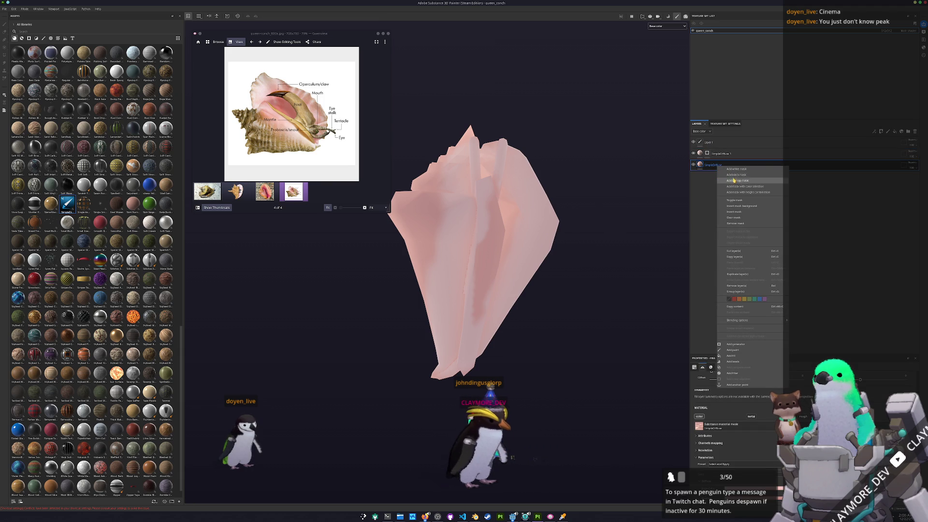
- Add a black mask to Folder 1 so its pink layers are hidden
click(715, 184)
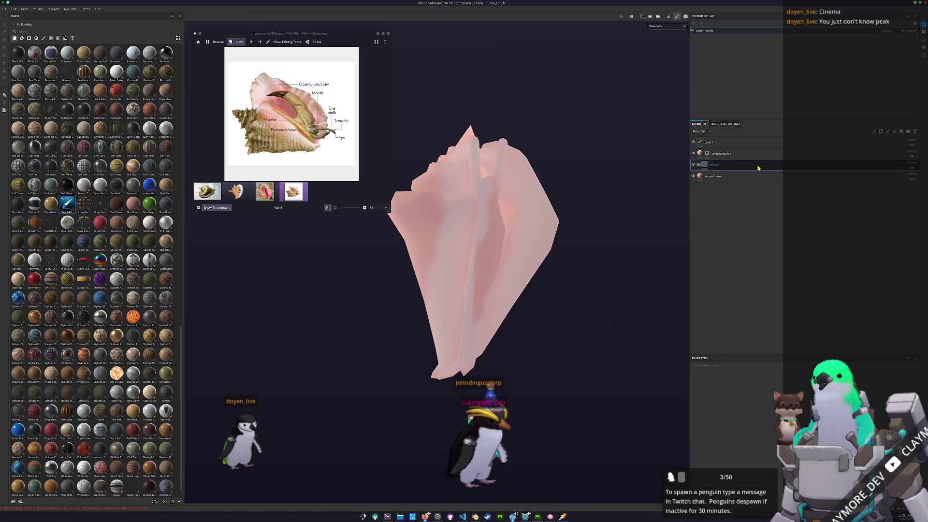
drag(755, 154, 718, 165)
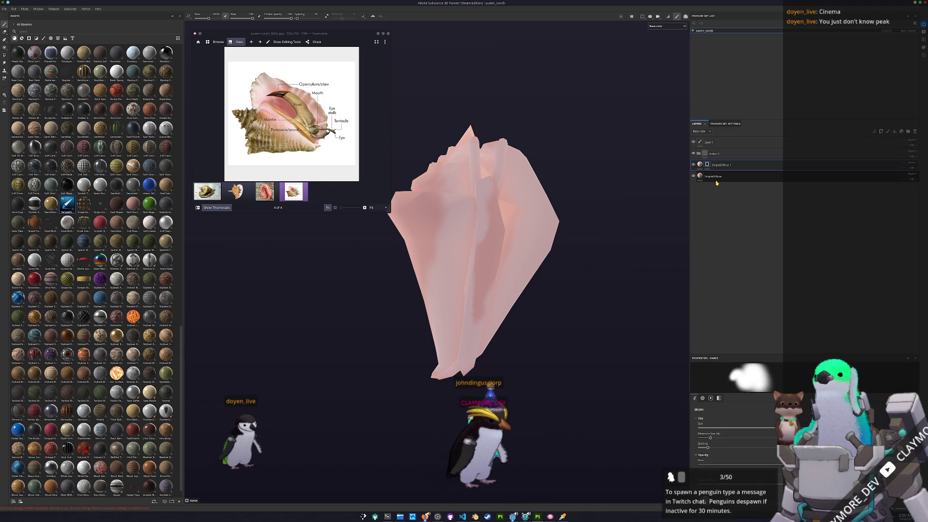
right_click(711, 155)
click(719, 158)
- Paint pink back onto the shell's inner, upper and lower-middle surfaces, checking from several angles
drag(523, 218, 487, 313)
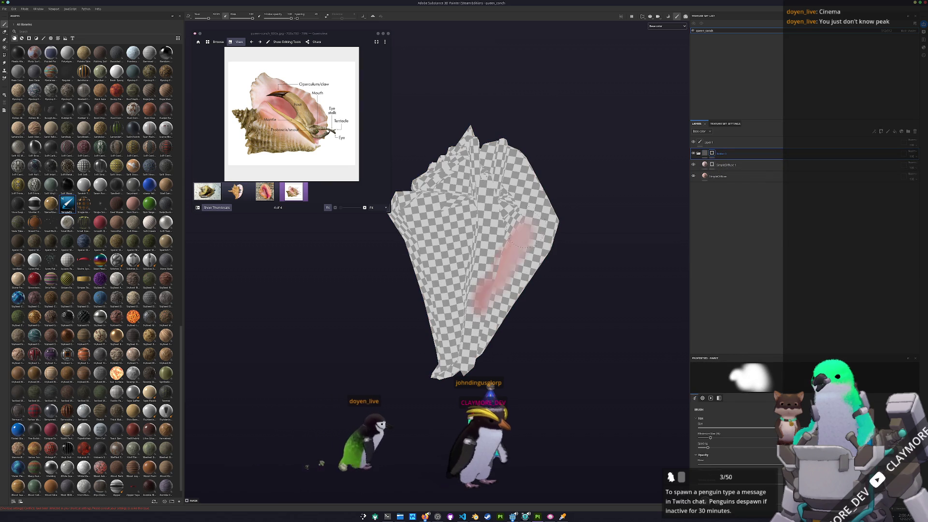
drag(507, 232, 517, 188)
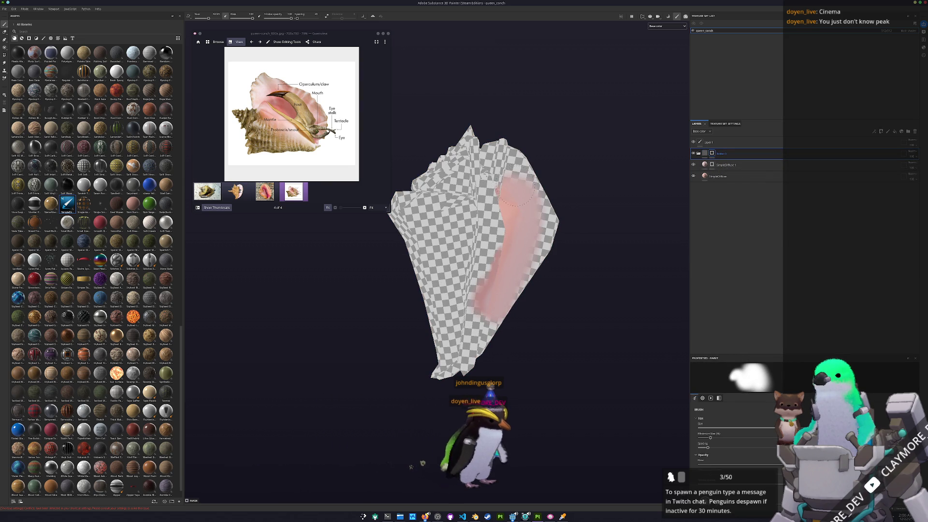
drag(540, 240, 501, 163)
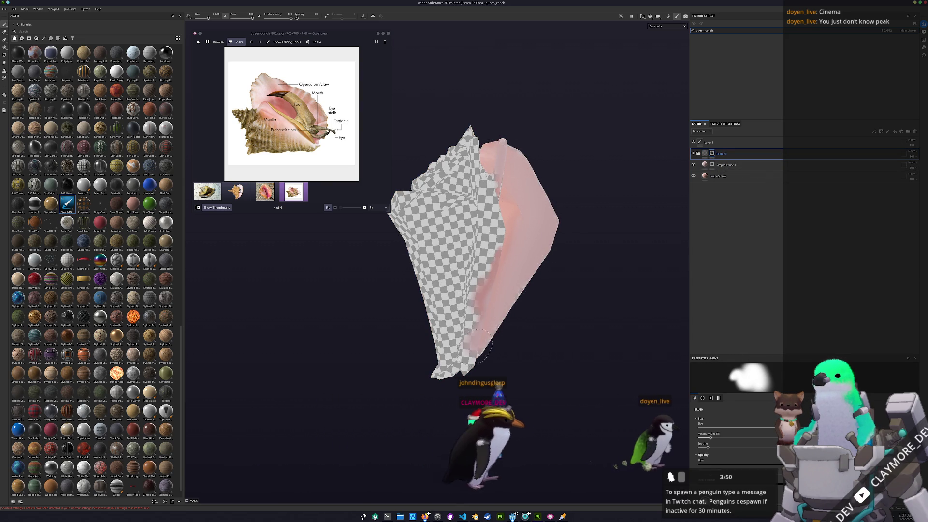
mouse_move(475, 342)
mouse_down()
mouse_move(464, 247)
mouse_move(472, 199)
mouse_move(480, 271)
mouse_up()
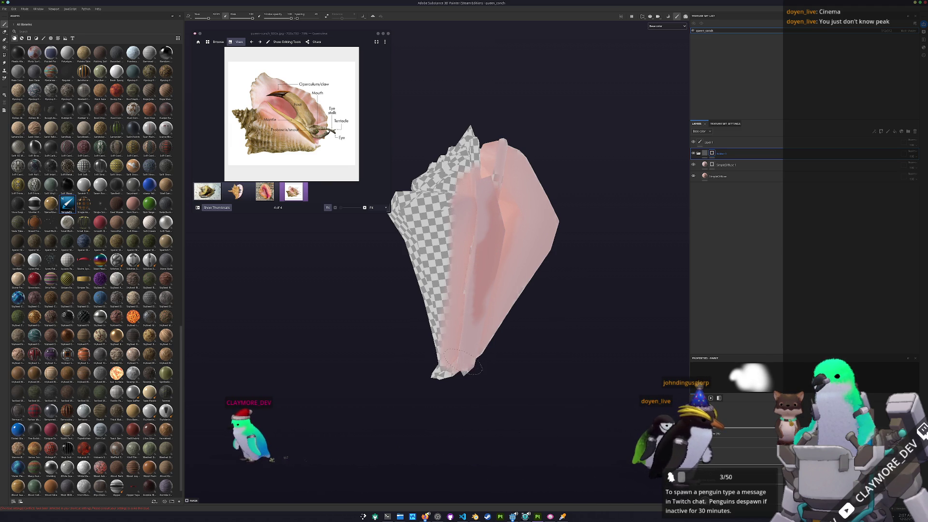
alt+drag(464, 356, 497, 336)
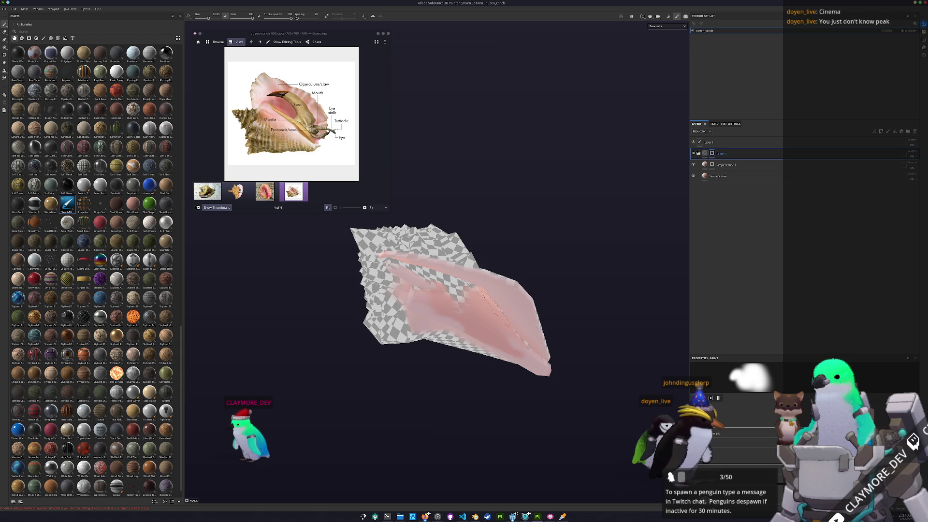
mouse_move(525, 348)
alt+mouse_down()
mouse_move(315, 384)
mouse_move(418, 298)
alt+mouse_up()
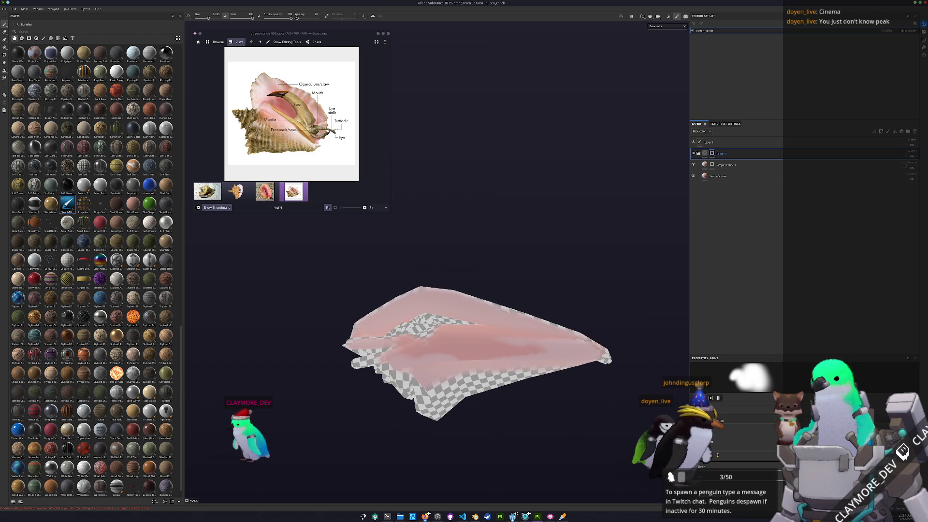
alt+drag(499, 314, 508, 341)
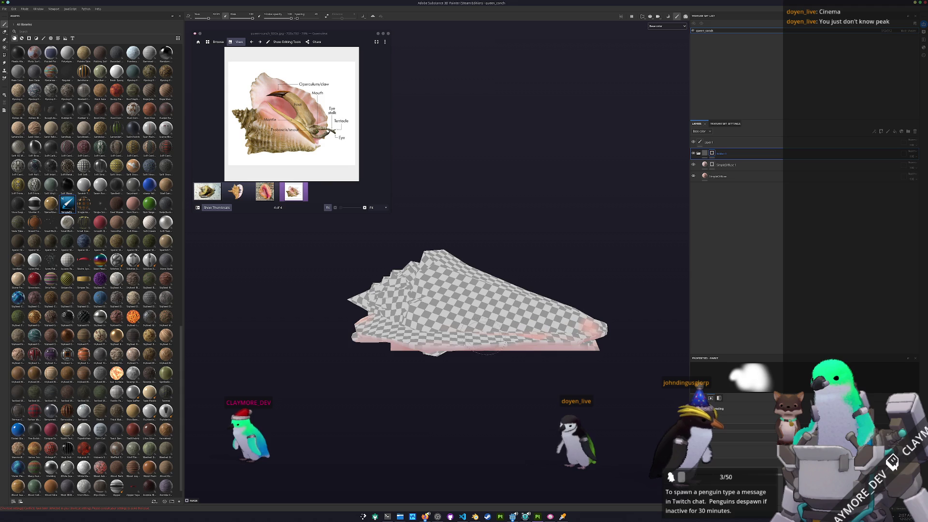
alt+drag(478, 305, 501, 320)
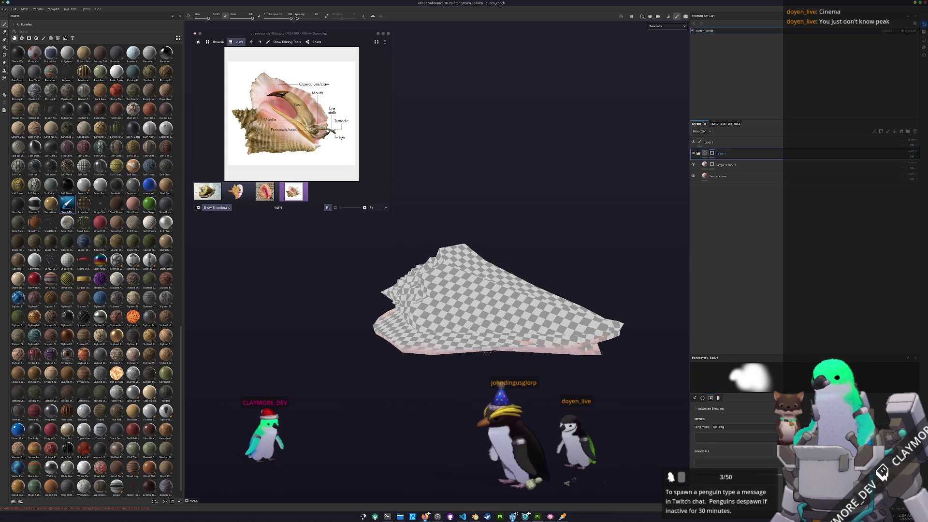
mouse_move(486, 357)
alt+mouse_down()
mouse_move(672, 340)
mouse_move(616, 341)
mouse_move(695, 249)
mouse_move(656, 327)
alt+mouse_up()
scroll(647, 379, up, 3)
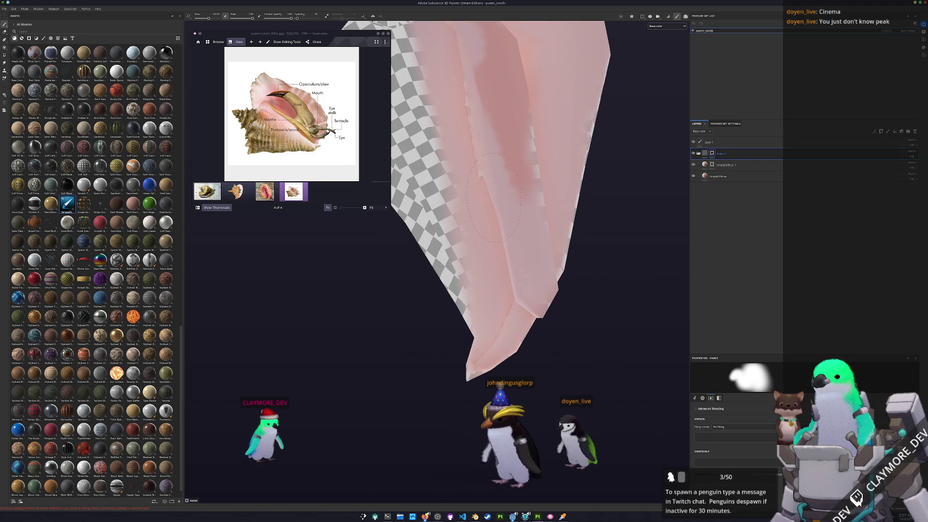
scroll(500, 341, down, 2)
scroll(466, 394, down, 4)
mouse_move(466, 393)
alt+mouse_down()
mouse_move(394, 399)
mouse_move(305, 463)
alt+mouse_up()
scroll(514, 315, up, 2)
scroll(515, 315, up, 3)
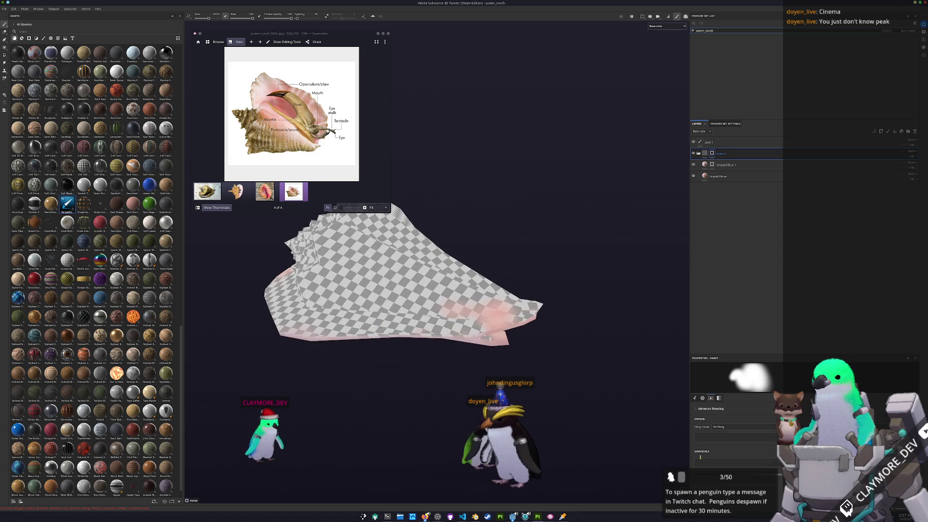
scroll(448, 438, up, 1)
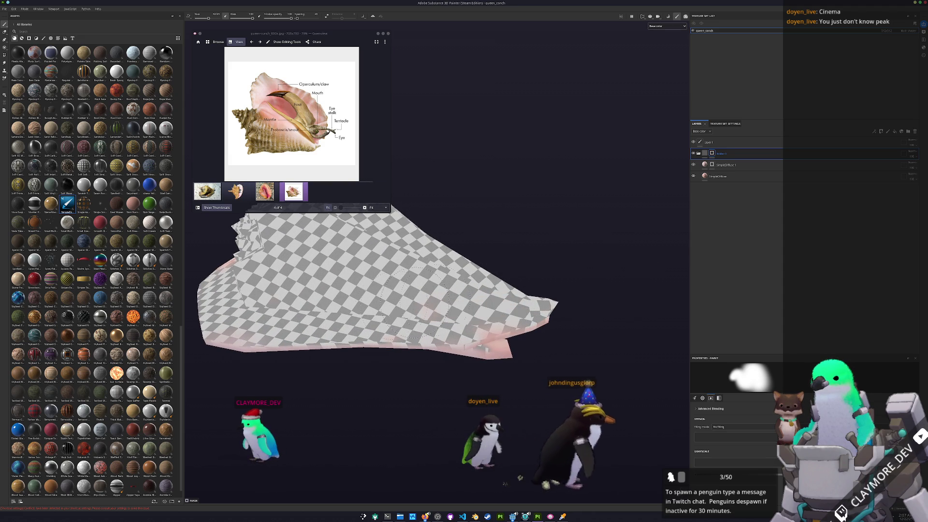
scroll(447, 438, down, 2)
mouse_move(447, 439)
alt+mouse_down()
mouse_move(551, 216)
mouse_move(644, 248)
mouse_move(548, 261)
mouse_move(526, 394)
mouse_move(526, 302)
mouse_move(502, 345)
mouse_move(566, 273)
mouse_move(641, 226)
alt+mouse_up()
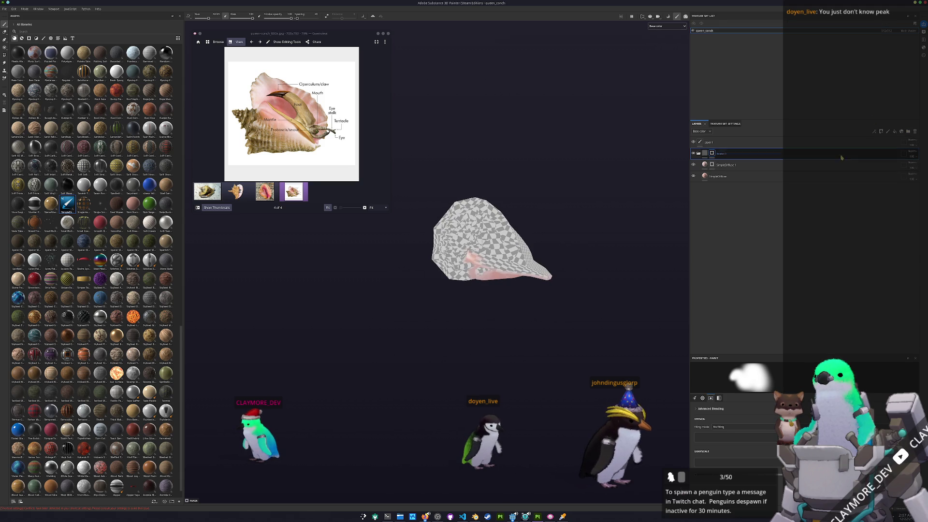
- Move the SimpleDiffuse fill layer to the bottom and sample a tan-brown from the reference photo
click(743, 181)
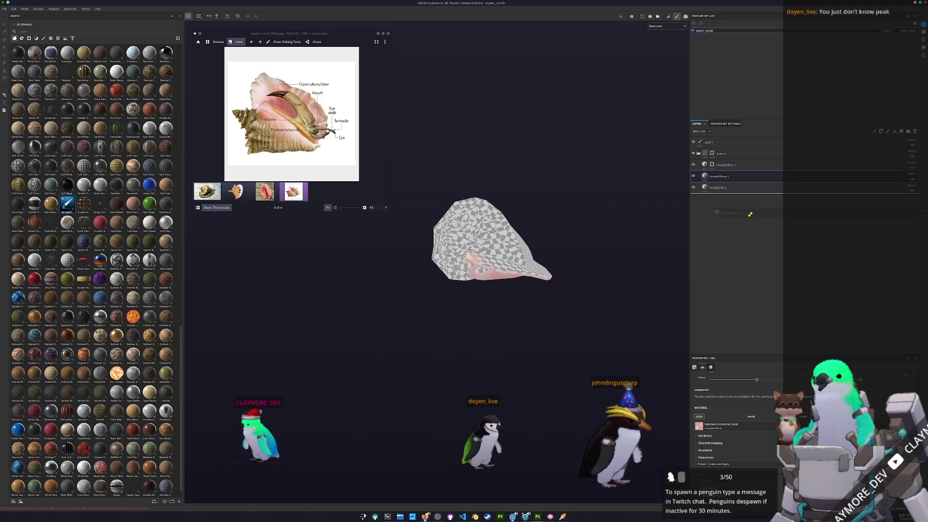
drag(752, 214, 732, 190)
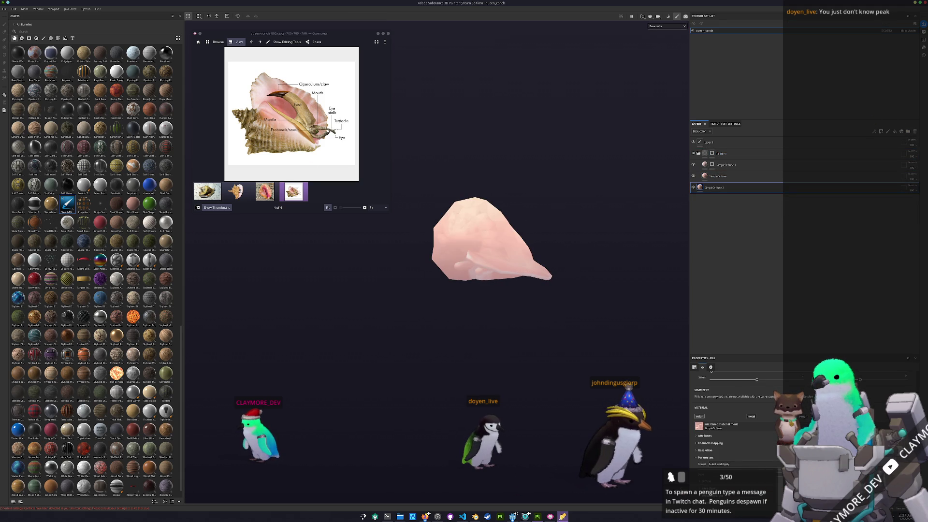
click(420, 83)
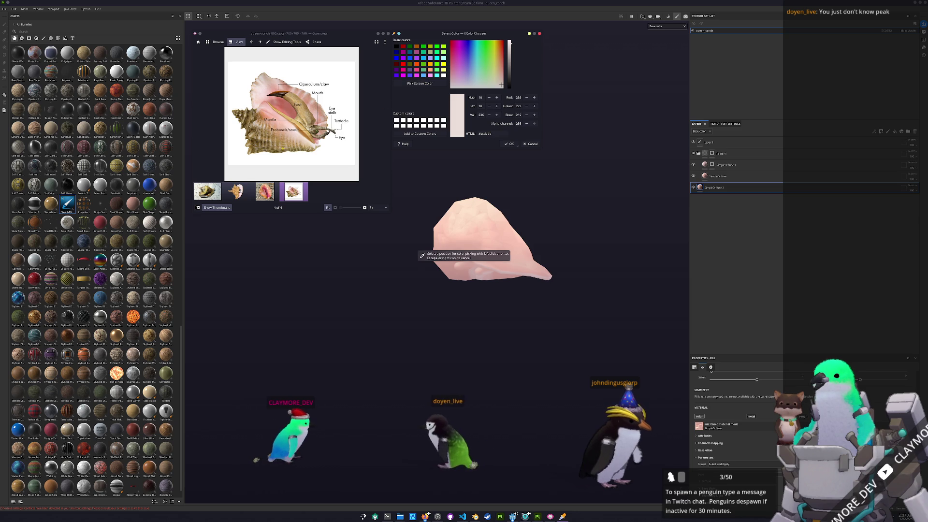
click(435, 243)
ctrl+scroll(362, 145, up, 5)
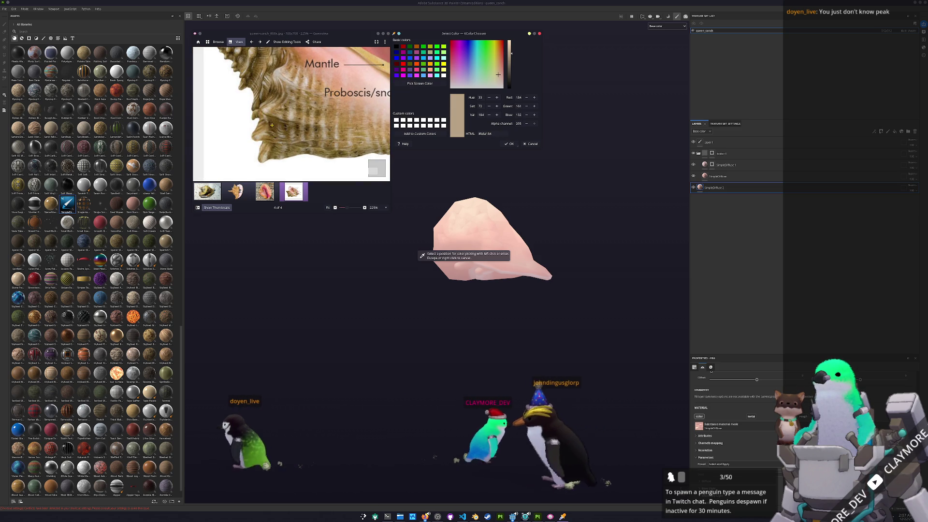
click(495, 134)
key(ctrl+v)
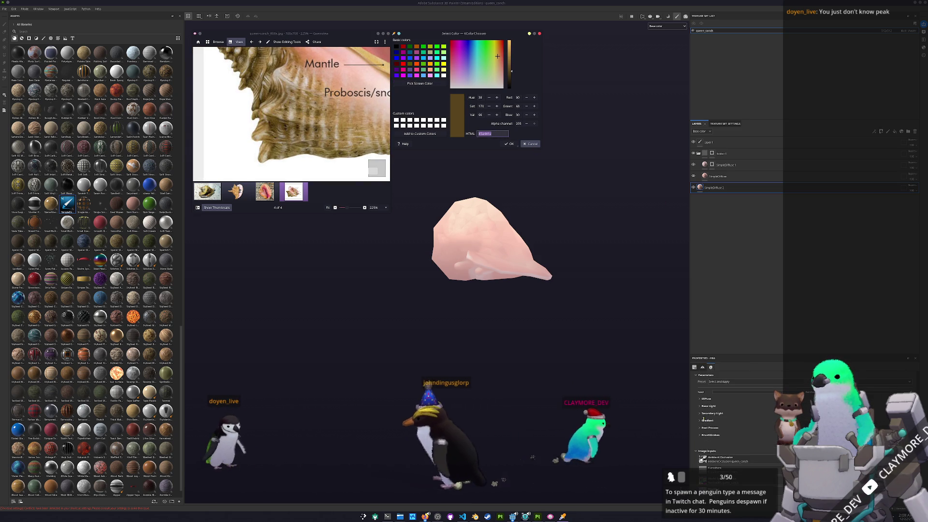
key(Return)
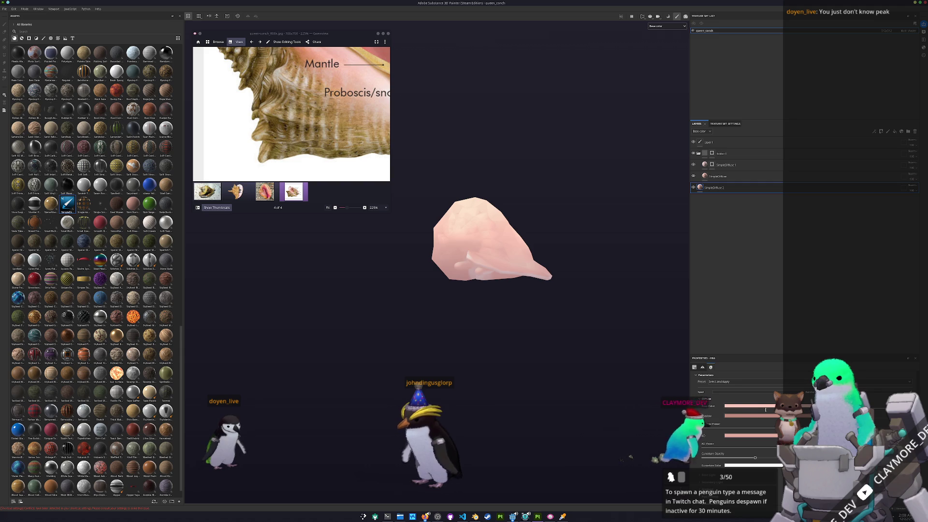
- Paste the sampled tan-brown into the layer's Base and Shadow colours, then select the top layer
click(771, 408)
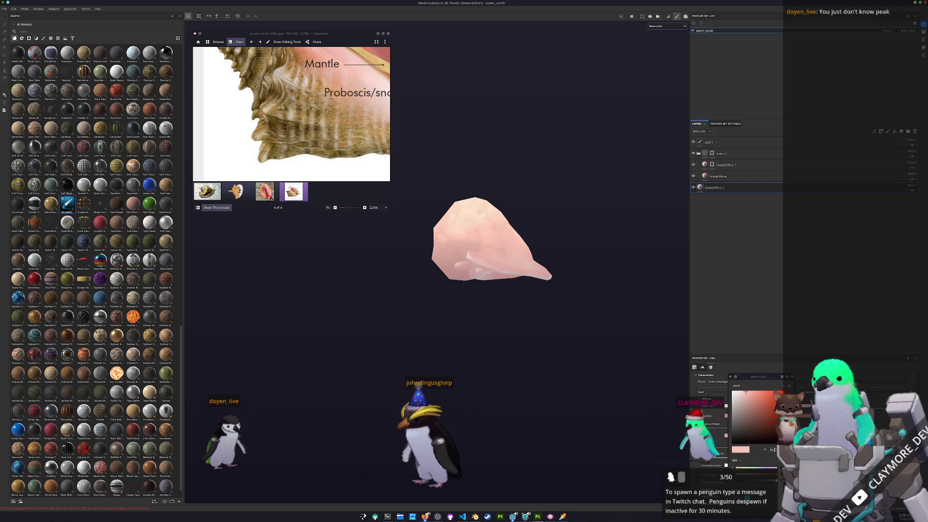
key(ctrl+v)
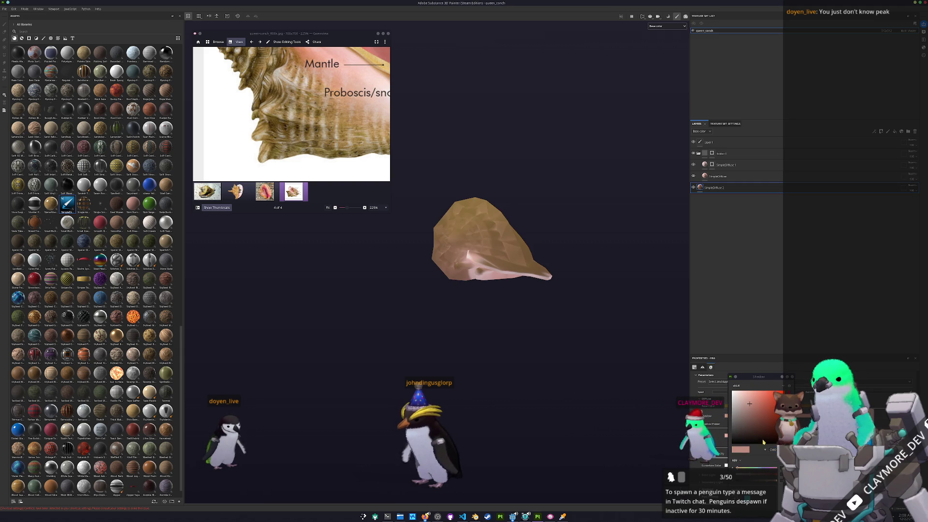
key(ctrl+v)
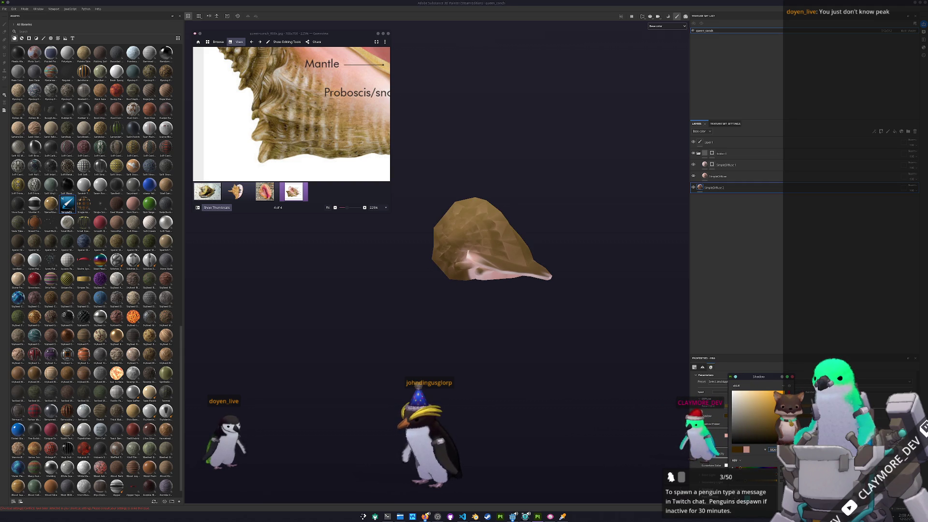
key(ctrl+v)
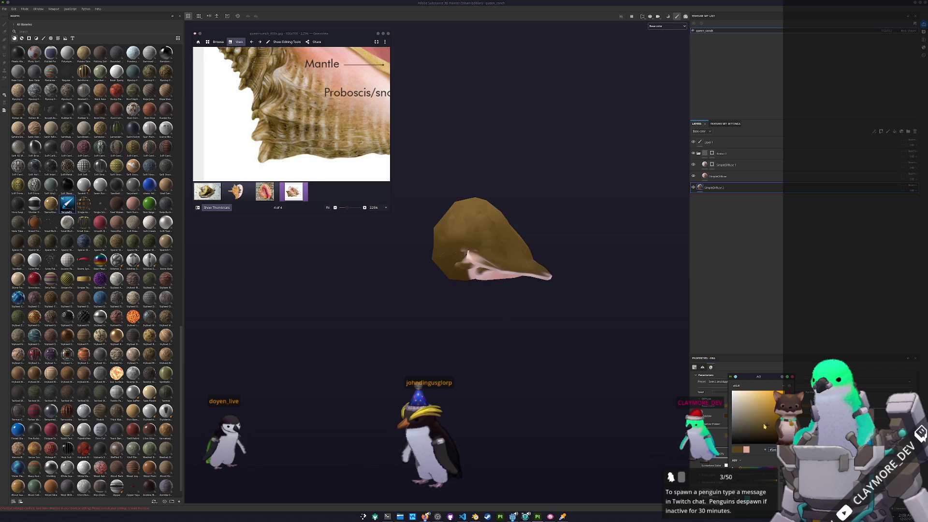
mouse_move(628, 320)
alt+mouse_down()
mouse_move(586, 233)
mouse_move(624, 217)
alt+mouse_up()
click(718, 153)
scroll(501, 323, up, 2)
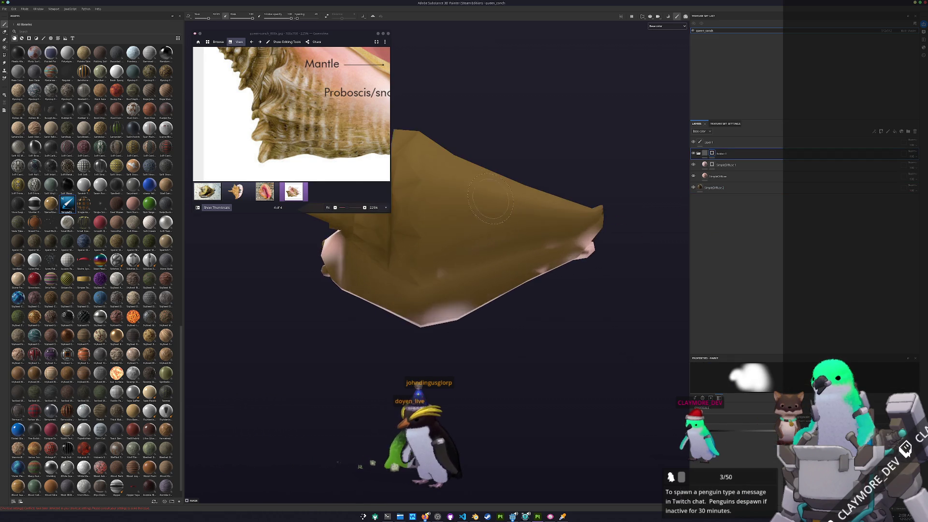
scroll(500, 322, up, 2)
scroll(500, 322, up, 2)
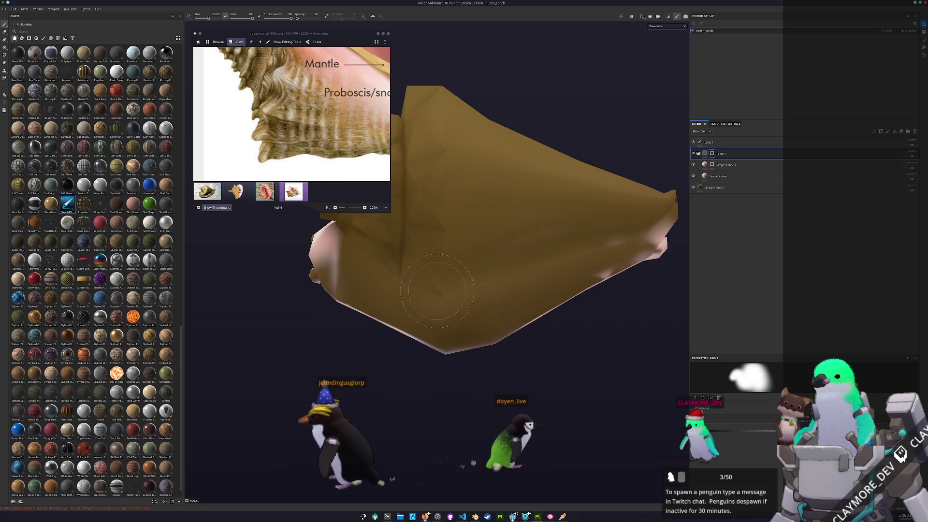
mouse_move(500, 323)
alt+mouse_down()
mouse_move(599, 316)
mouse_move(392, 282)
alt+mouse_up()
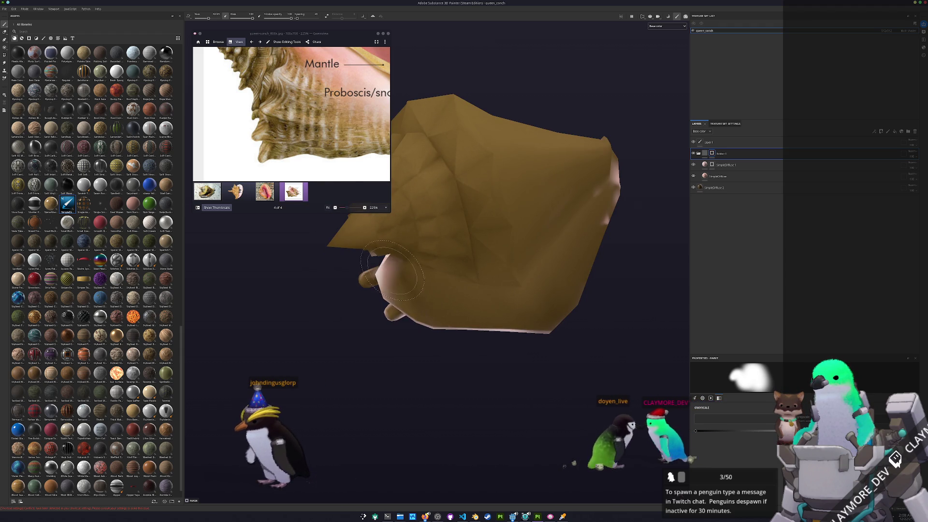
alt+drag(505, 307, 457, 308)
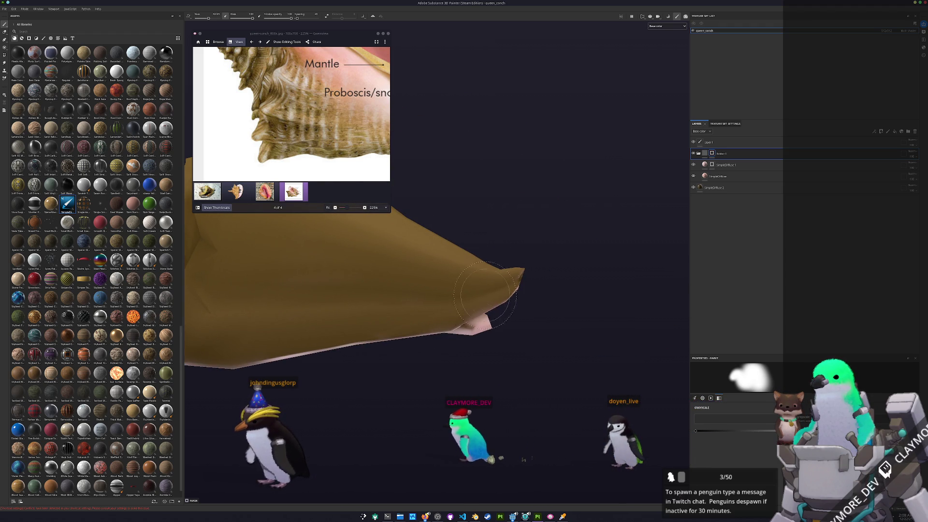
mouse_move(508, 268)
alt+mouse_down()
mouse_move(427, 231)
mouse_move(572, 346)
alt+mouse_up()
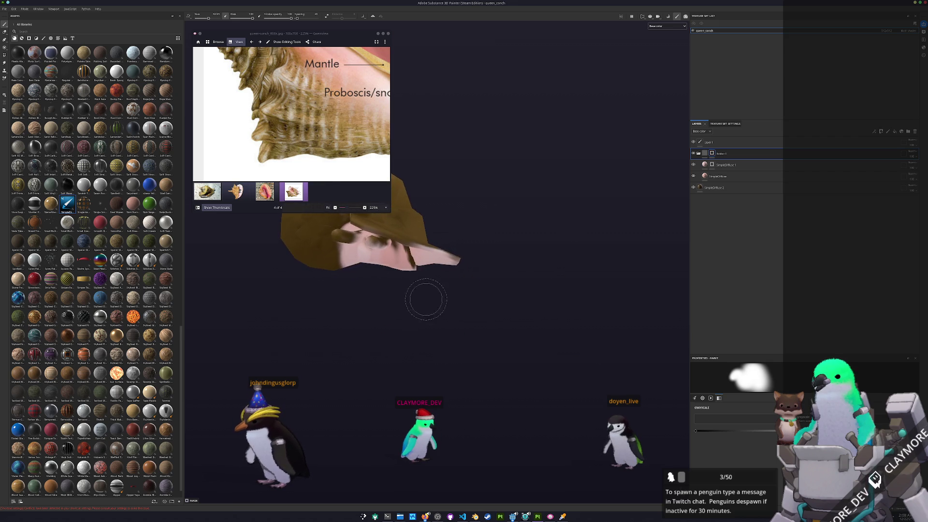
mouse_move(572, 347)
alt+mouse_down()
mouse_move(550, 255)
mouse_move(445, 279)
mouse_move(646, 209)
alt+mouse_up()
click(730, 193)
scroll(760, 429, down, 3)
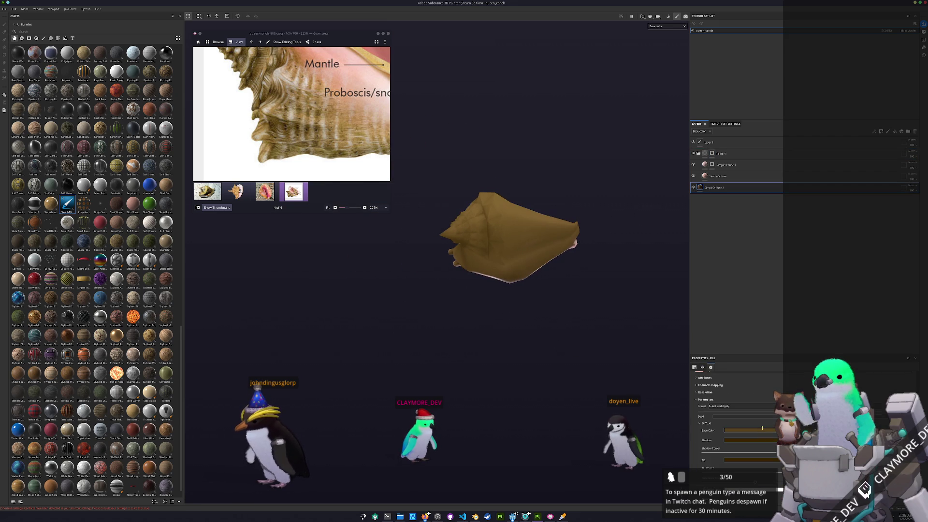
- Brighten the bottom layer's Base Color toward yellow and compare it against the KColorChooser sample
click(738, 439)
click(762, 415)
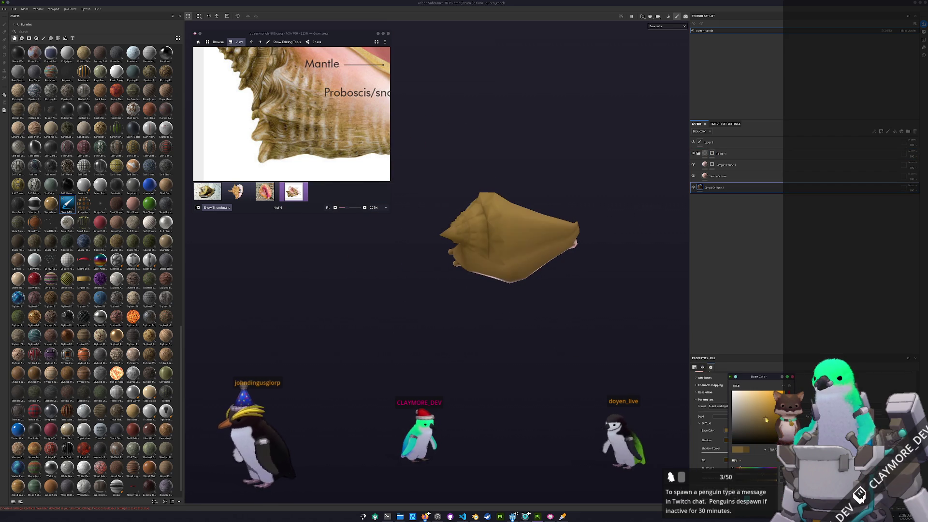
key(ctrl+d)
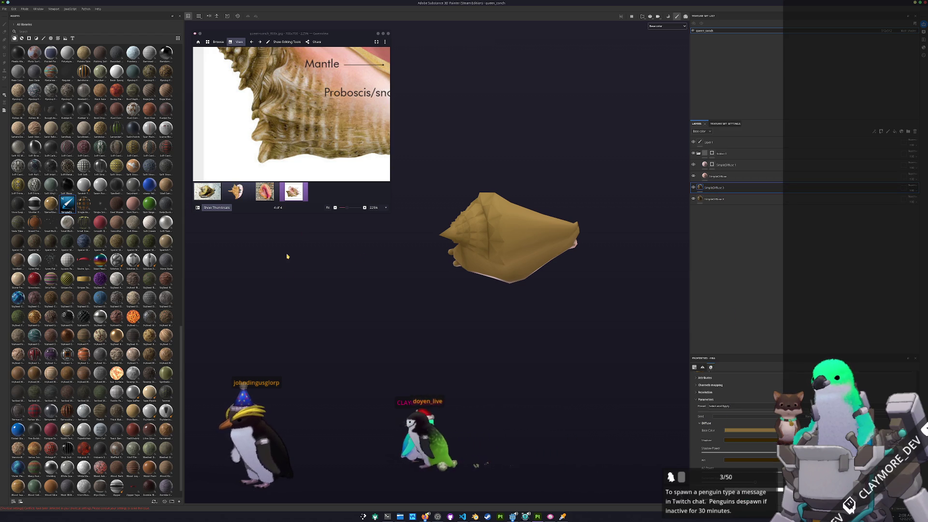
click(562, 516)
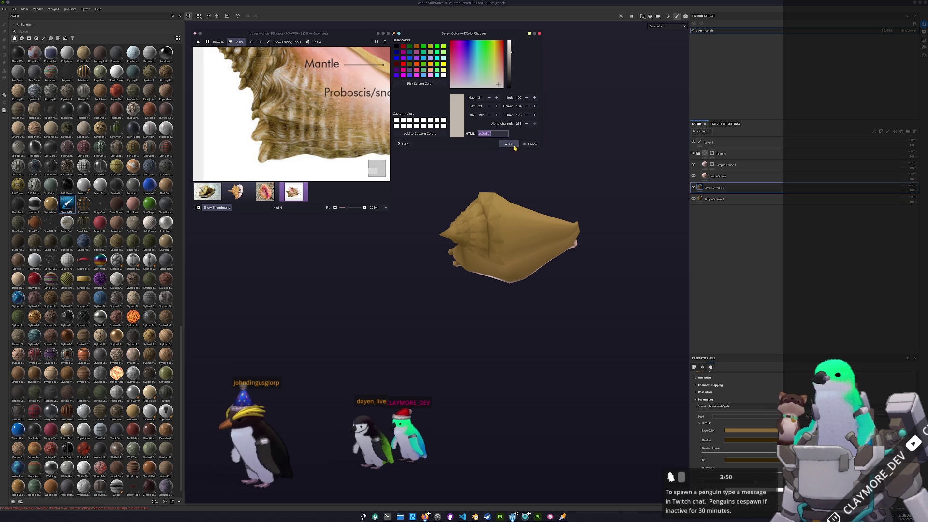
click(749, 431)
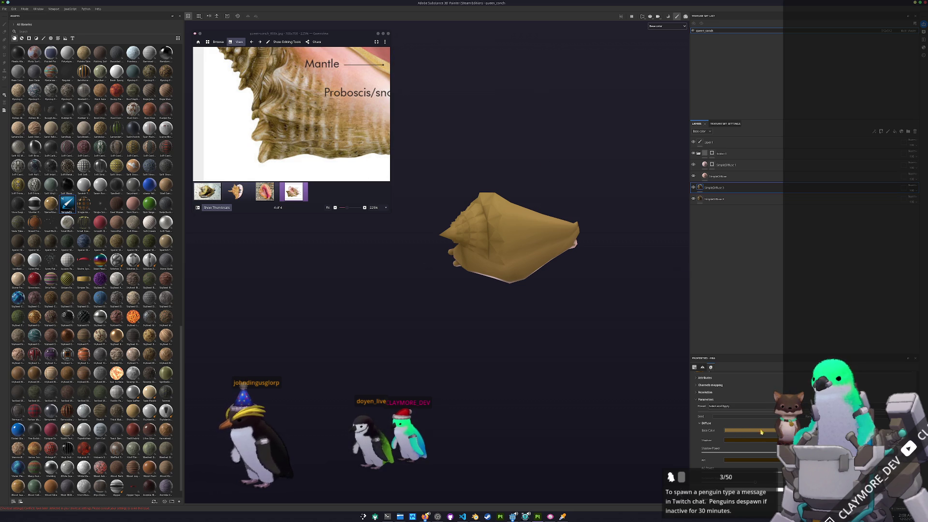
- Settle the layer's Base Color on a pale, near-white cream
click(757, 432)
click(736, 404)
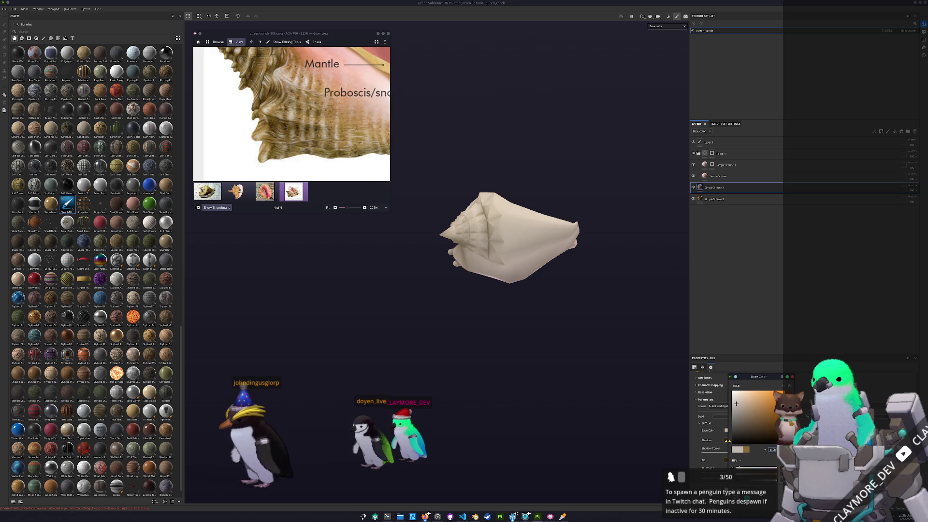
click(742, 413)
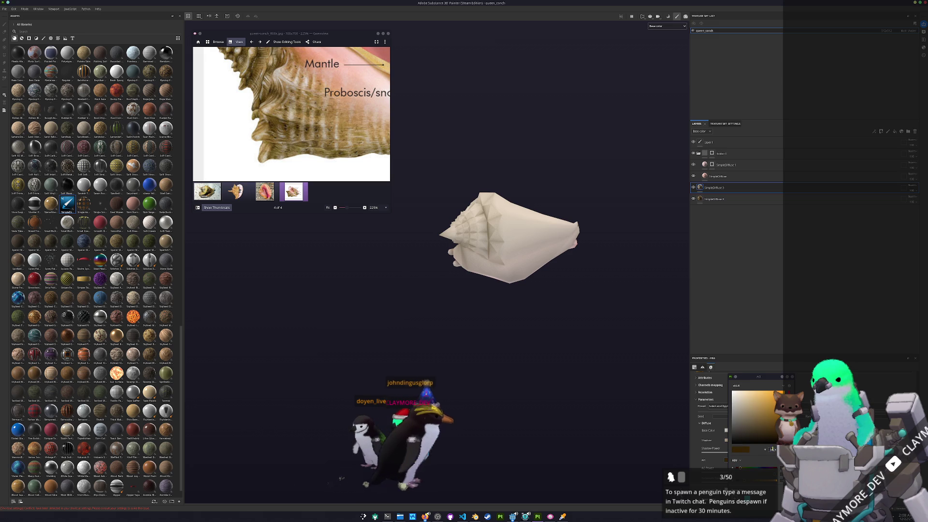
click(735, 404)
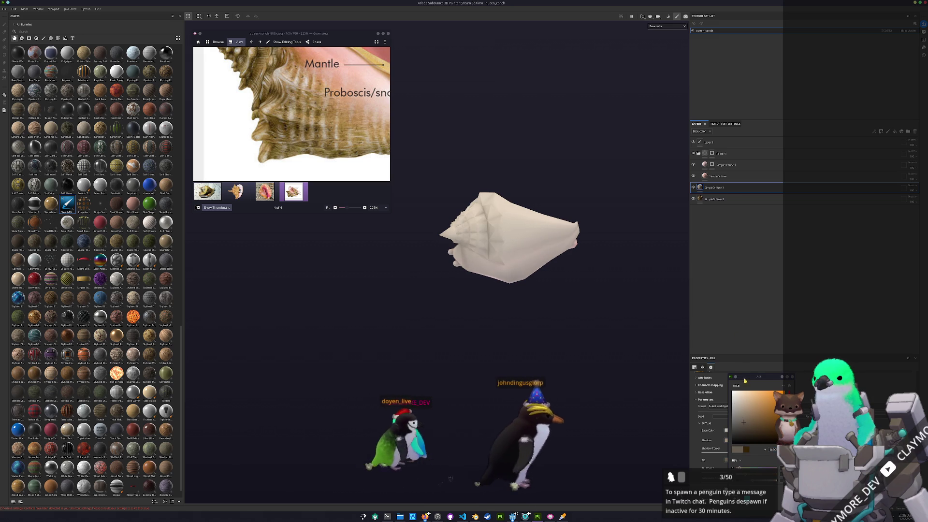
right_click(710, 187)
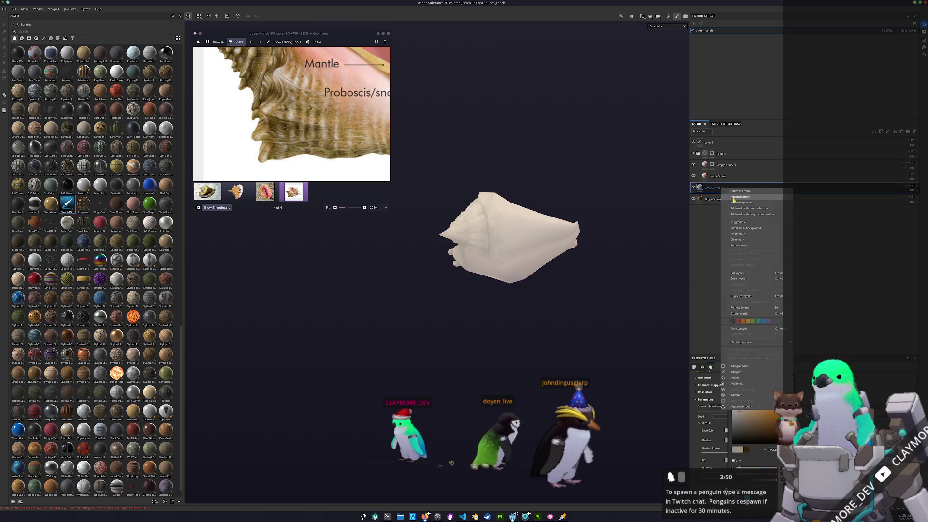
- Add a fill effect to the SimpleDiffuse 3 layer with Tri-planar projection
click(724, 196)
right_click(710, 187)
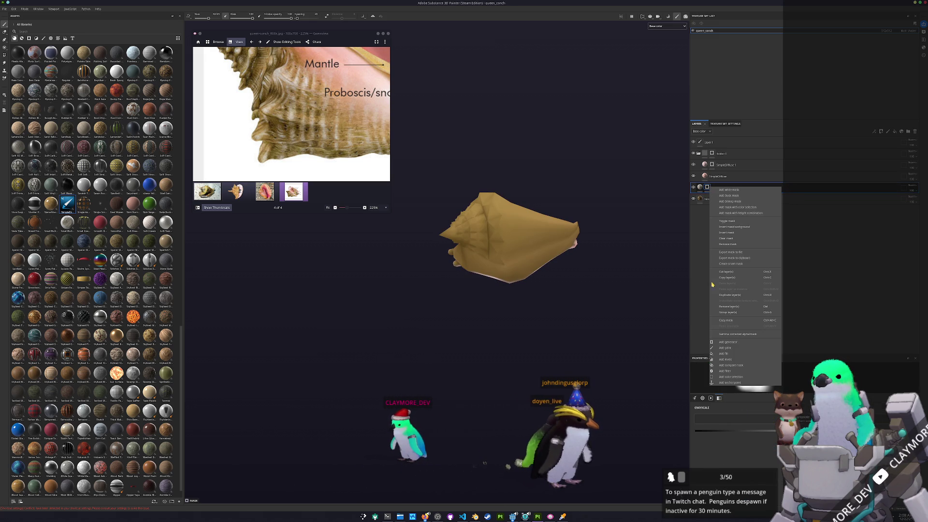
click(725, 353)
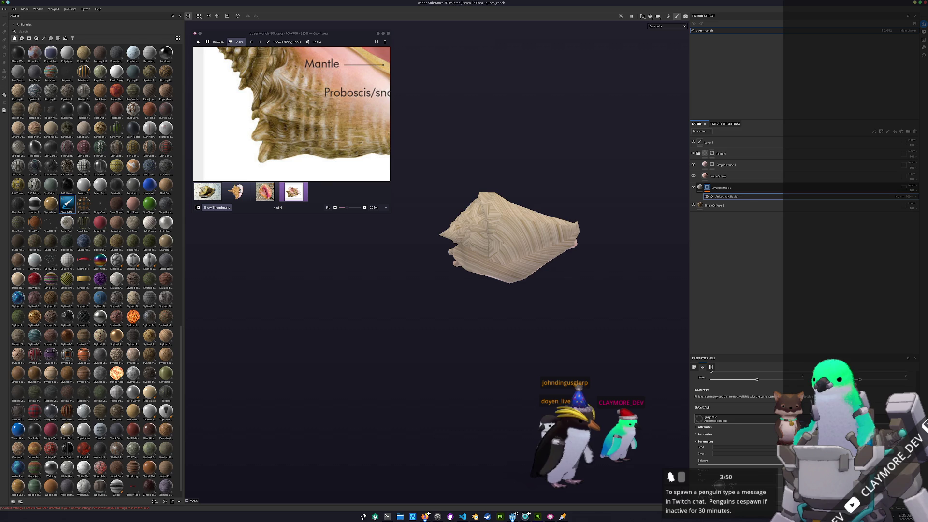
scroll(585, 283, up, 2)
scroll(747, 386, up, 2)
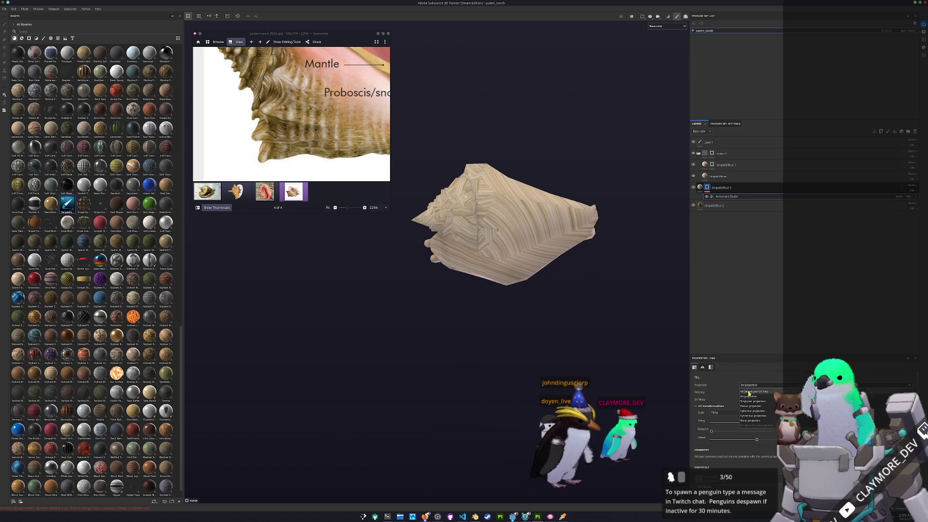
click(749, 402)
- Try Planar, then set the fill's projection to Cylindrical
alt+drag(619, 353, 596, 379)
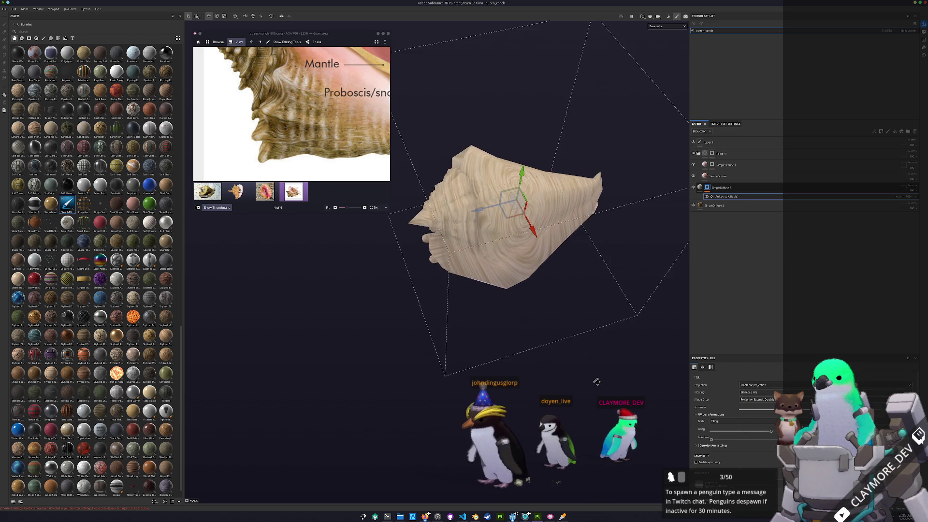
alt+drag(605, 348, 757, 386)
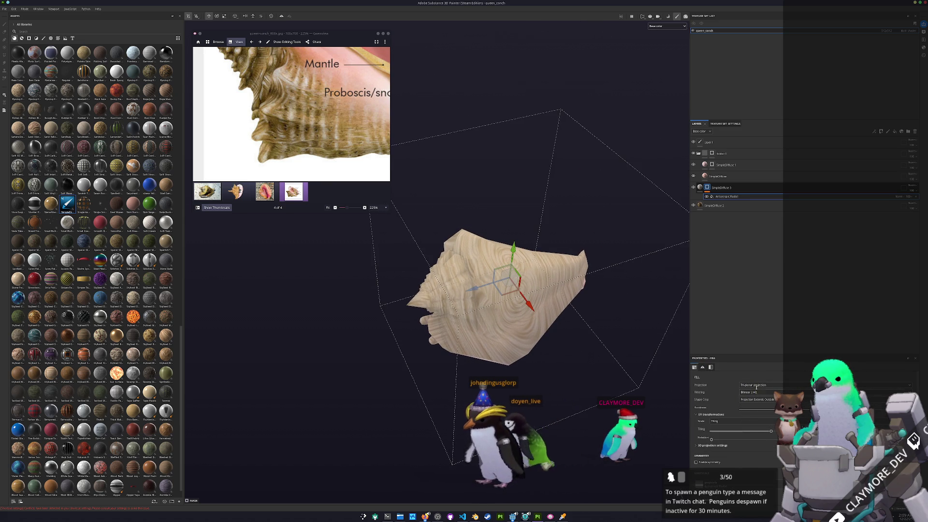
click(757, 407)
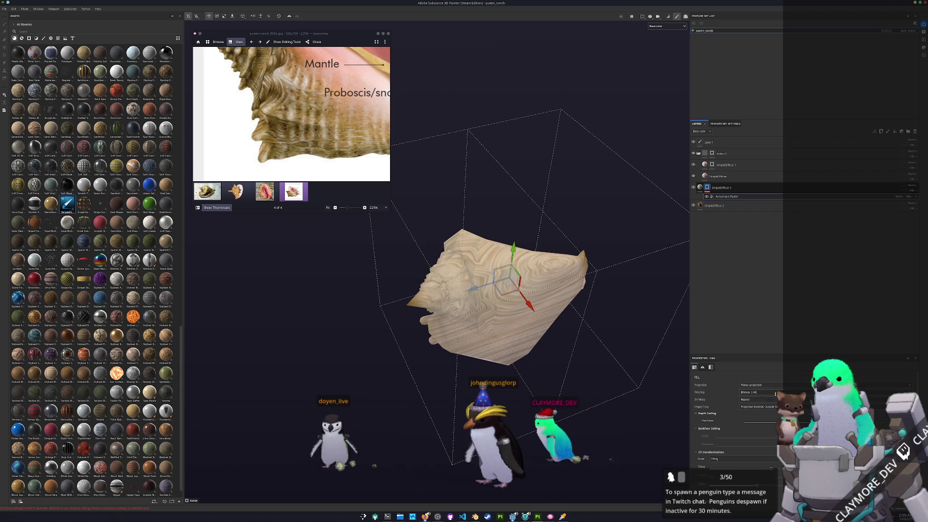
click(757, 415)
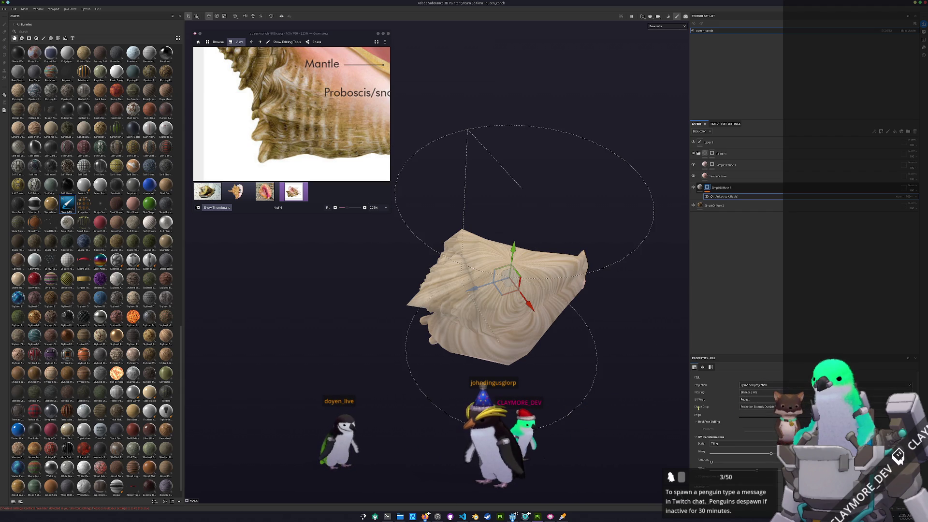
alt+drag(606, 356, 571, 329)
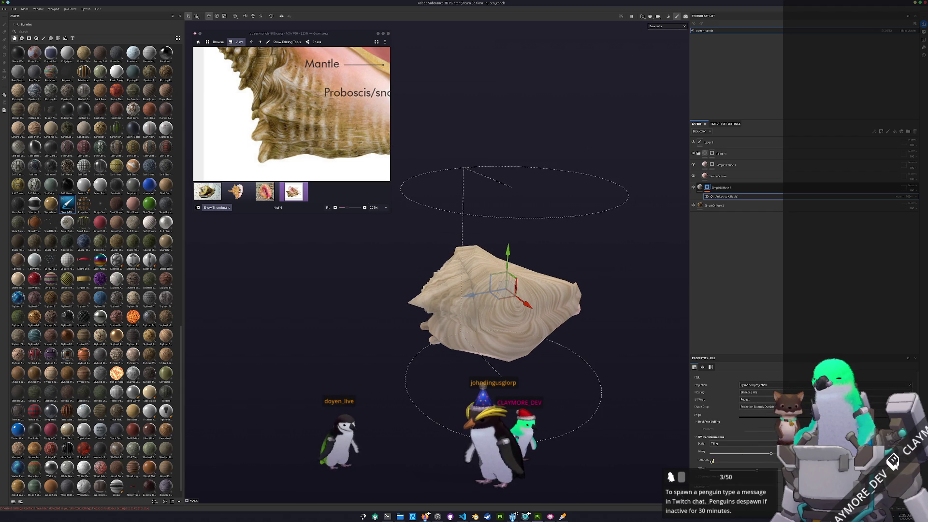
- Rotate and shift the cylindrical projection to align the texture around the shell
drag(711, 461, 747, 461)
scroll(758, 457, down, 2)
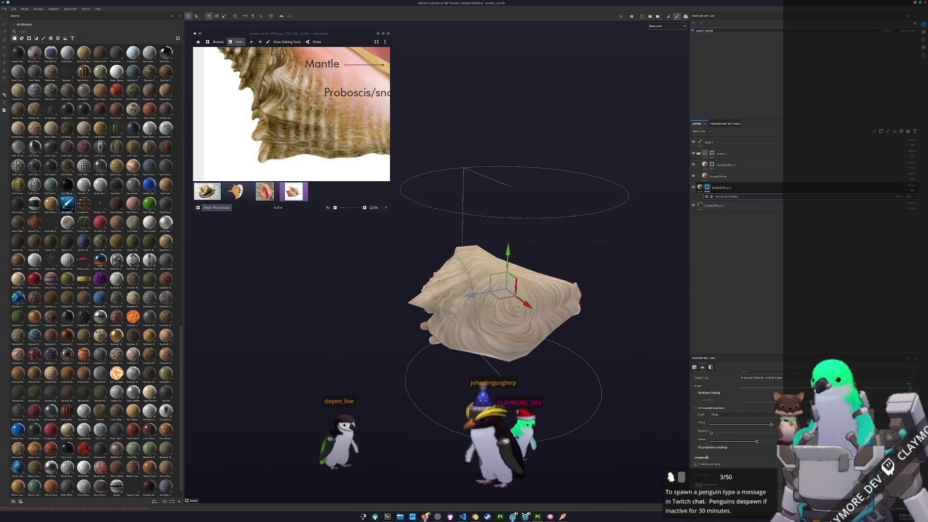
scroll(718, 443, down, 4)
drag(718, 428, 754, 427)
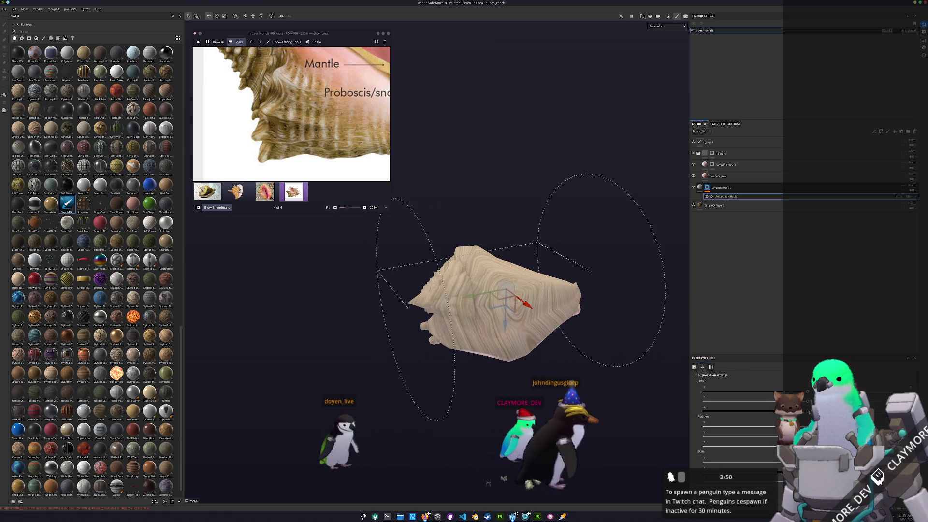
mouse_move(725, 447)
mouse_down()
mouse_move(745, 447)
mouse_move(704, 446)
mouse_up()
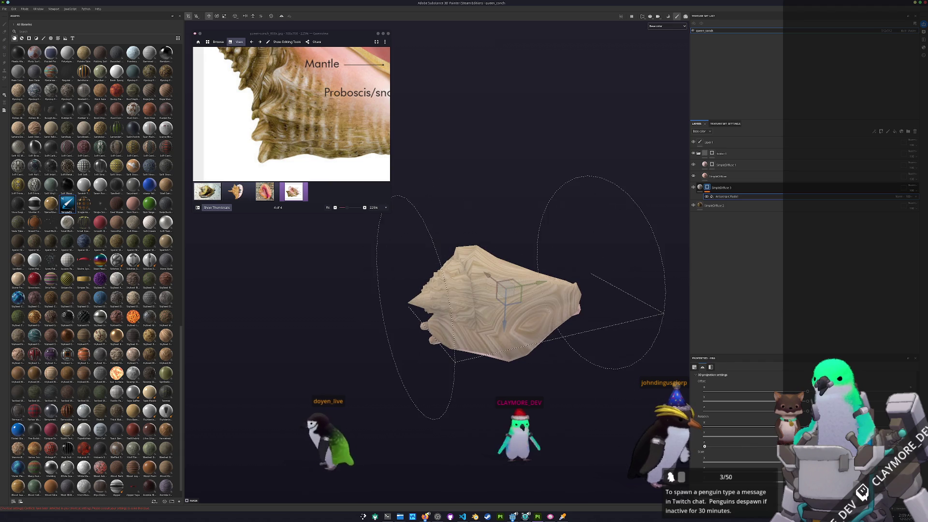
drag(704, 446, 633, 438)
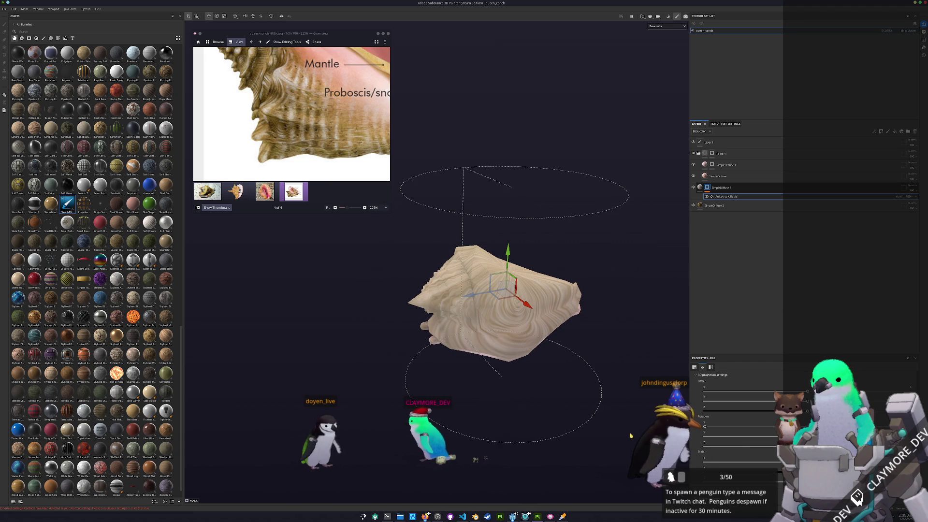
alt+drag(541, 356, 529, 246)
scroll(703, 400, up, 3)
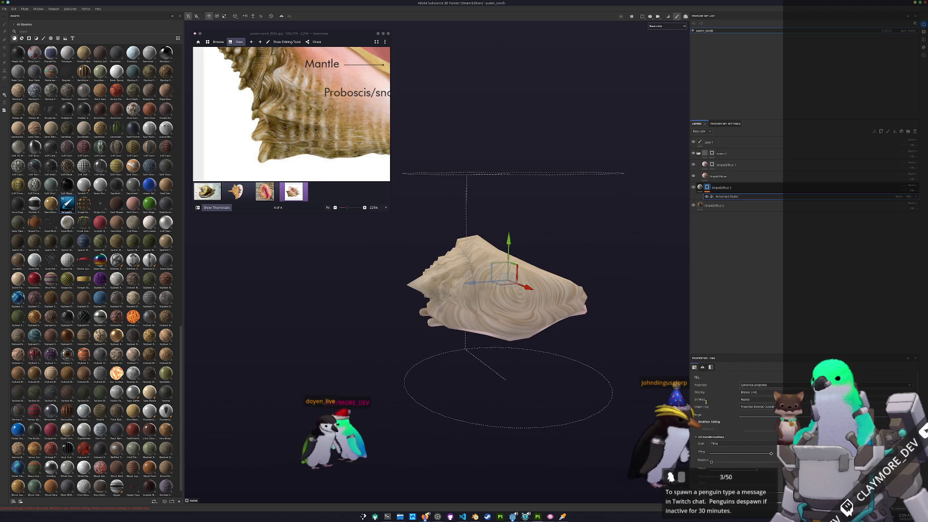
scroll(716, 389, down, 5)
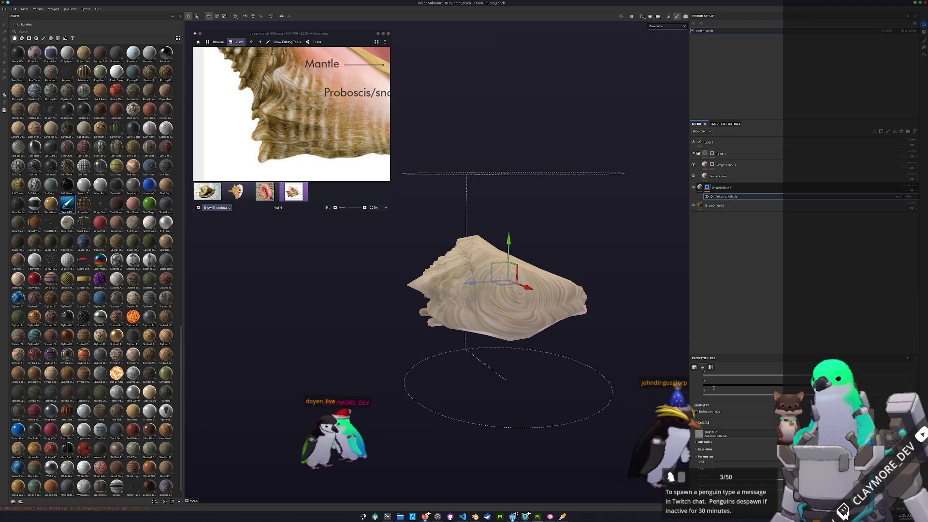
- Swap the fill's Grayscale slot for a striped texture from the Resources picker
click(729, 432)
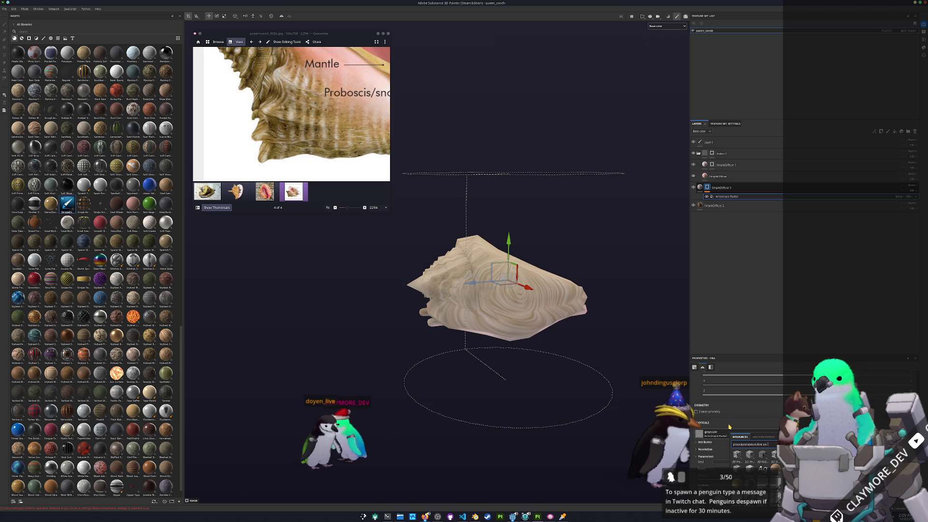
click(749, 444)
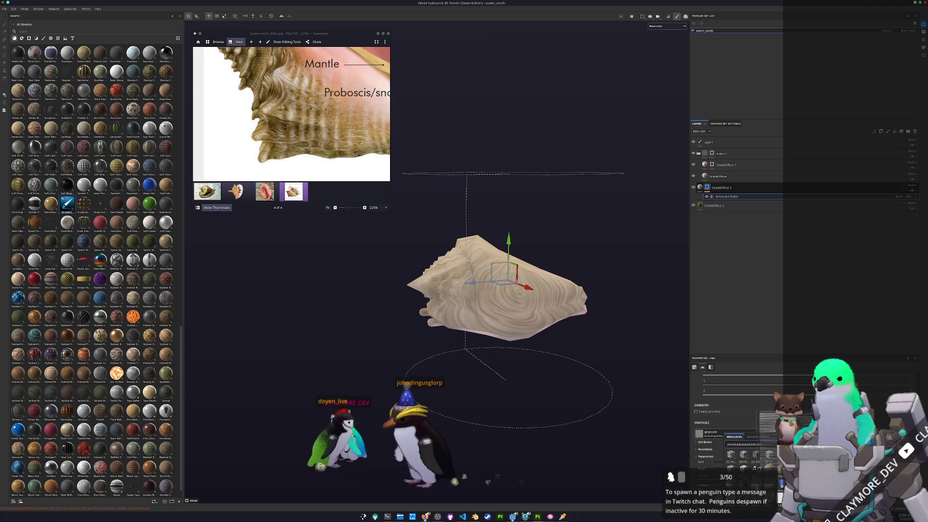
click(731, 455)
- Rotate the projection gizmo so the stripes wrap the shell in banded ridges
alt+drag(625, 319, 623, 341)
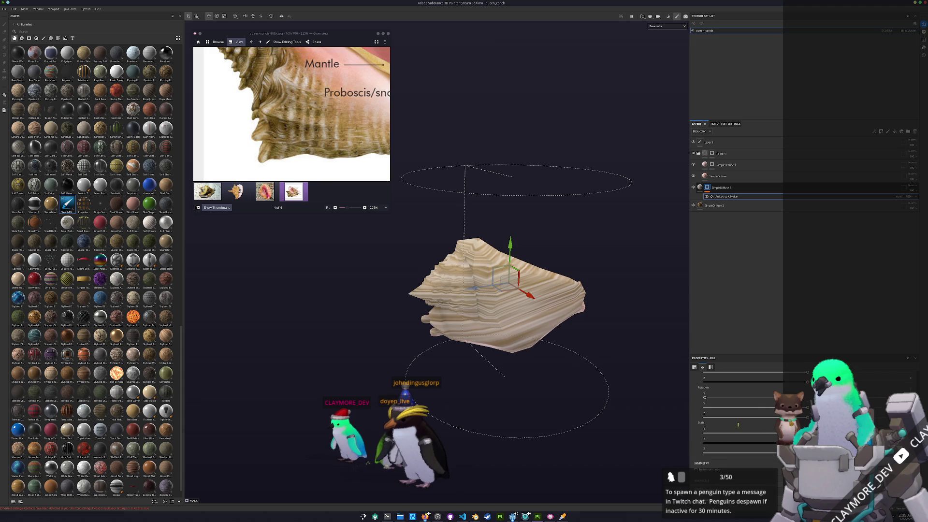
drag(507, 290, 360, 456)
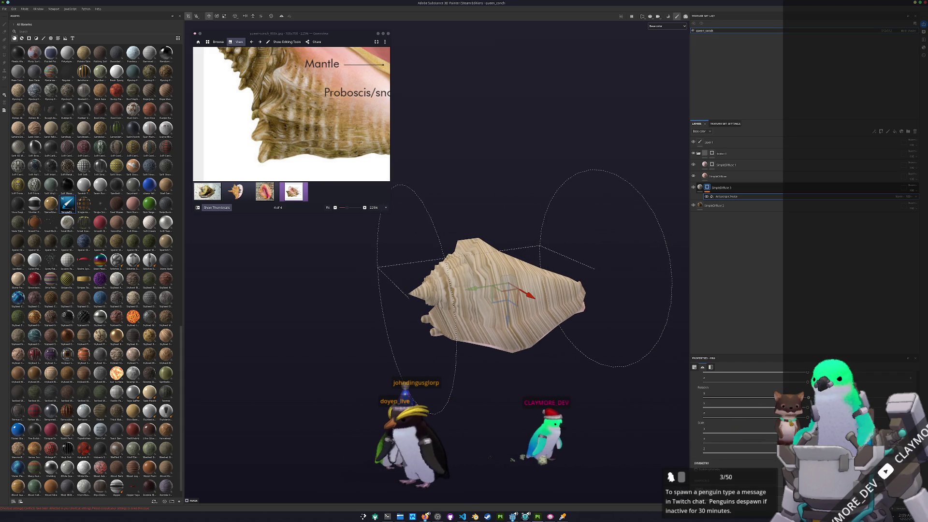
alt+drag(357, 374, 513, 330)
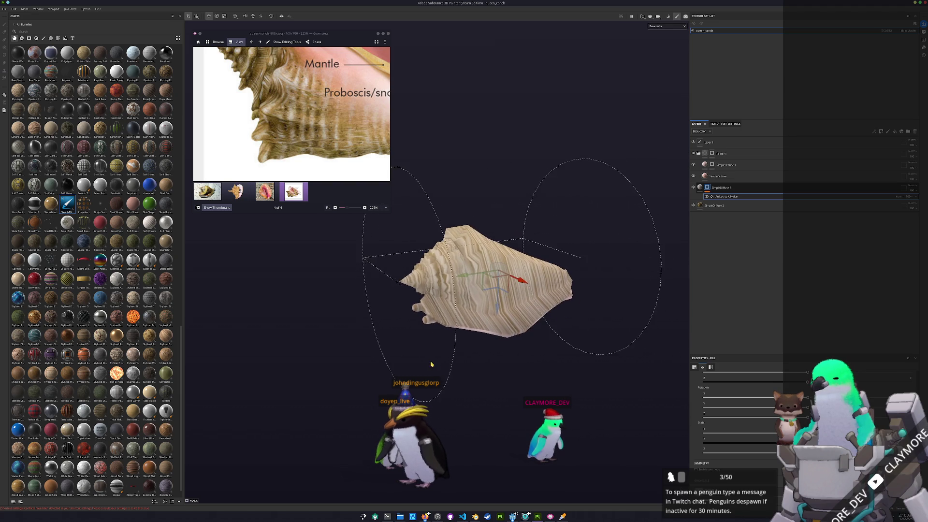
alt+drag(421, 370, 645, 392)
alt+drag(486, 290, 507, 283)
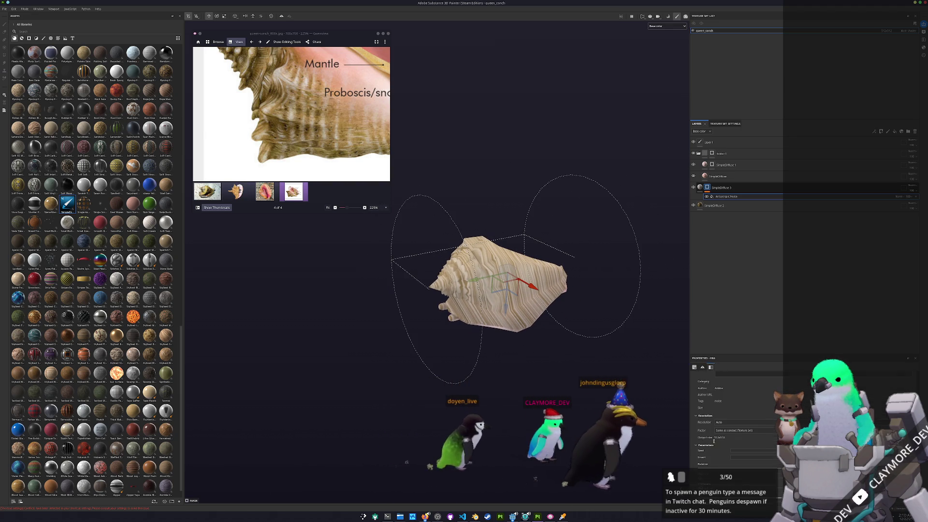
scroll(728, 437, down, 1)
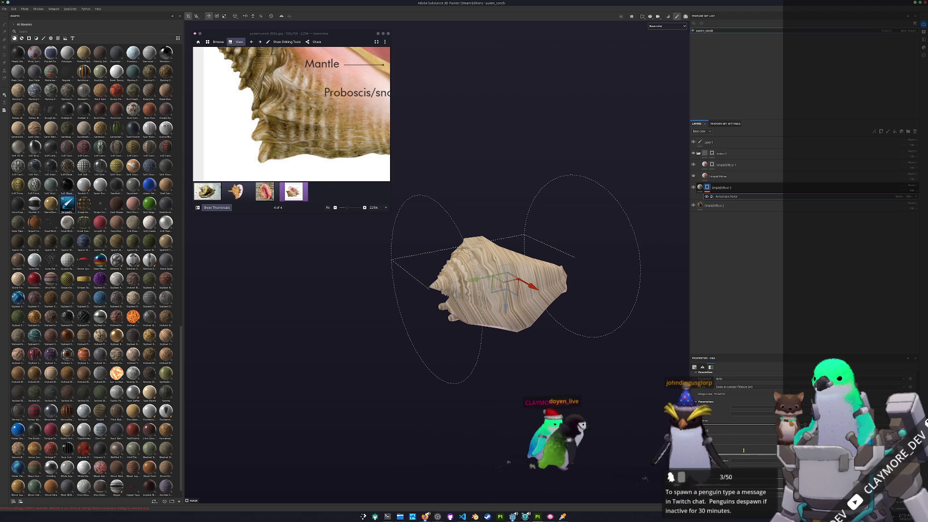